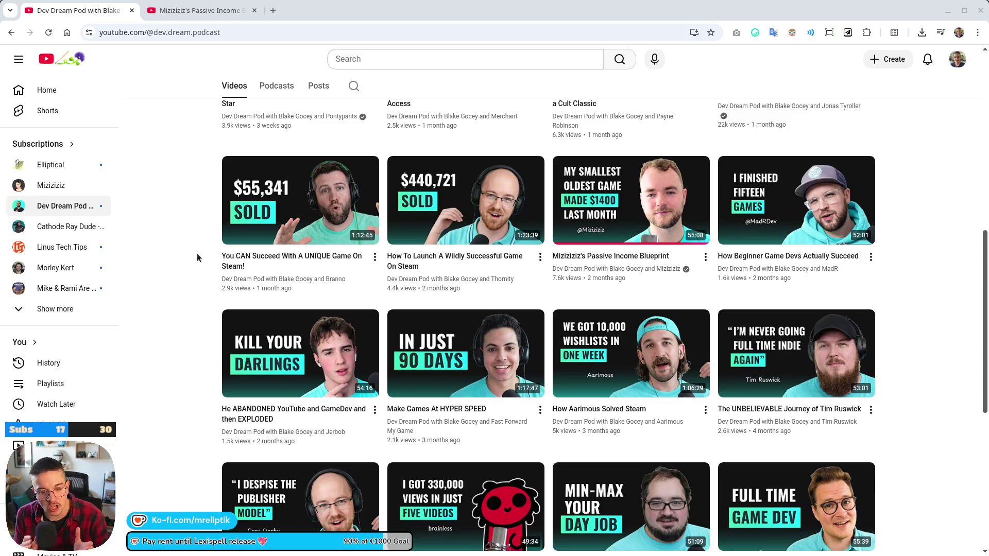
# Step: Switch to the Passive Income Blueprint podcast tab, pause the episode, and glance through the comments
pyautogui.scroll(10, 115, 73)
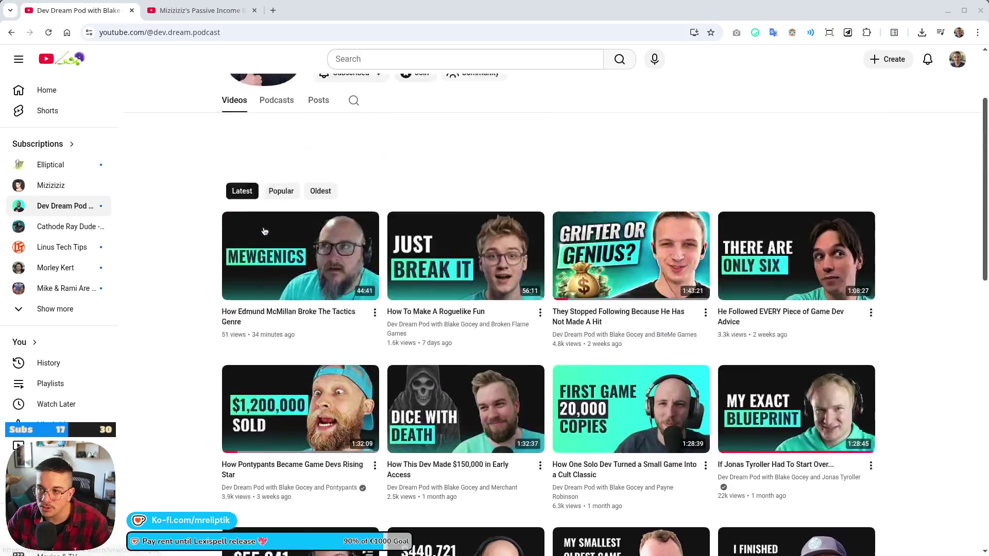
pyautogui.click(172, 10)
pyautogui.click(144, 295)
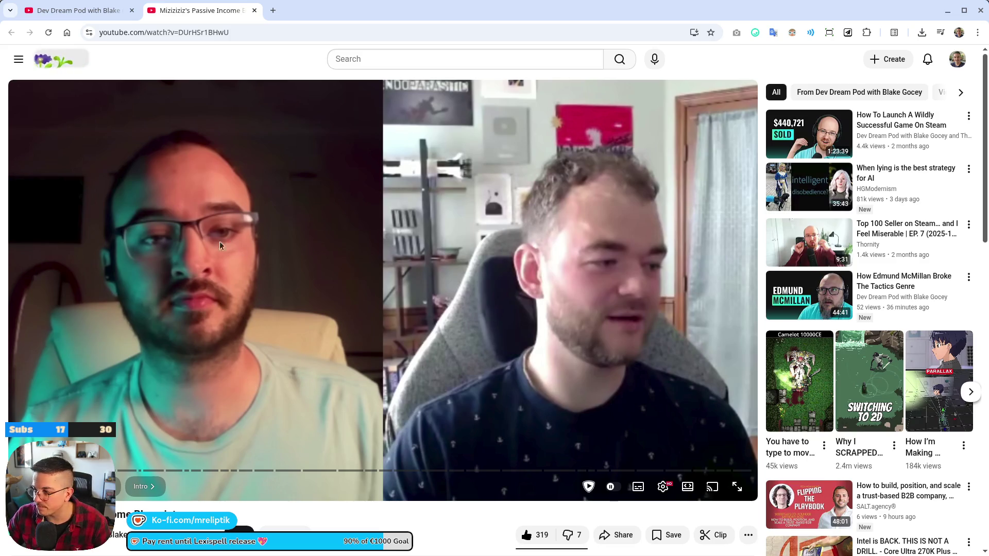
pyautogui.scroll(-8, 196, 323)
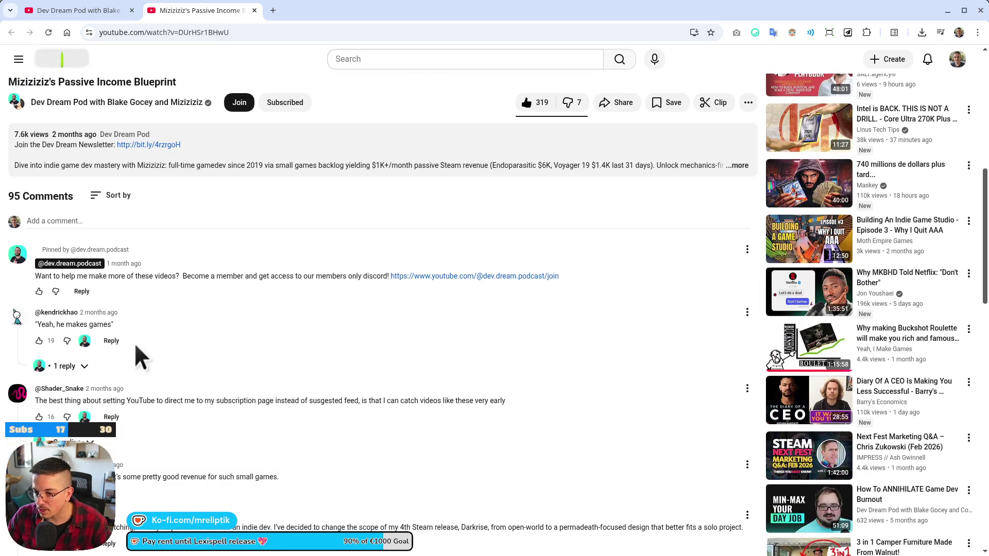
pyautogui.scroll(8, 341, 363)
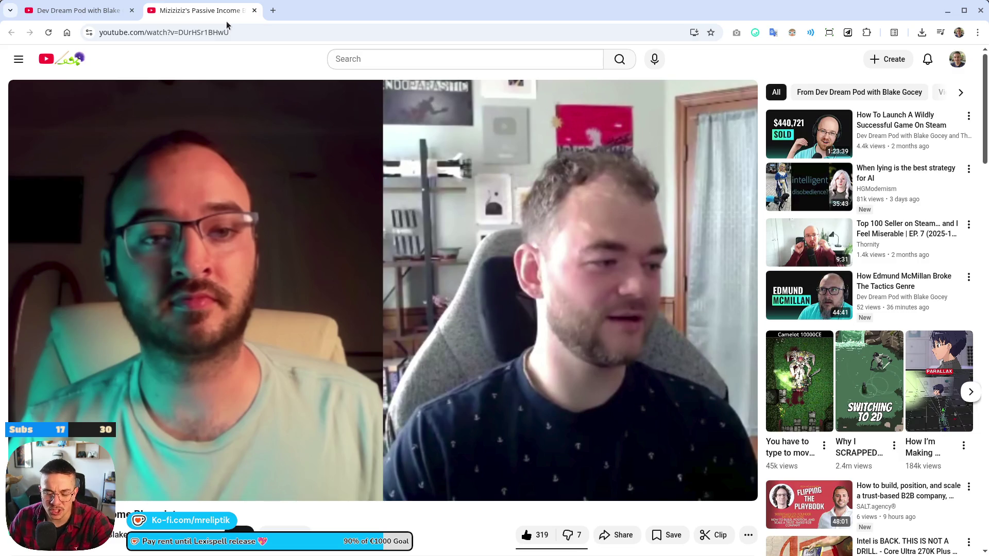
# Step: Search for 'devil dagger' in a new browser tab
pyautogui.click(273, 11)
pyautogui.write('devil dagger')
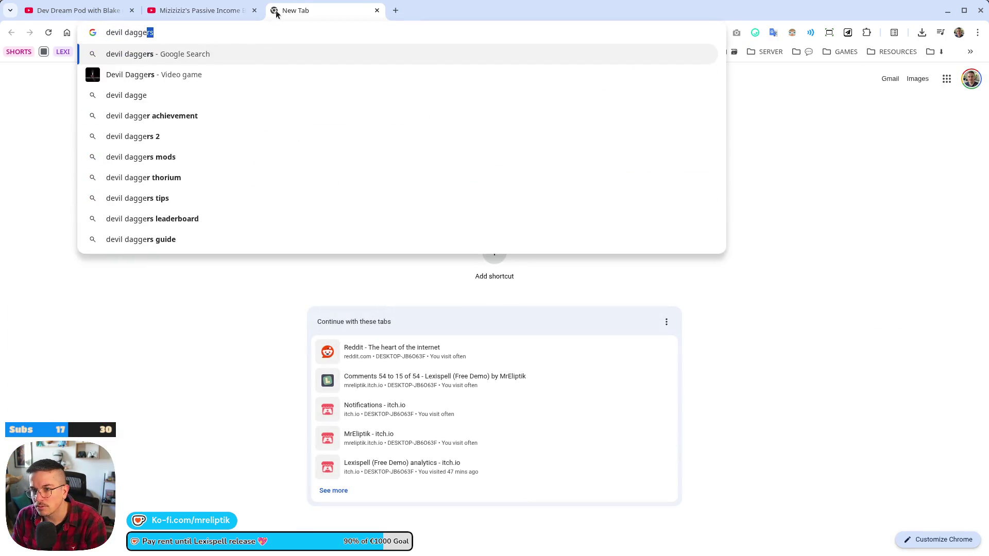
pyautogui.press('Return')
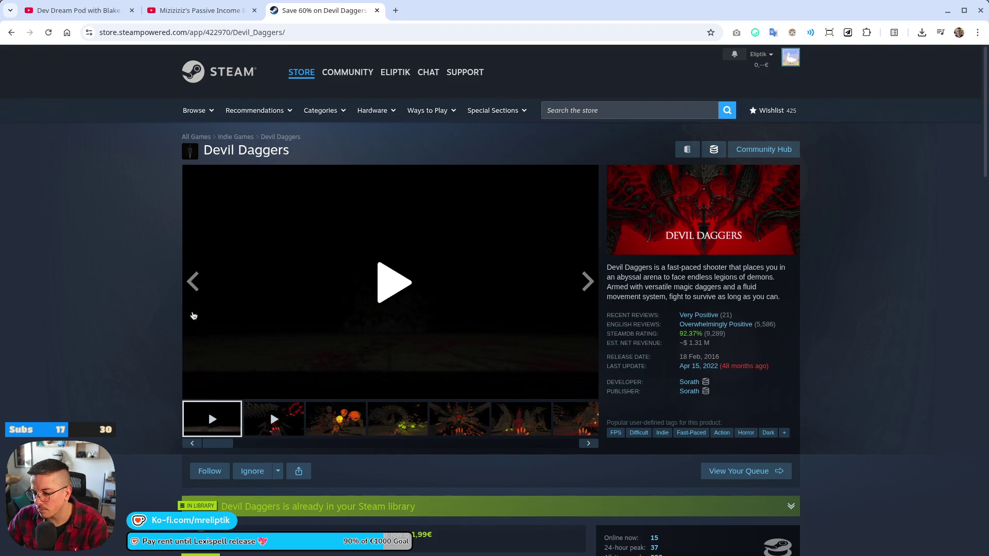
# Step: On the Devil Daggers Steam page, play the trailer, skip to 0:24, and pause it
pyautogui.scroll(-5, 249, 327)
pyautogui.scroll(-9, 121, 349)
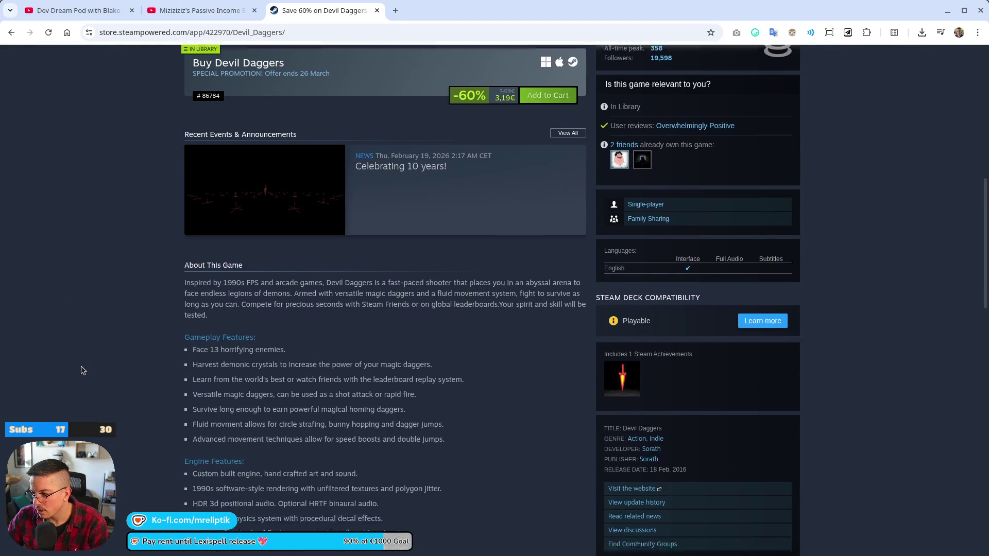
pyautogui.scroll(-5, 81, 371)
pyautogui.scroll(20, 431, 347)
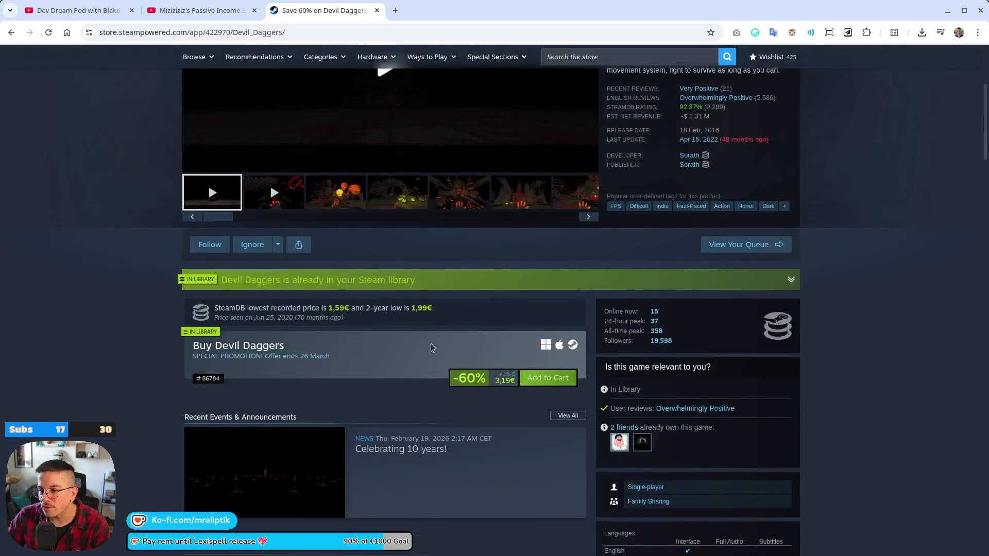
pyautogui.click(387, 269)
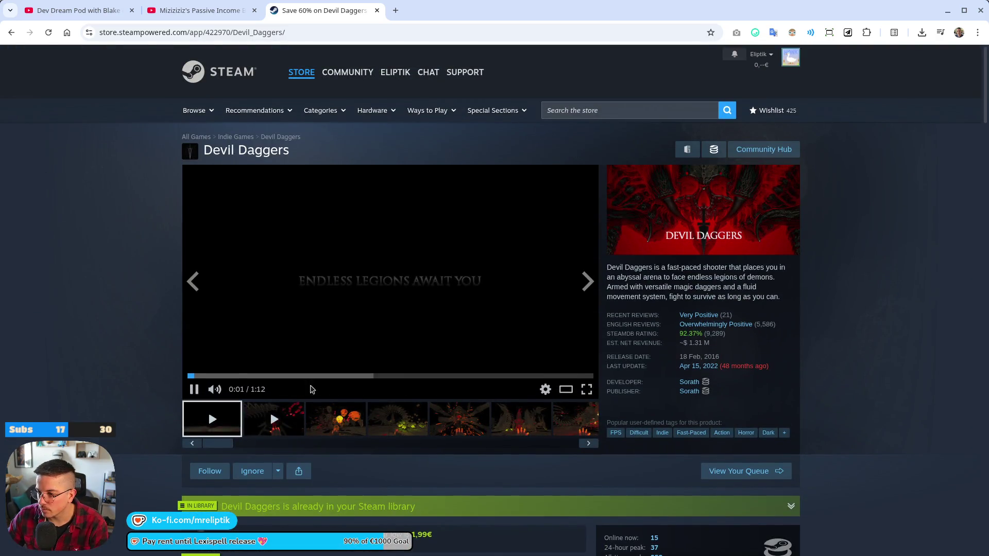
pyautogui.click(314, 376)
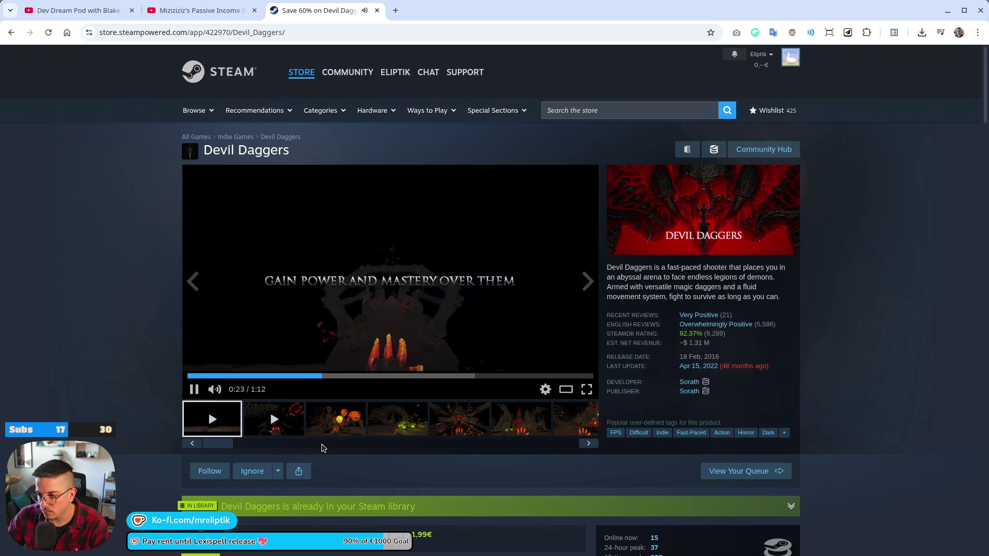
pyautogui.click(348, 361)
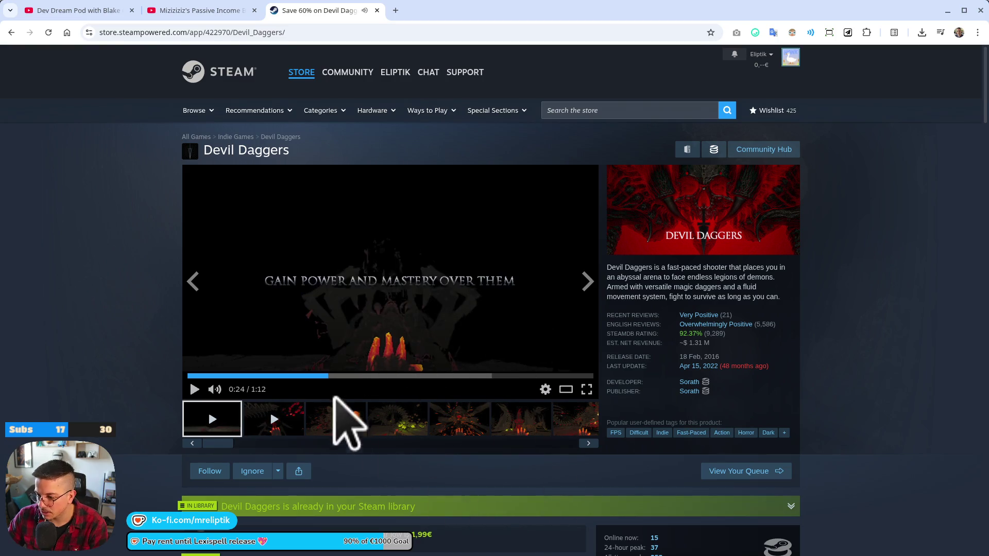
# Step: Browse the Devil Daggers screenshots from the fourth through the seventh and back to the second
pyautogui.click(420, 434)
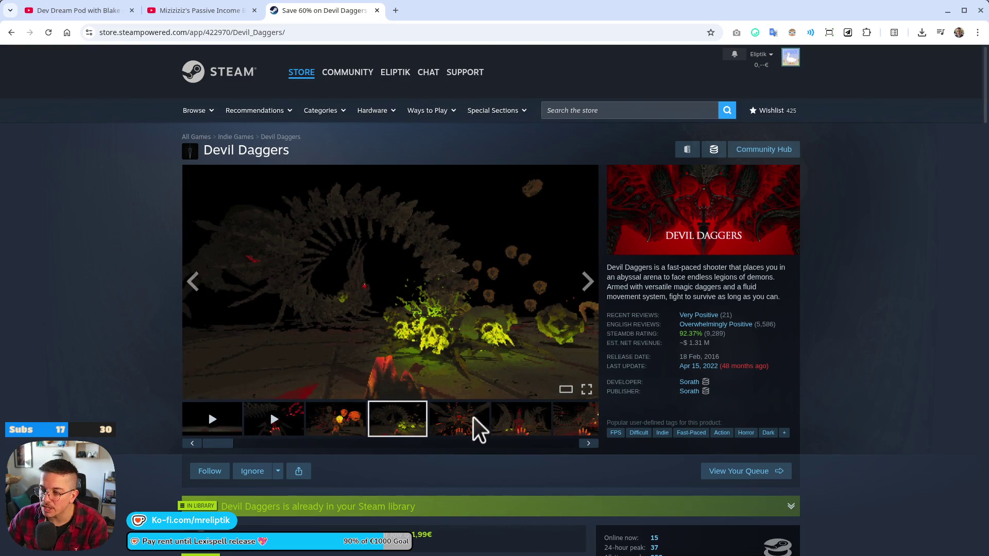
pyautogui.click(472, 425)
pyautogui.click(533, 432)
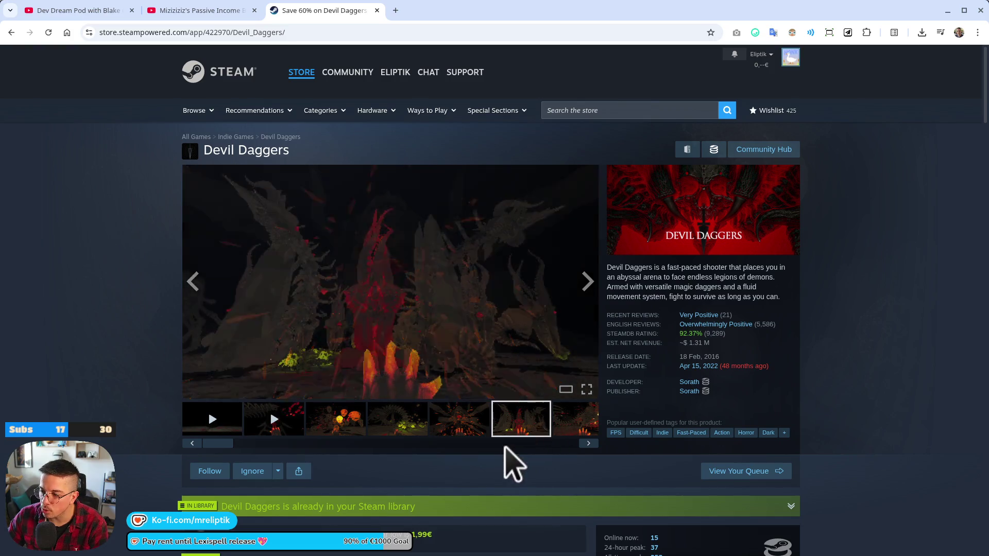
pyautogui.click(563, 430)
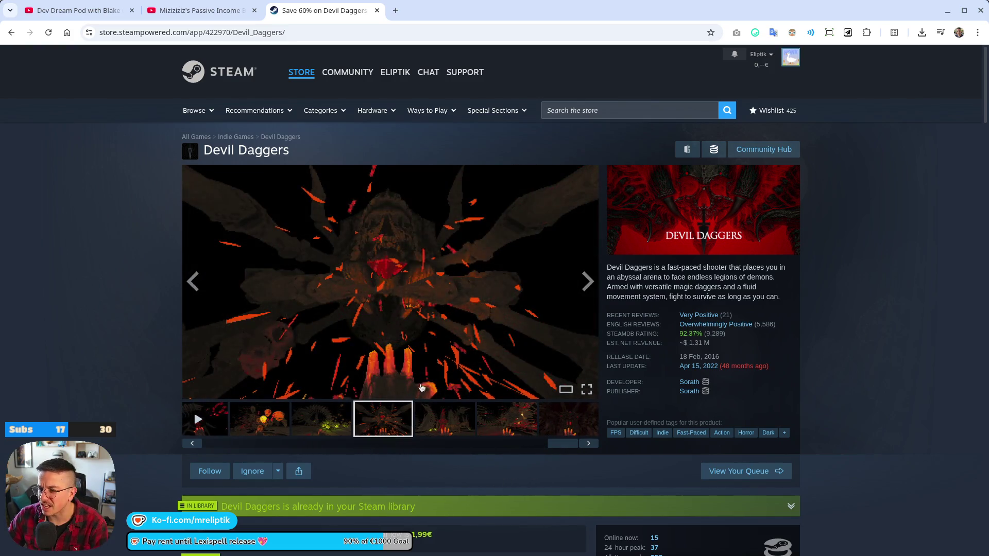
pyautogui.click(550, 435)
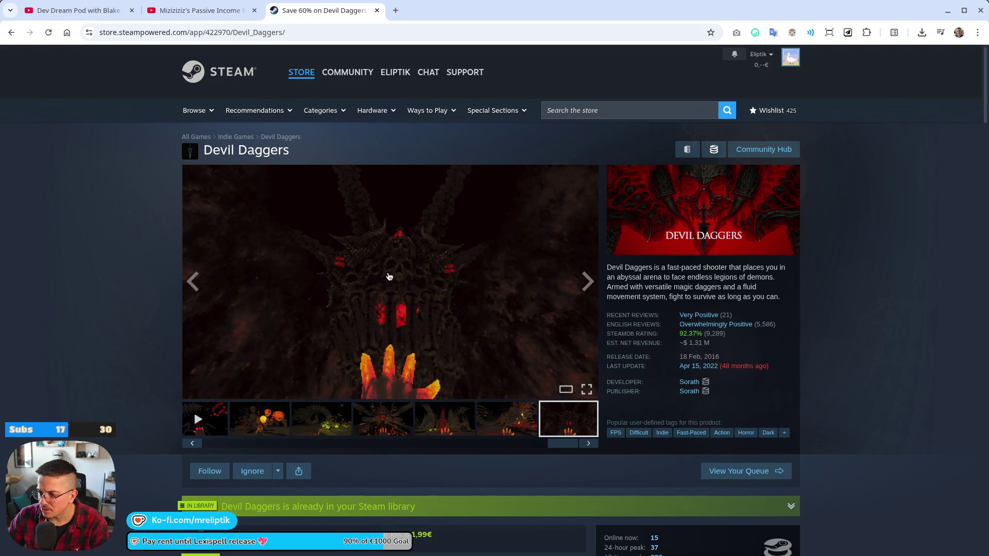
pyautogui.click(418, 427)
pyautogui.click(335, 424)
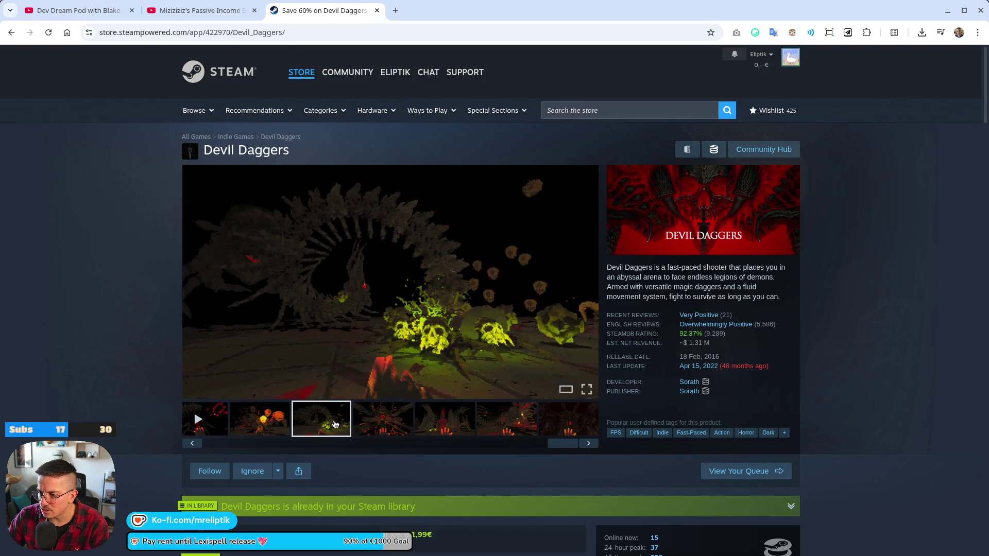
pyautogui.click(246, 425)
# Step: Restart the trailer, view two more screenshots, then close the Steam and podcast tabs
pyautogui.click(205, 419)
pyautogui.scroll(-3, 359, 435)
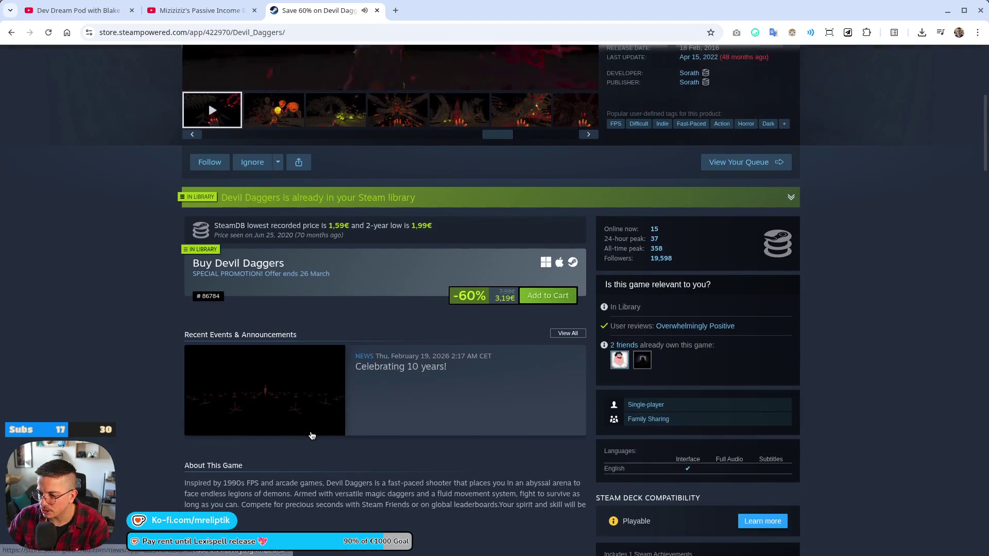
pyautogui.scroll(1, 359, 436)
pyautogui.click(397, 291)
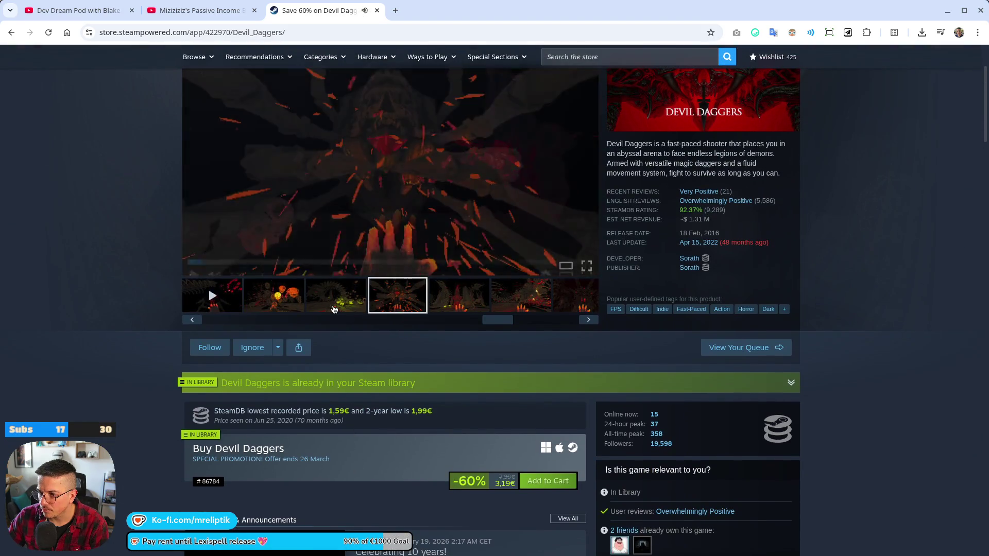
pyautogui.click(336, 291)
pyautogui.scroll(2, 301, 248)
pyautogui.scroll(2, 302, 249)
pyautogui.hotkey('ctrl', 'w')
pyautogui.hotkey('ctrl', 'w')
pyautogui.click(163, 38)
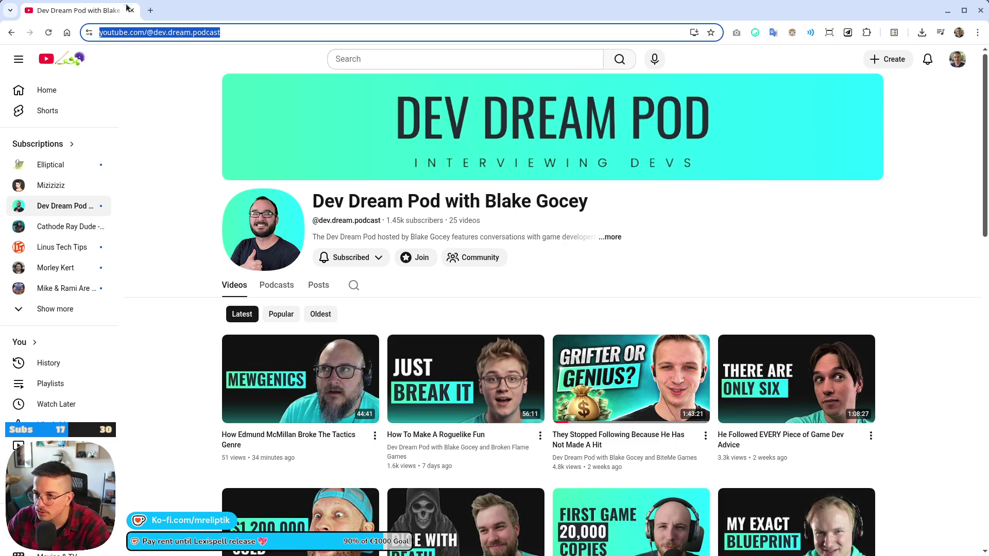
# Step: Back in Godot, open fountain.tscn in its own editor tab, save it, and select the Fountain node
pyautogui.hotkey('alt', 'Tab')
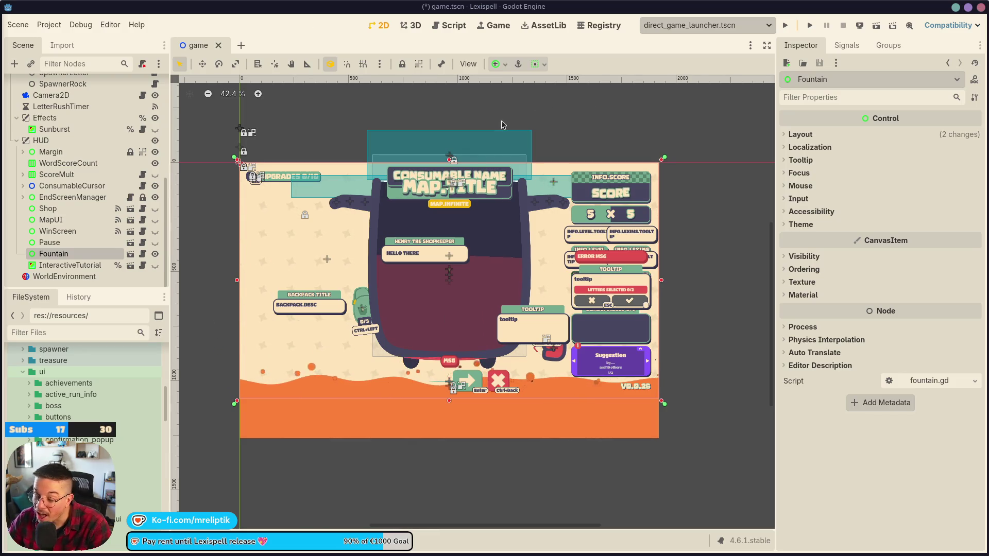
pyautogui.scroll(3, 346, 299)
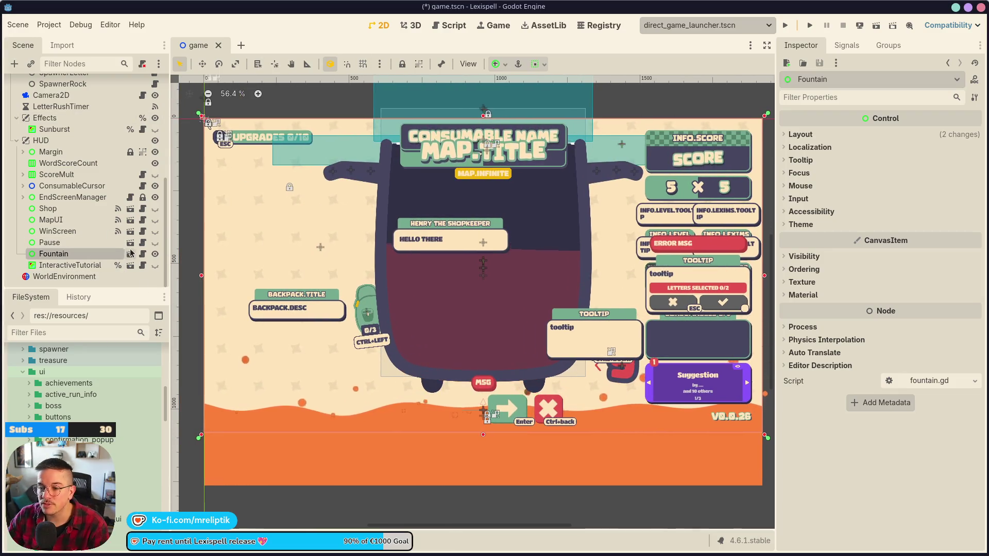
pyautogui.click(131, 254)
pyautogui.scroll(-3, 383, 224)
pyautogui.hotkey('ctrl', 's')
pyautogui.click(86, 133)
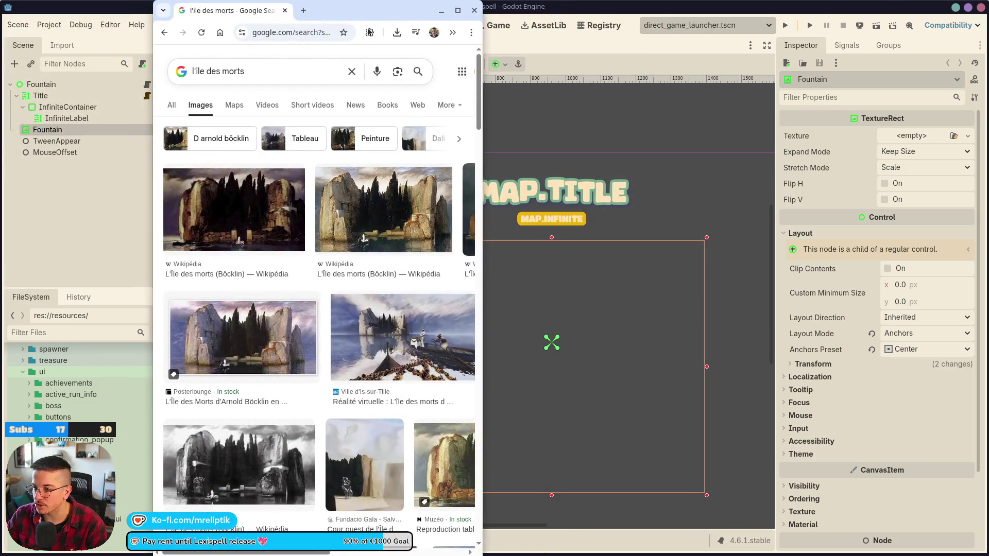
# Step: Move the l'île des morts image results into view, look them over, then return to Godot
pyautogui.moveTo(365, 21); pyautogui.dragTo(406, 67)
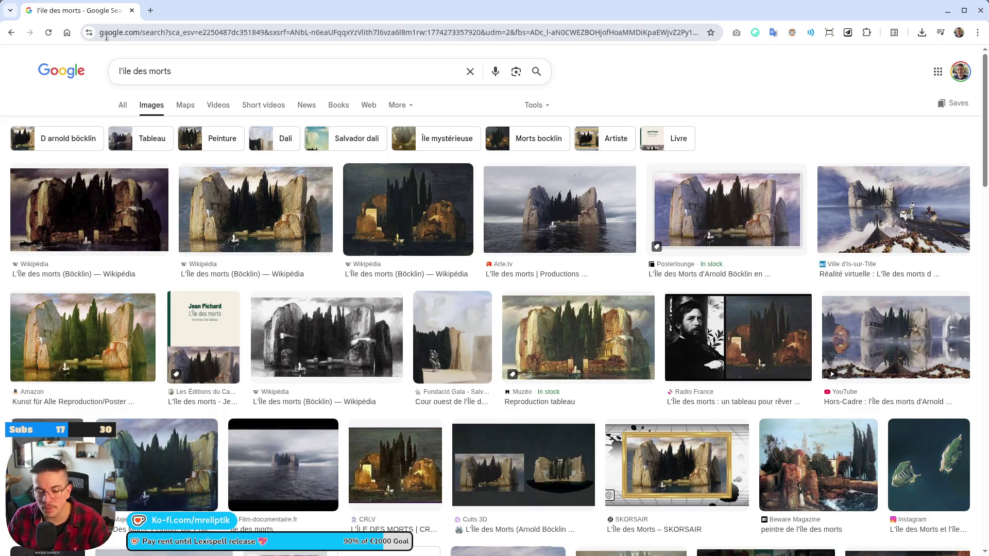
pyautogui.hotkey('alt', 'Tab')
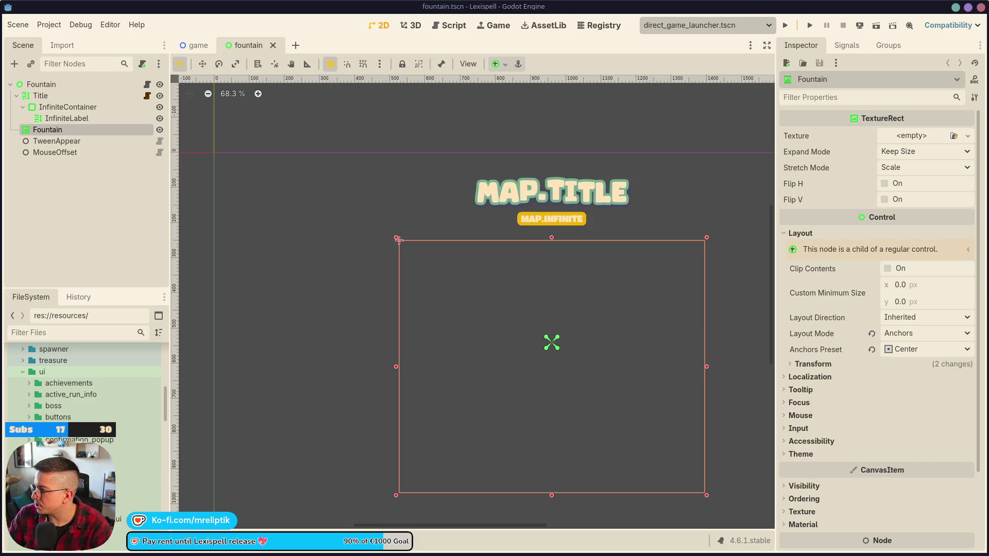
# Step: Quick-load fountain.png as the Fountain node's texture
pyautogui.click(911, 135)
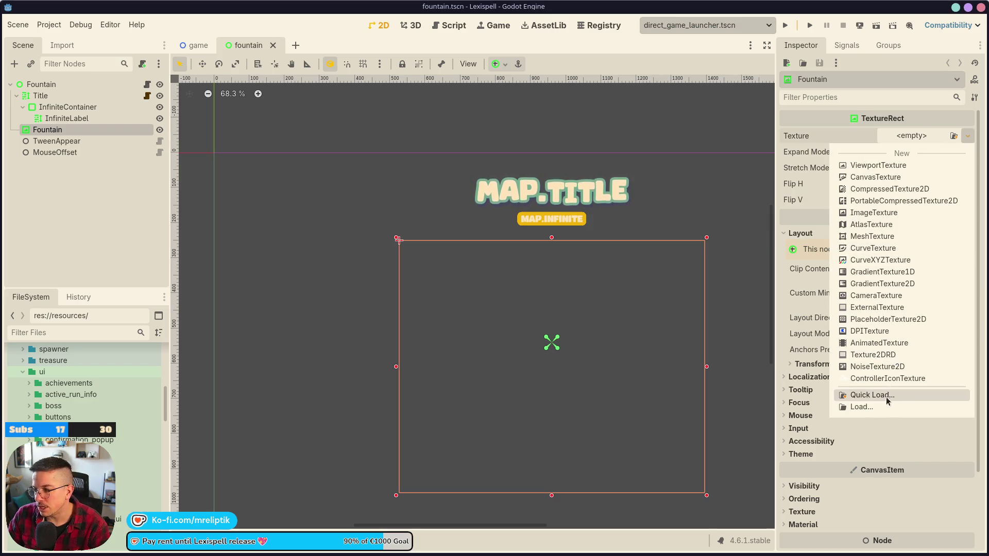
pyautogui.click(879, 399)
pyautogui.press('Escape')
pyautogui.click(912, 136)
pyautogui.click(872, 394)
pyautogui.write('fountain')
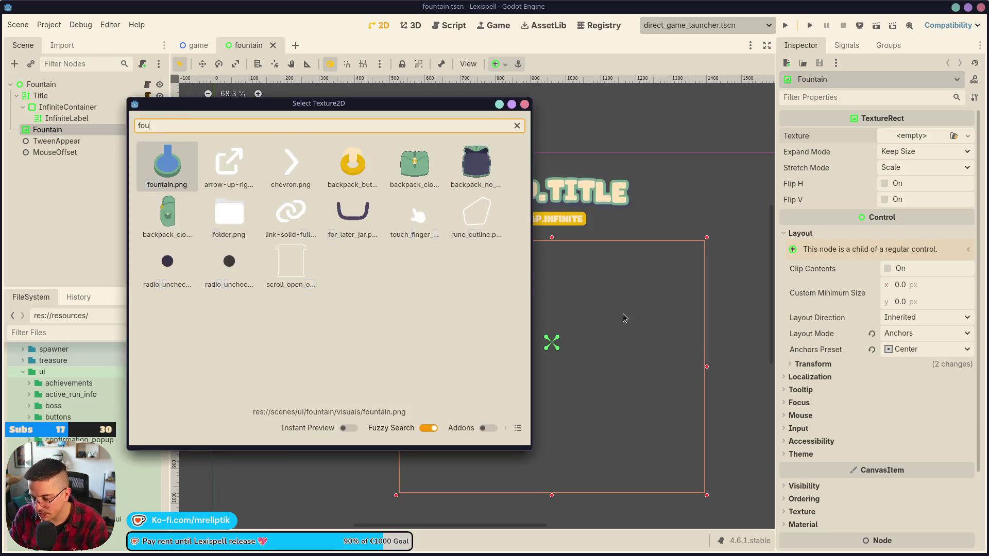
pyautogui.press('Return')
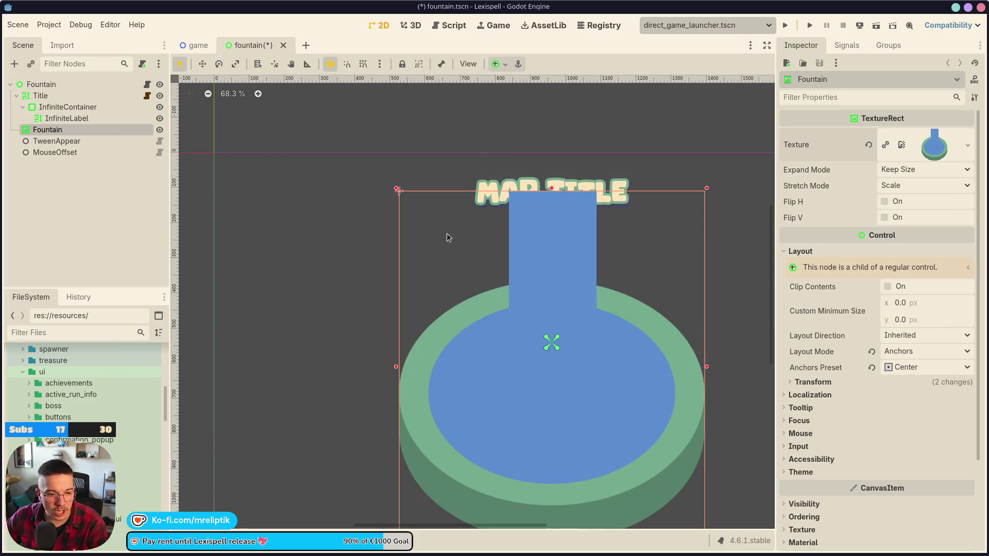
# Step: Enlarge the fountain rect slightly and set its stretch mode to Keep Aspect Centered
pyautogui.scroll(-2, 460, 226)
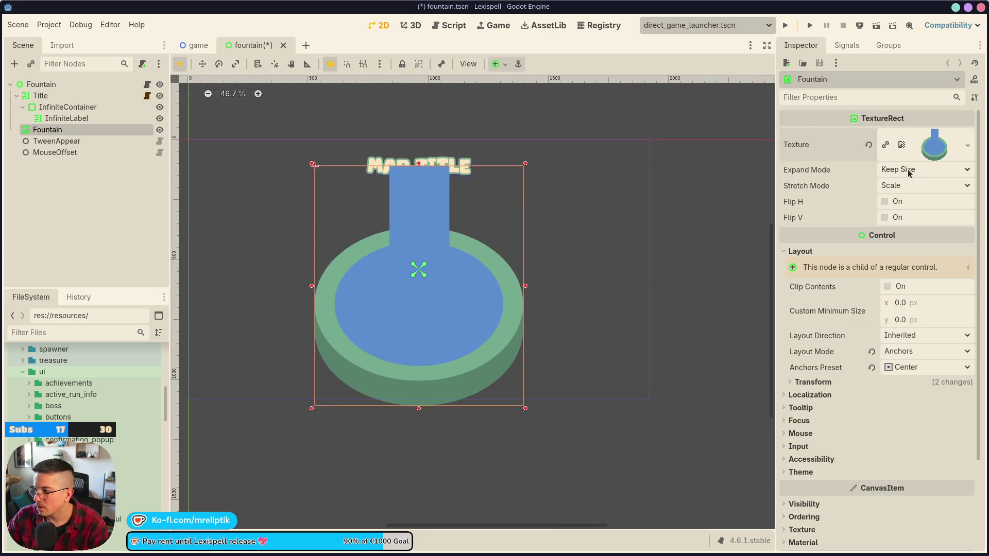
pyautogui.moveTo(520, 168)
pyautogui.mouseDown()
pyautogui.moveTo(600, 143)
pyautogui.moveTo(562, 142)
pyautogui.moveTo(520, 166)
pyautogui.moveTo(553, 122)
pyautogui.moveTo(523, 161)
pyautogui.mouseUp()
pyautogui.click(907, 187)
pyautogui.click(927, 263)
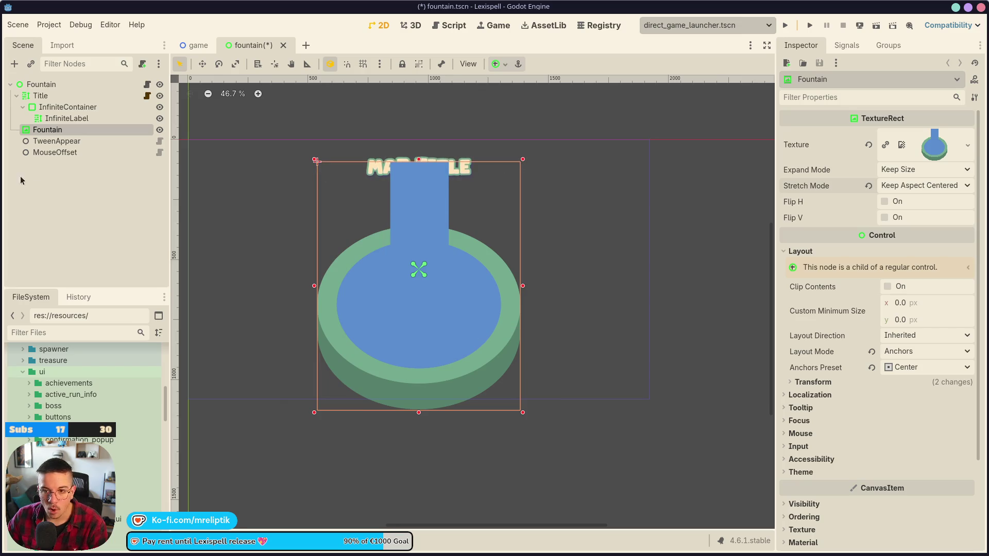
# Step: Drag the Fountain node above Title in the Scene dock so MAP.TITLE renders over it
pyautogui.moveTo(57, 126); pyautogui.dragTo(52, 93)
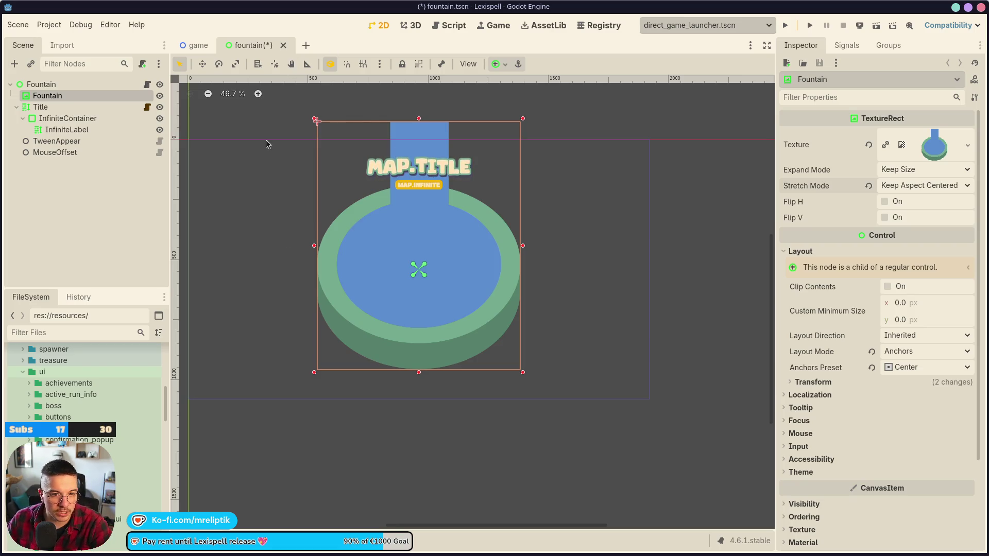
pyautogui.press('XF86AudioLowerVolume')
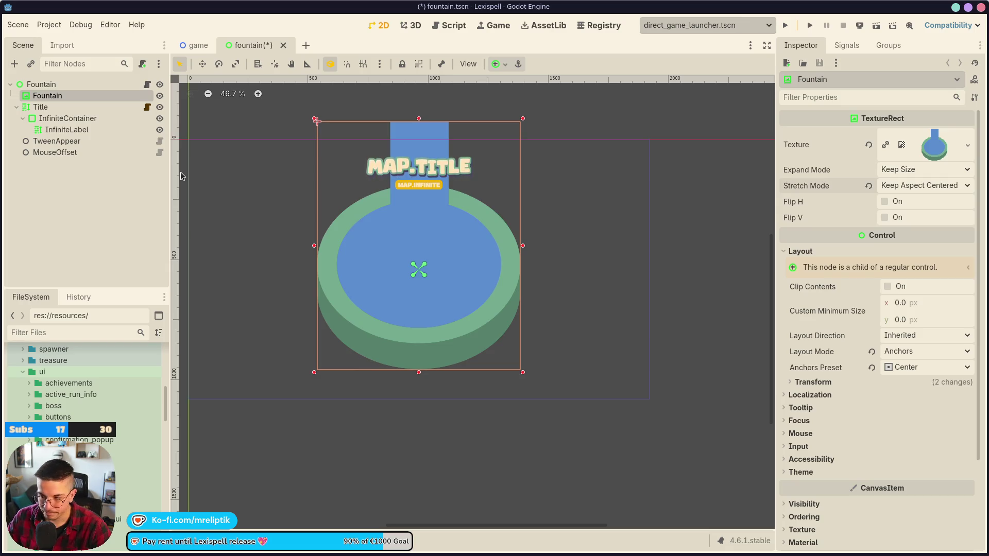
pyautogui.click(100, 219)
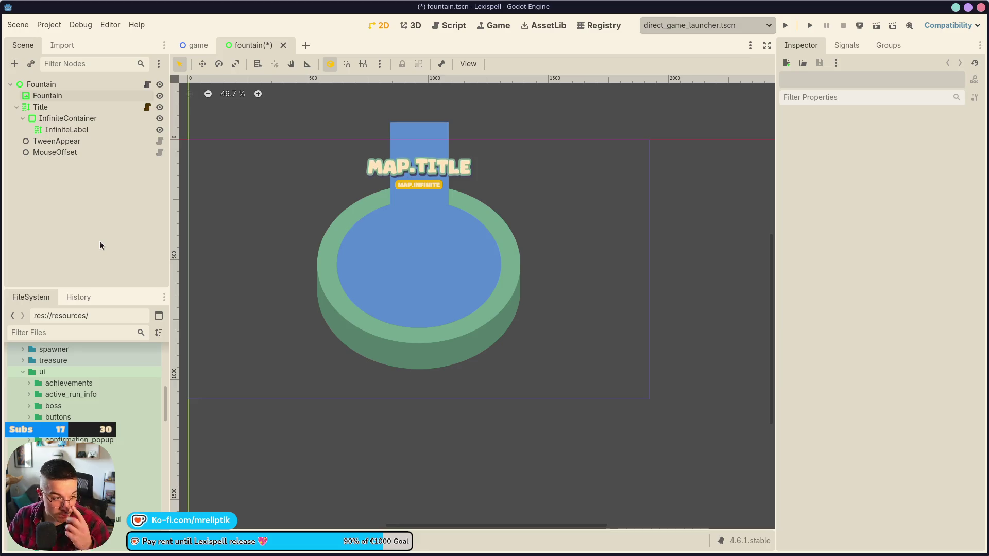
# Step: Delete the InfiniteContainer node holding the MAP.INFINITE label, then select the Title node
pyautogui.scroll(1, 360, 301)
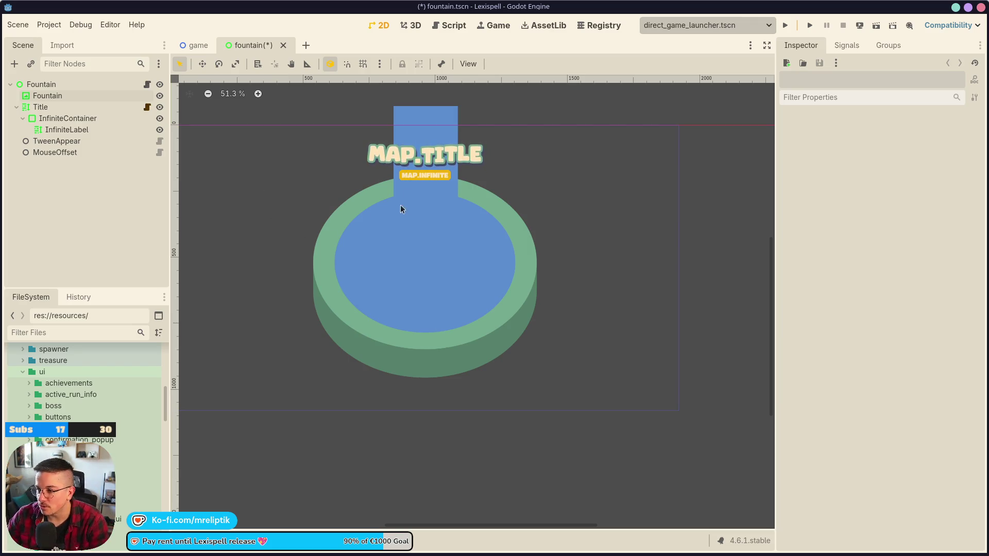
pyautogui.click(427, 175)
pyautogui.click(82, 119)
pyautogui.press('Delete')
pyautogui.press('Return')
pyautogui.click(67, 97)
pyautogui.click(57, 118)
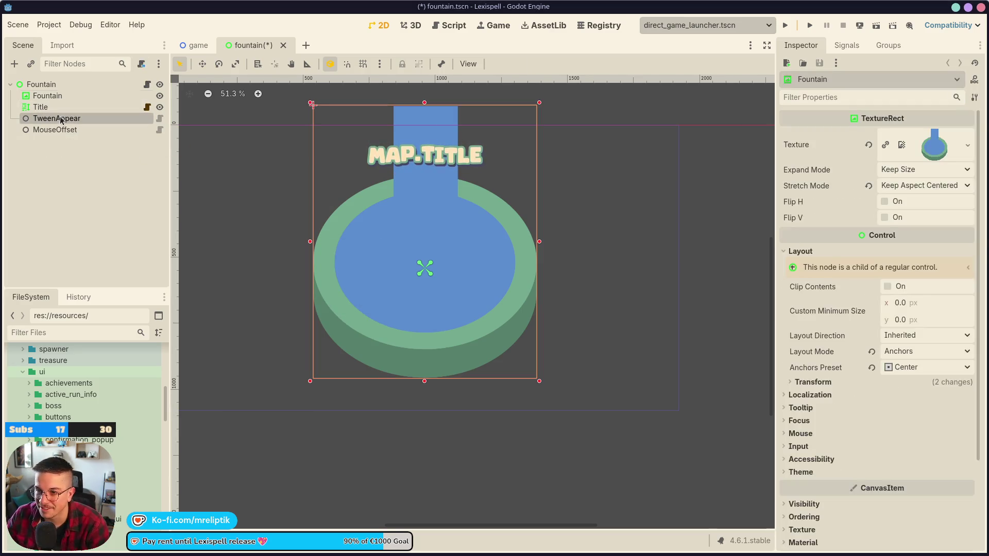
pyautogui.click(62, 107)
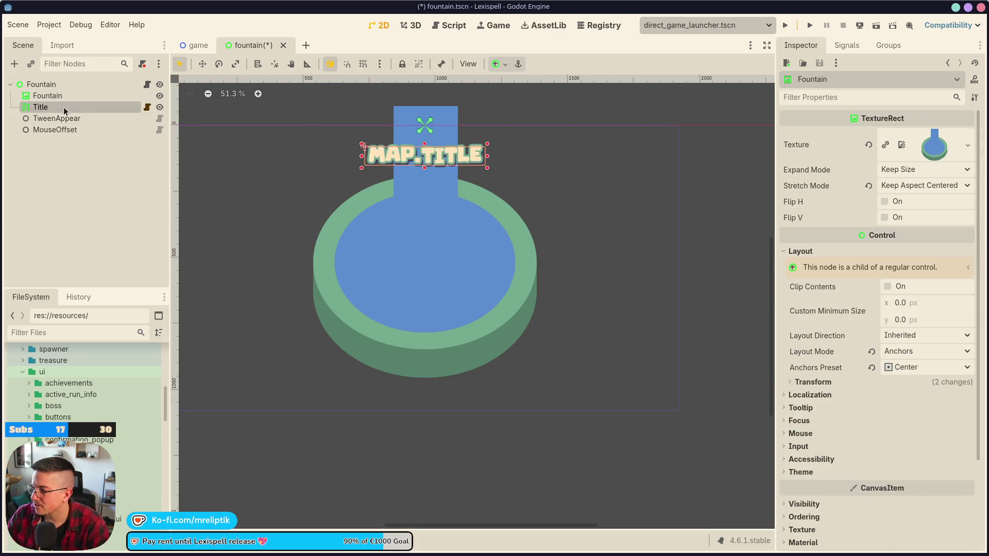
# Step: Change the title text from MAP.TITLE to FOUNTAIN.TITLE and save the scene
pyautogui.doubleClick(887, 135)
pyautogui.write('FOUJTAIN')
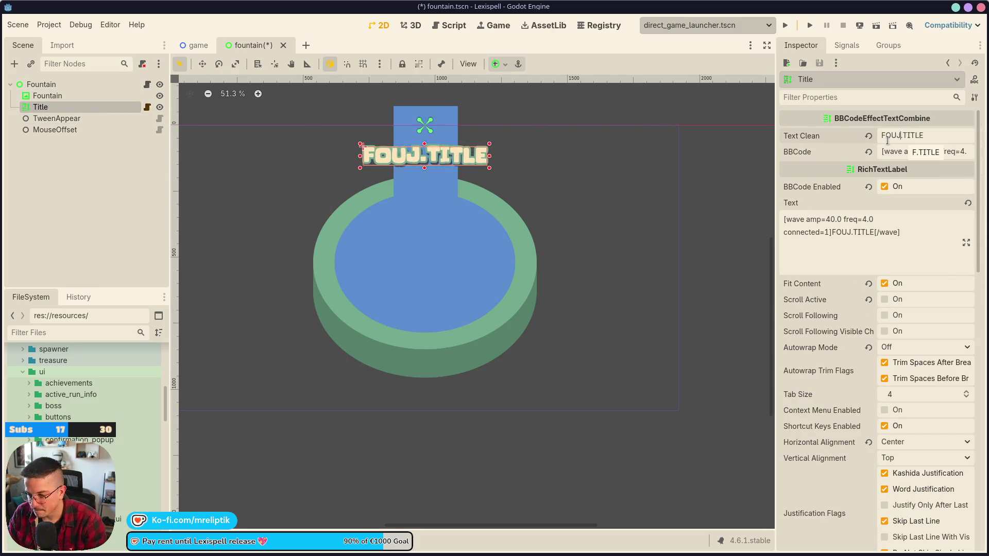
pyautogui.press('BackSpace')
pyautogui.press('BackSpace')
pyautogui.press('BackSpace')
pyautogui.write('NTAIN')
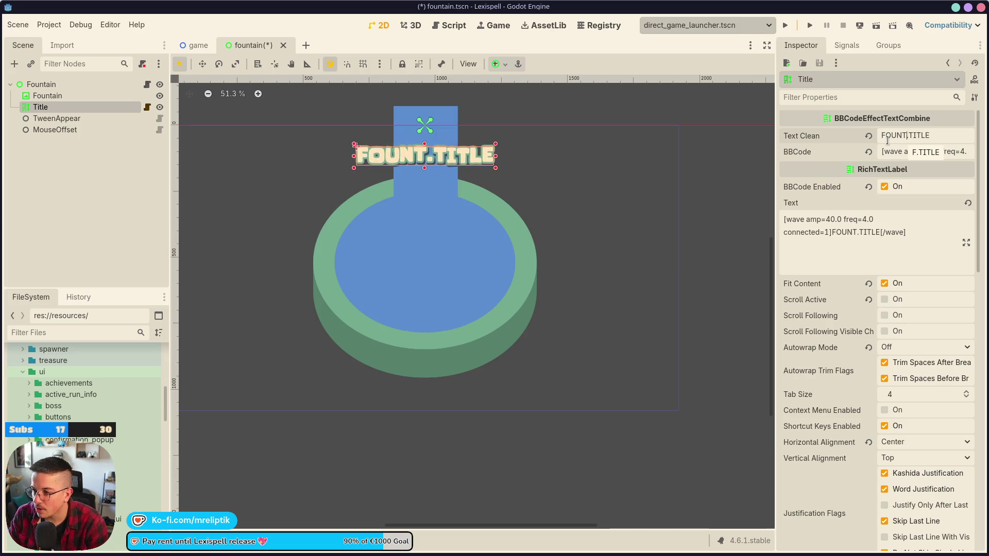
pyautogui.hotkey('ctrl', 's')
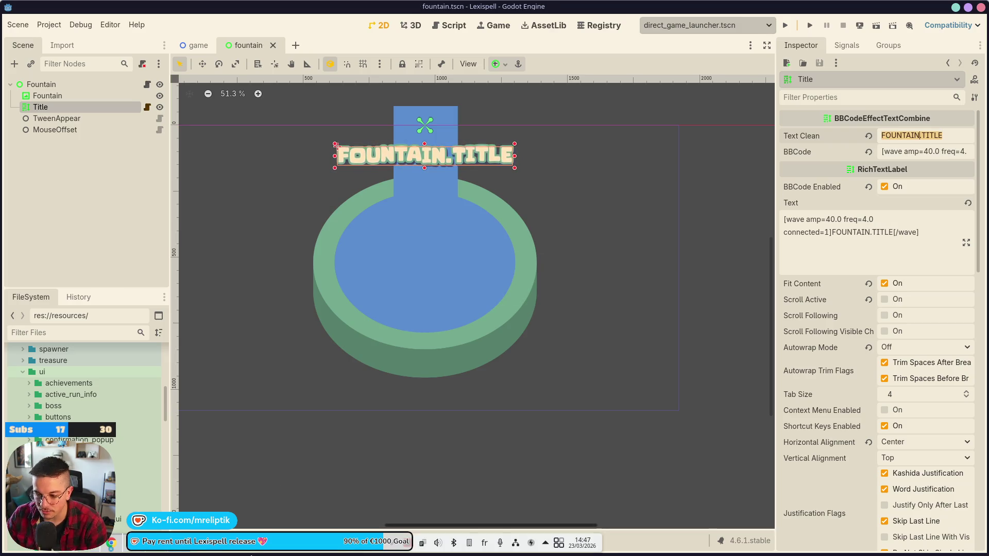
# Step: Launch Zen Browser from the app launcher
pyautogui.press('super')
pyautogui.write('zen')
pyautogui.press('Return')
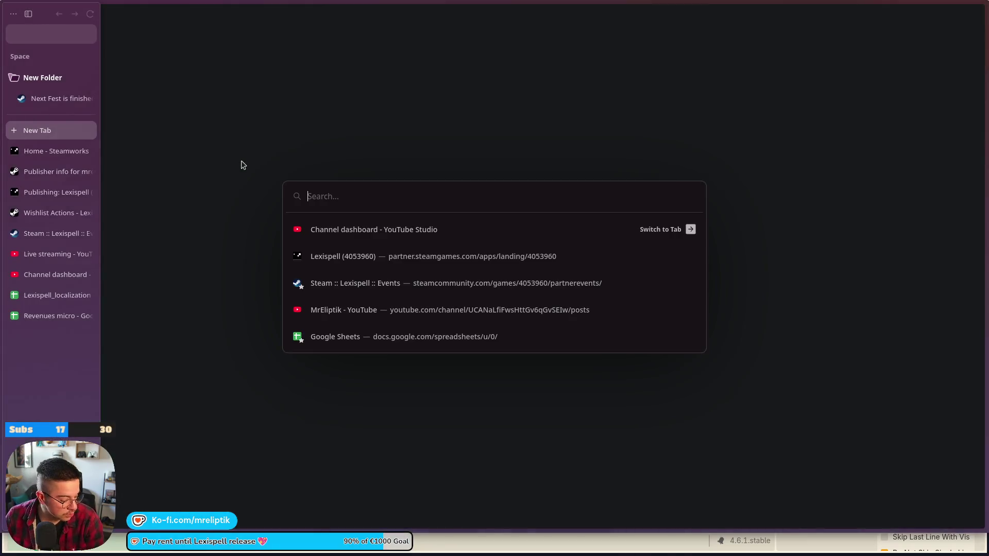
# Step: Dismiss the new-tab search, unmaximize the window, and switch to the Lexispell_localization tab
pyautogui.press('Escape')
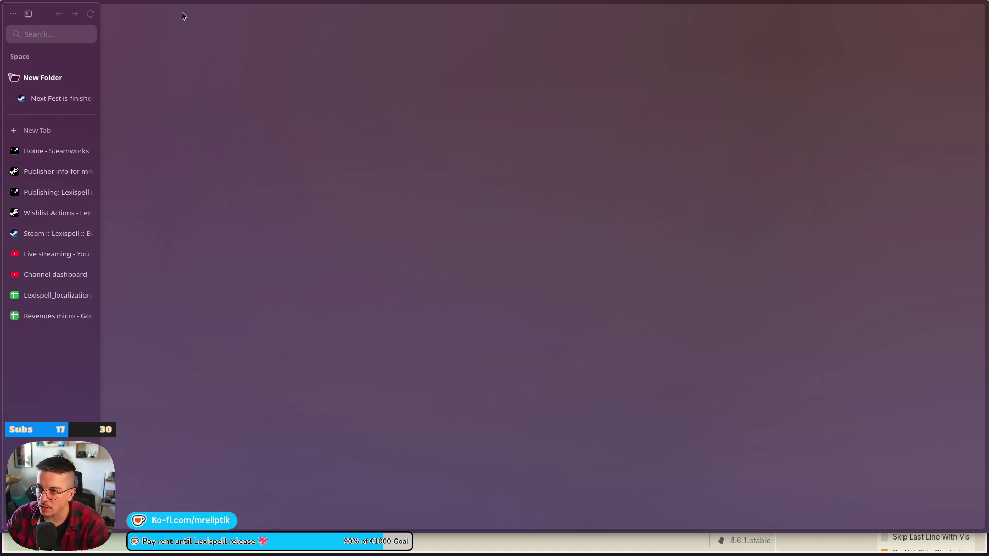
pyautogui.moveTo(184, 11); pyautogui.dragTo(205, 92)
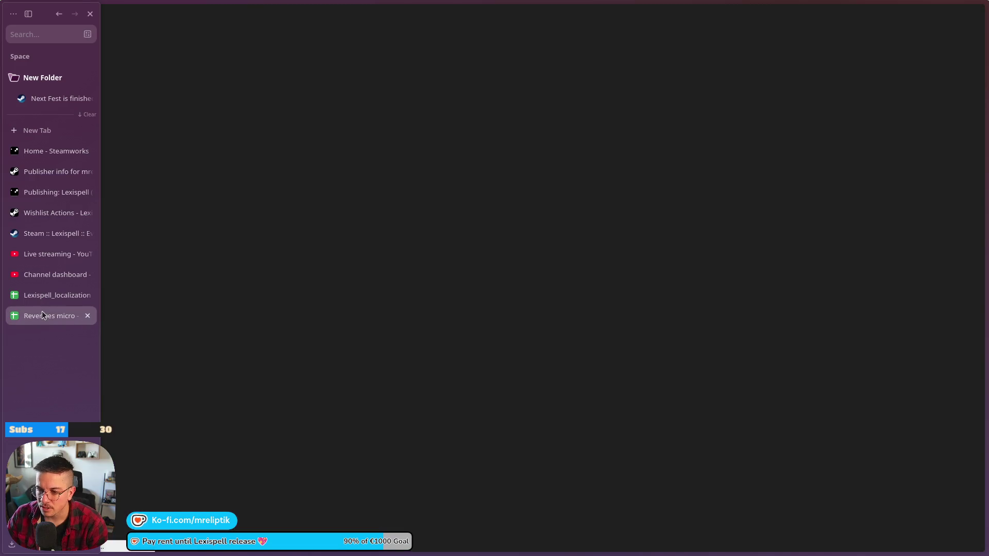
pyautogui.click(39, 297)
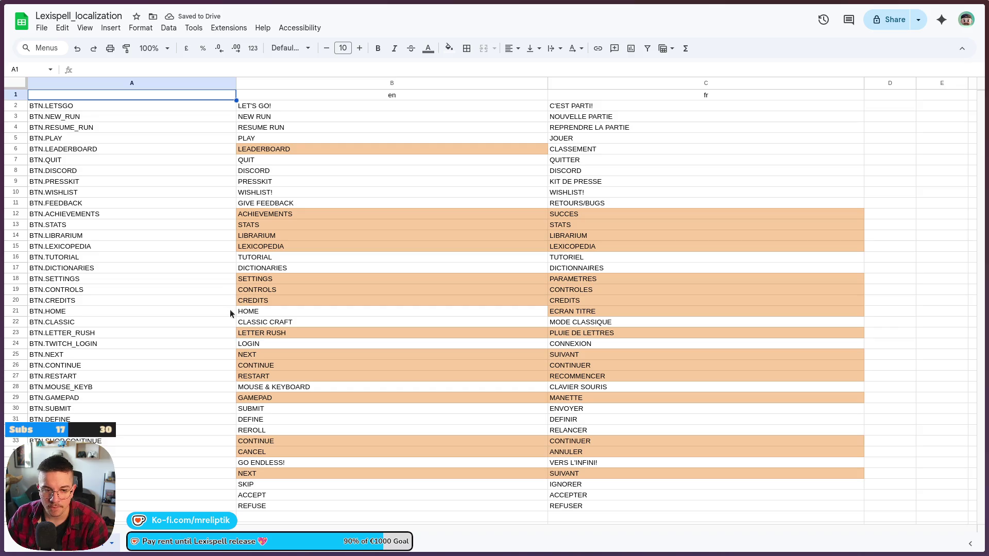
pyautogui.moveTo(157, 555)
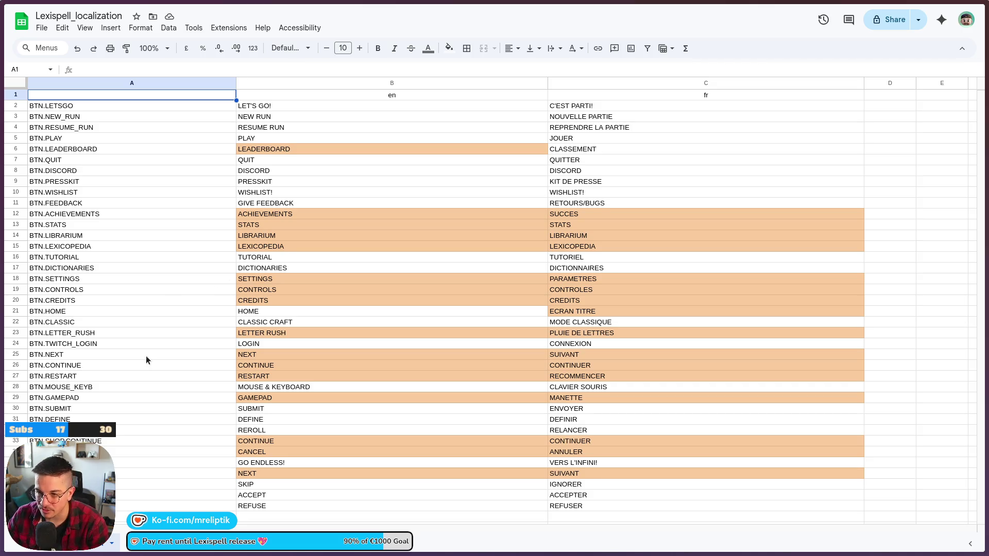
pyautogui.scroll(-5, 147, 356)
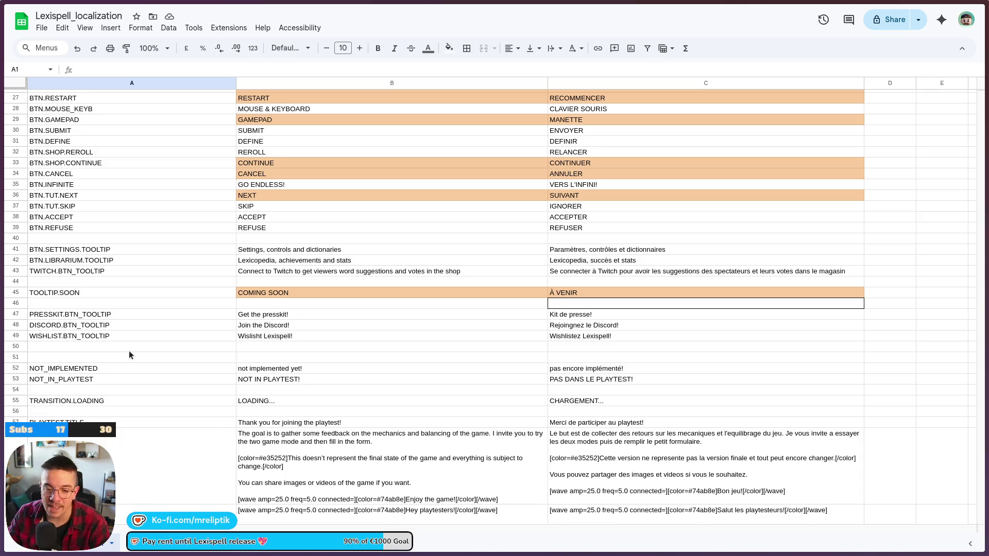
pyautogui.scroll(-5, 224, 268)
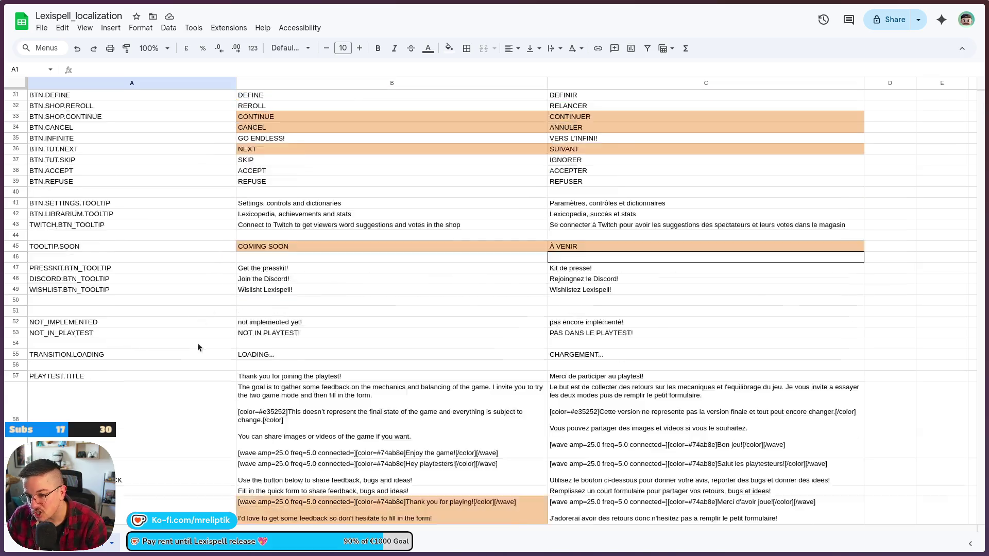
pyautogui.click(205, 549)
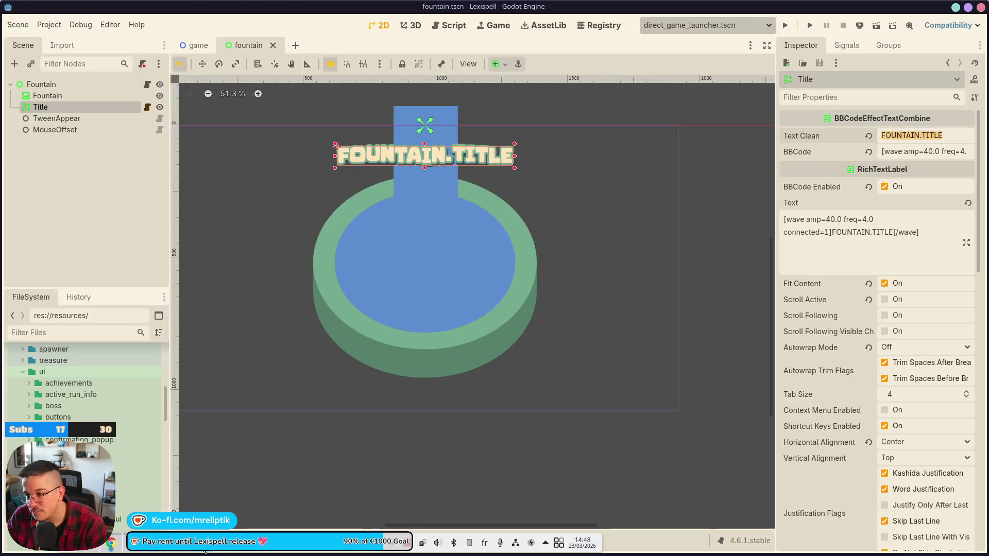
pyautogui.click(204, 549)
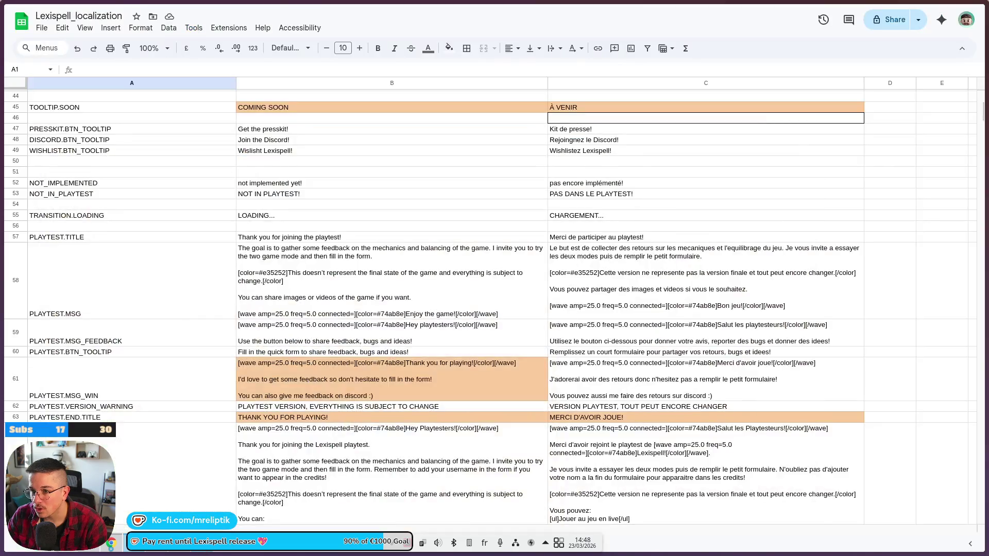
pyautogui.click(228, 313)
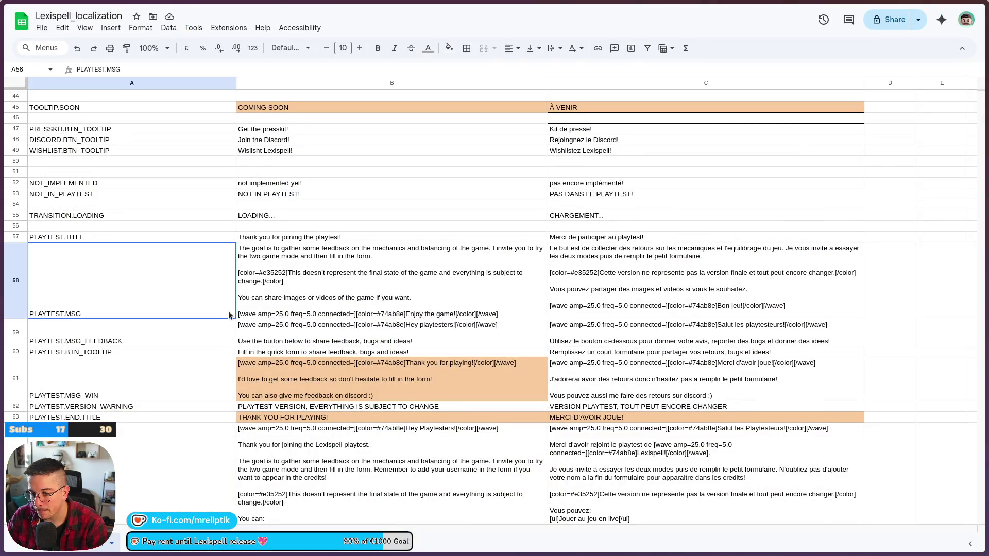
# Step: Search the localization sheet for the map.title keys
pyautogui.hotkey('ctrl', 'f')
pyautogui.write('map')
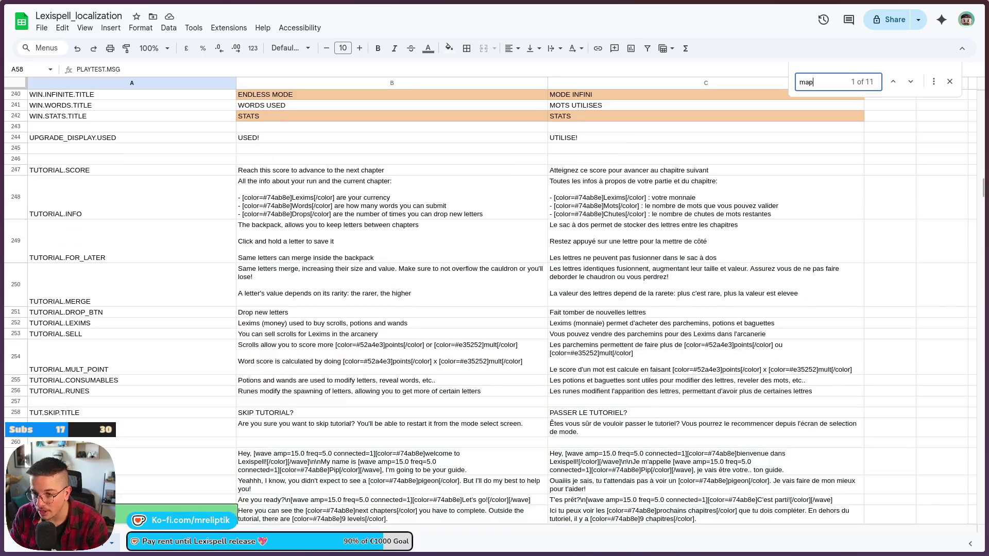
pyautogui.scroll(-5, 236, 316)
pyautogui.scroll(-3, 144, 341)
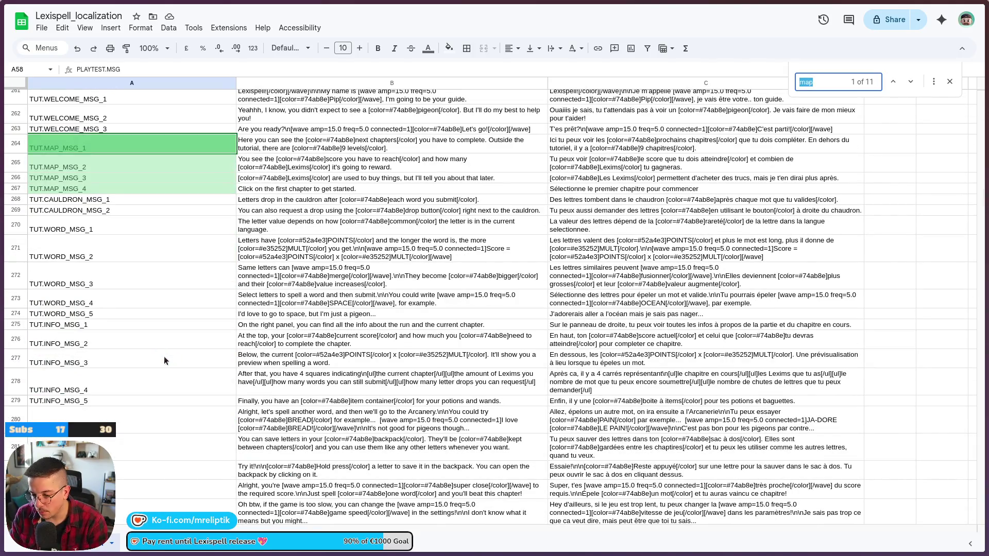
pyautogui.write('map.ttle')
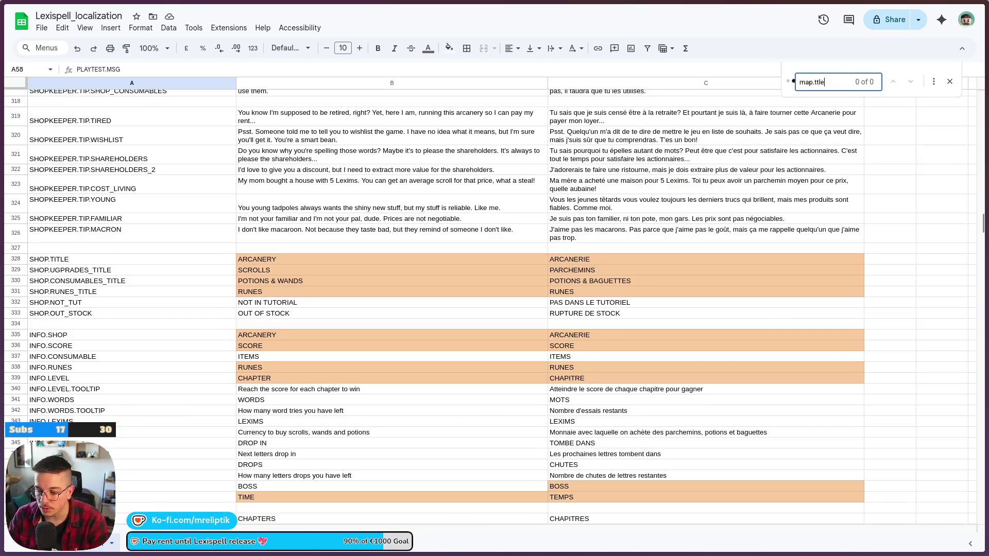
pyautogui.scroll(-5, 109, 376)
# Step: Insert two blank rows above row 359
pyautogui.rightClick(55, 362)
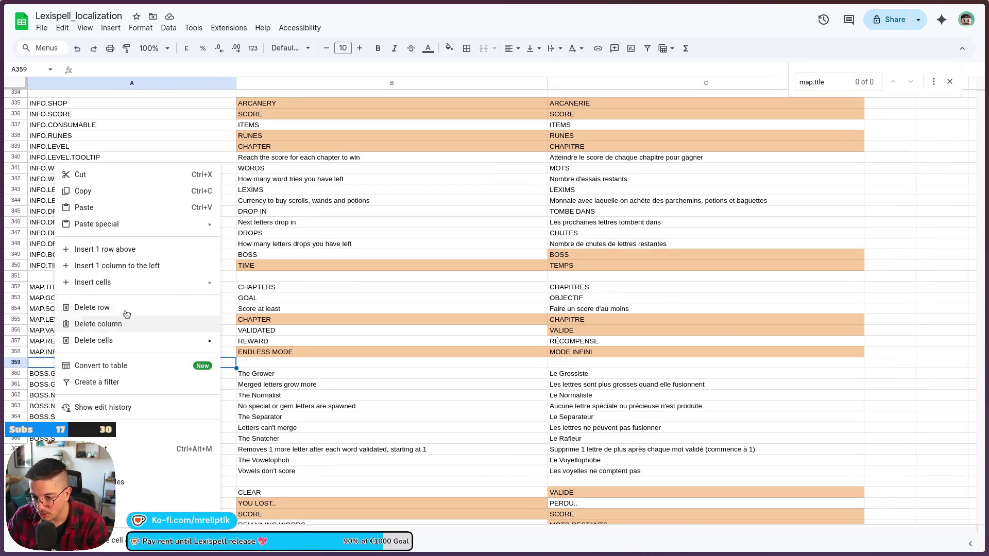
pyautogui.click(103, 249)
pyautogui.rightClick(53, 358)
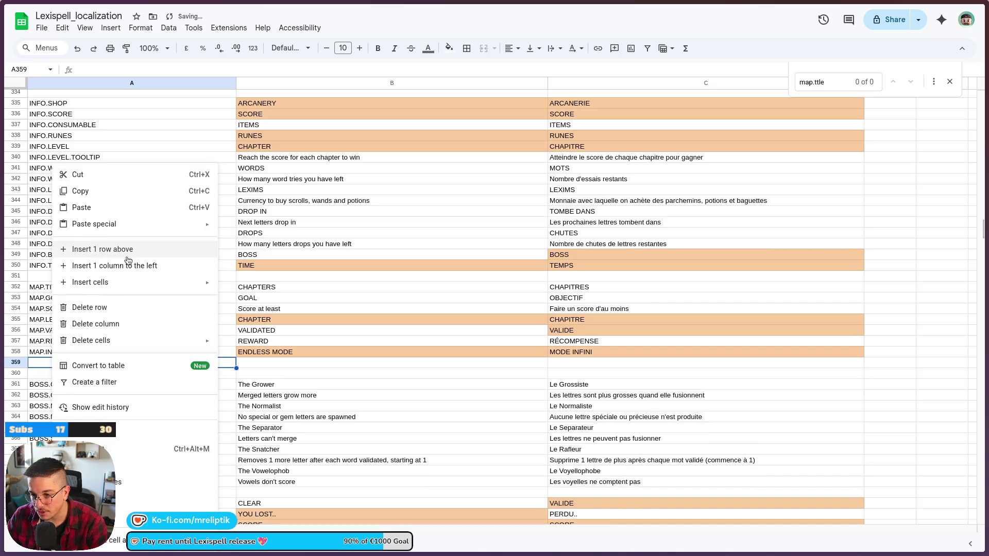
pyautogui.click(101, 249)
# Step: Fill row 360 with FOUNTAIN.TITLE, FOUNTAIN and FONTAINE, then add a blank row below it
pyautogui.click(67, 375)
pyautogui.write('FOUNTAIN.TITLE')
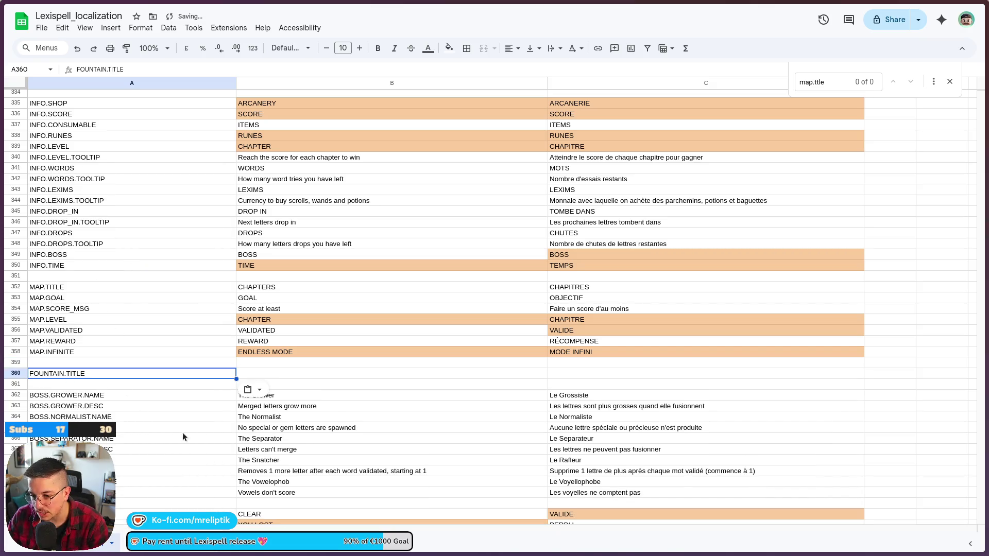
pyautogui.click(282, 372)
pyautogui.write('FOUNTAIN')
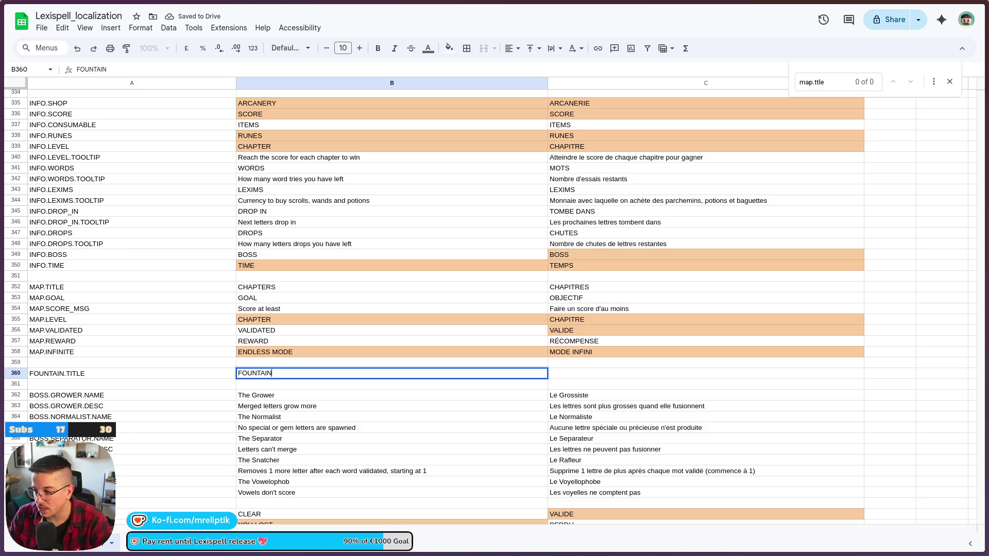
pyautogui.press('Tab')
pyautogui.write('F')
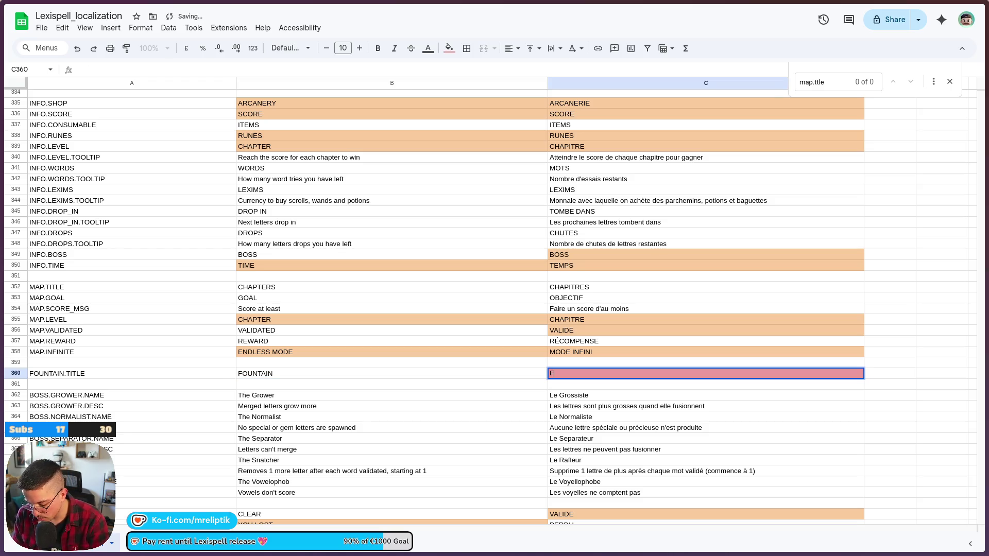
pyautogui.write('E')
pyautogui.press('Return')
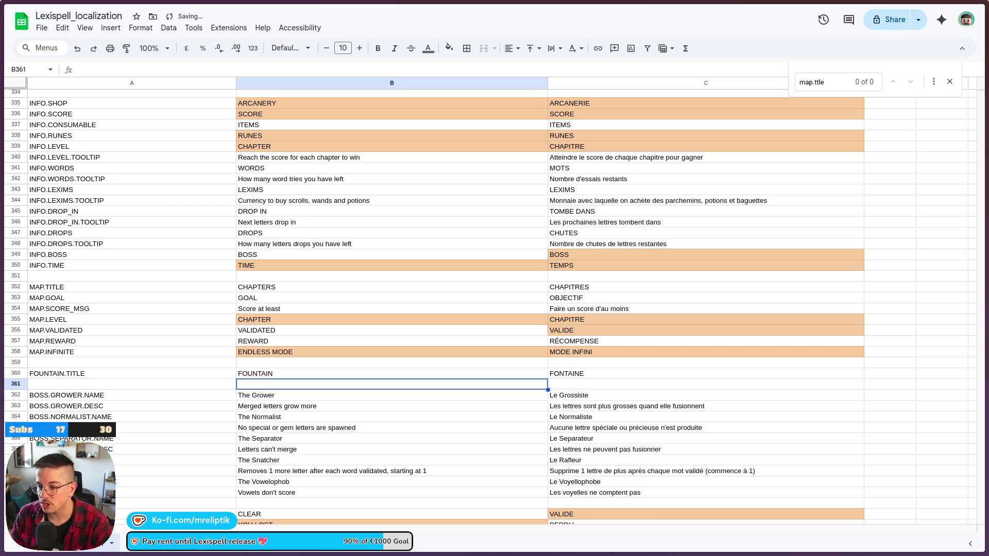
pyautogui.rightClick(94, 391)
pyautogui.click(227, 252)
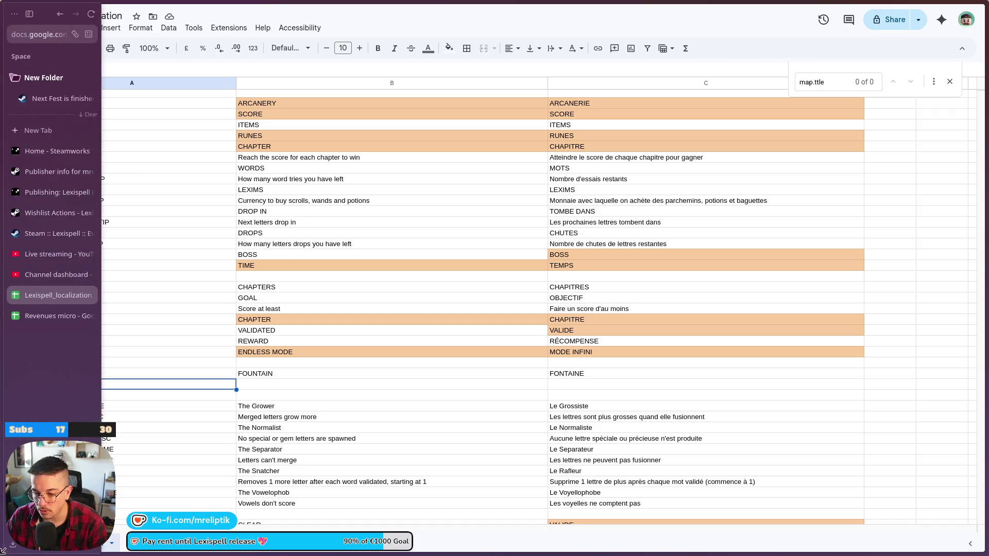
# Step: Return to the Godot editor and select the TweenAppear node in the Scene dock
pyautogui.hotkey('alt', 'Tab')
pyautogui.click(192, 146)
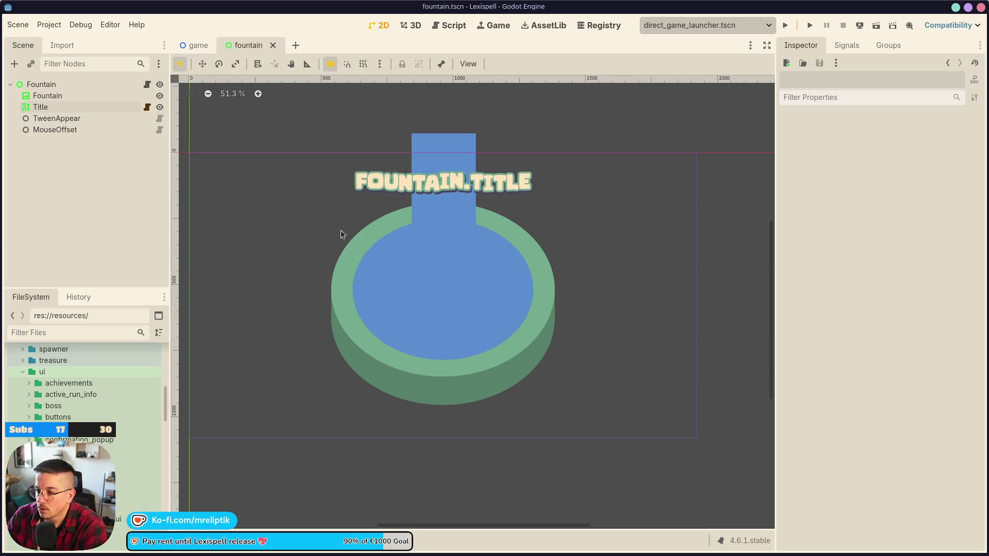
pyautogui.click(58, 119)
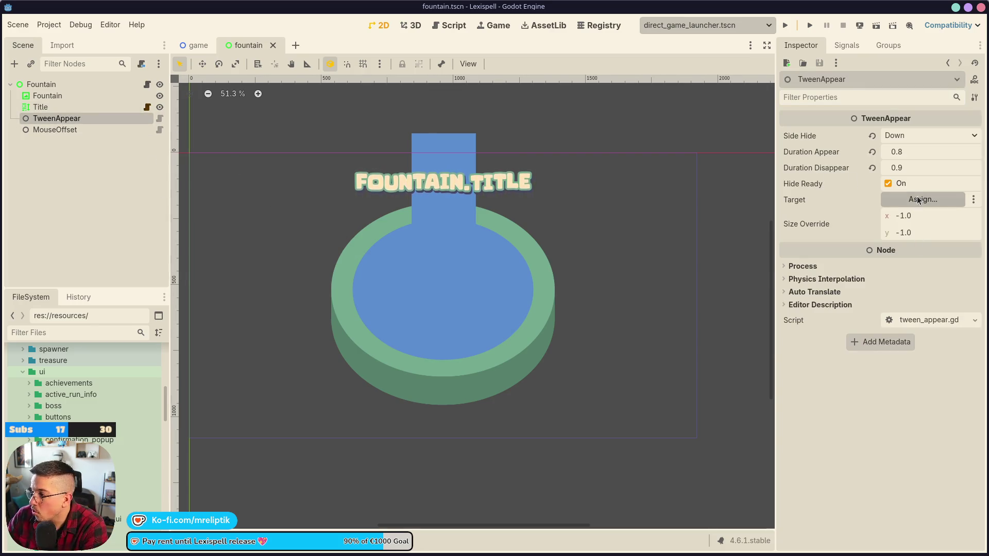
# Step: Set TweenAppear's Target to the Fountain node and save fountain.tscn
pyautogui.click(922, 200)
pyautogui.doubleClick(323, 148)
pyautogui.hotkey('ctrl', 's')
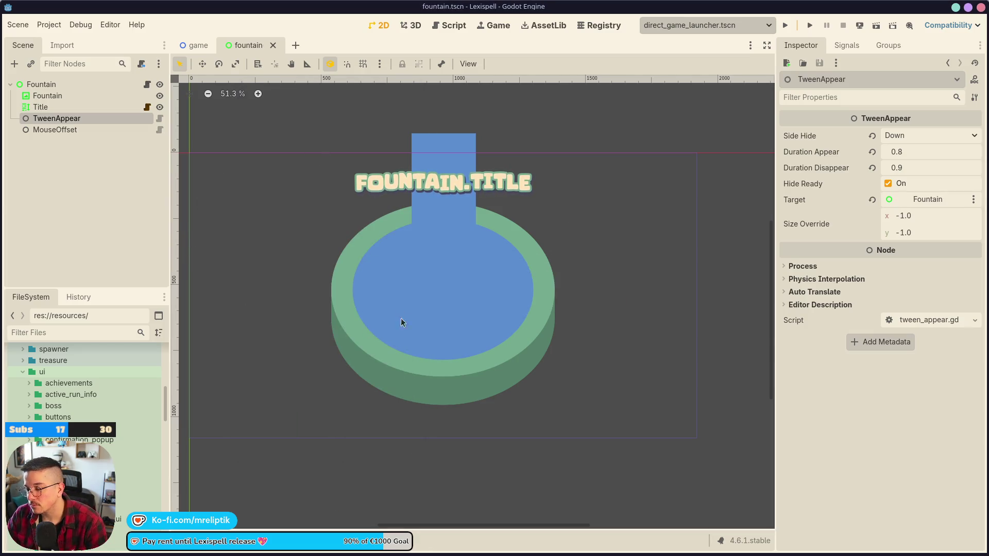
# Step: Select and then deselect the fountain image on the canvas
pyautogui.click(401, 317)
pyautogui.scroll(-2, 397, 286)
pyautogui.click(323, 280)
pyautogui.scroll(-3, 360, 278)
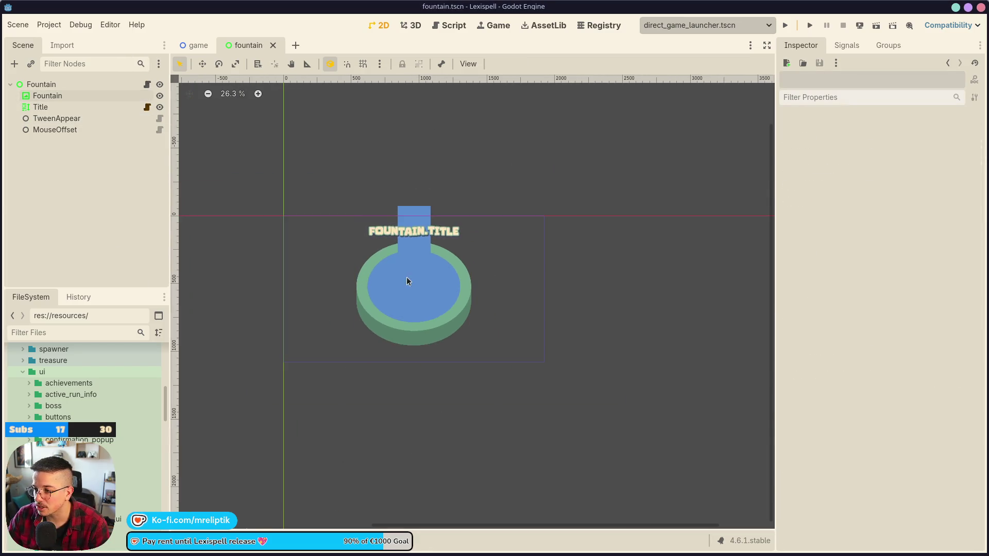
pyautogui.scroll(6, 416, 273)
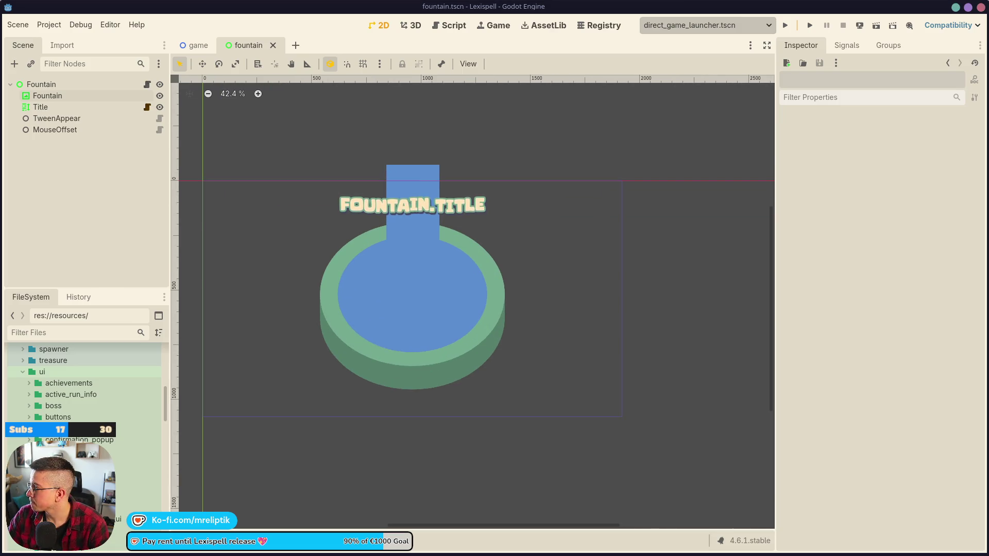
pyautogui.click(407, 195)
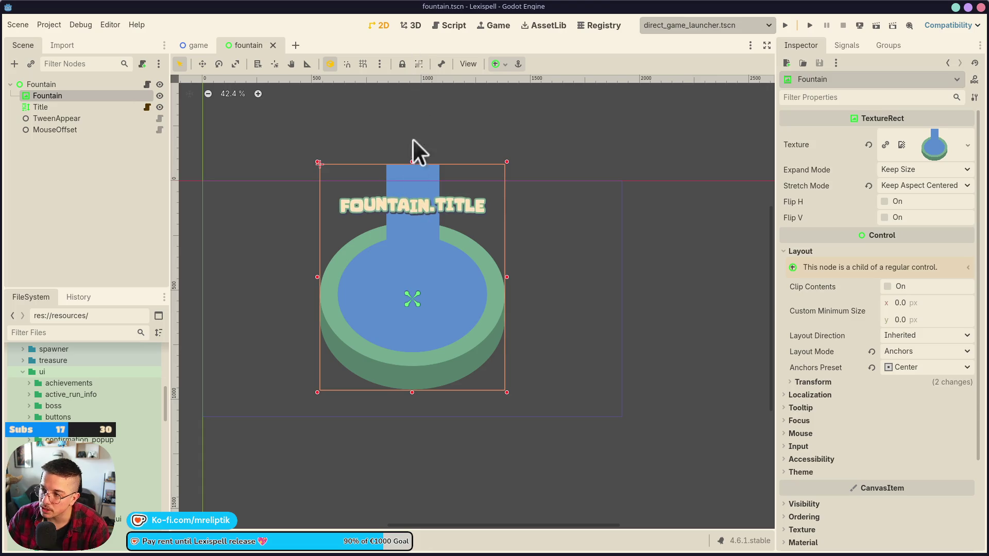
pyautogui.click(96, 187)
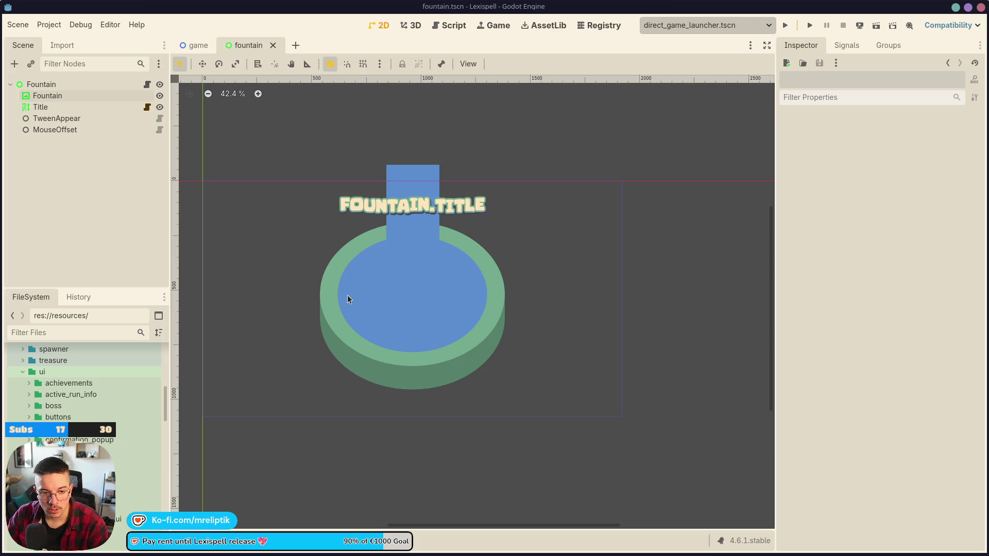
pyautogui.scroll(-2, 350, 294)
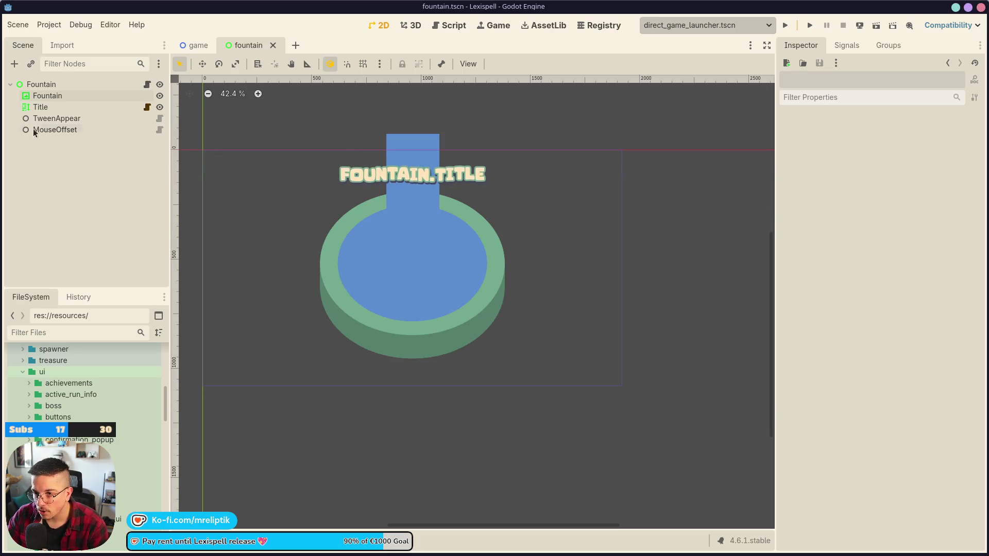
# Step: Add an HBoxContainer child node under the Fountain root
pyautogui.rightClick(55, 85)
pyautogui.click(93, 107)
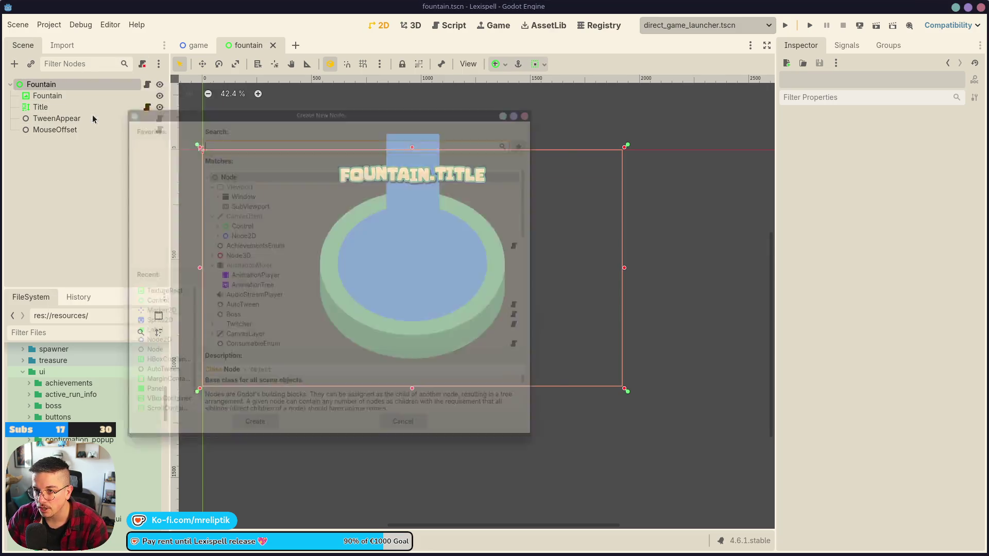
pyautogui.write('texture')
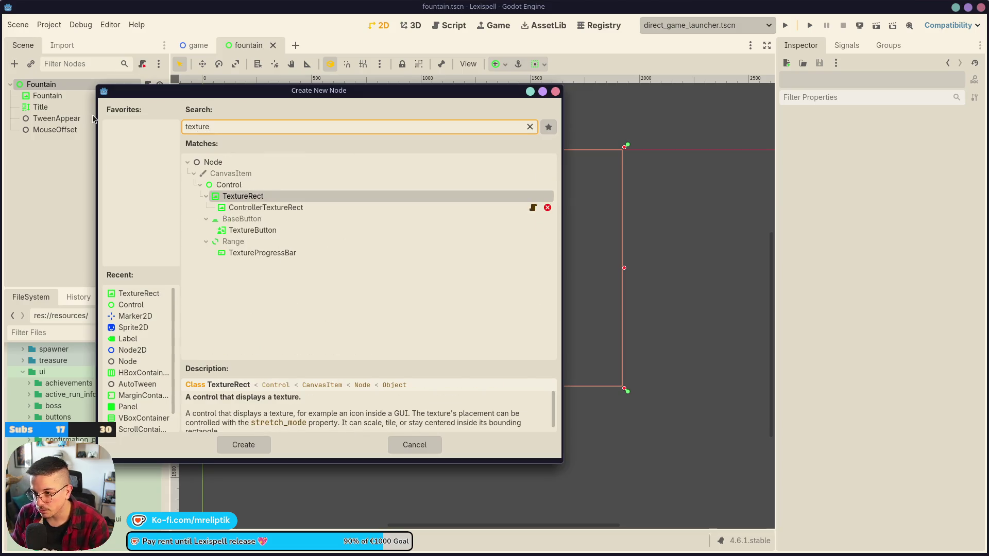
pyautogui.write('hbox')
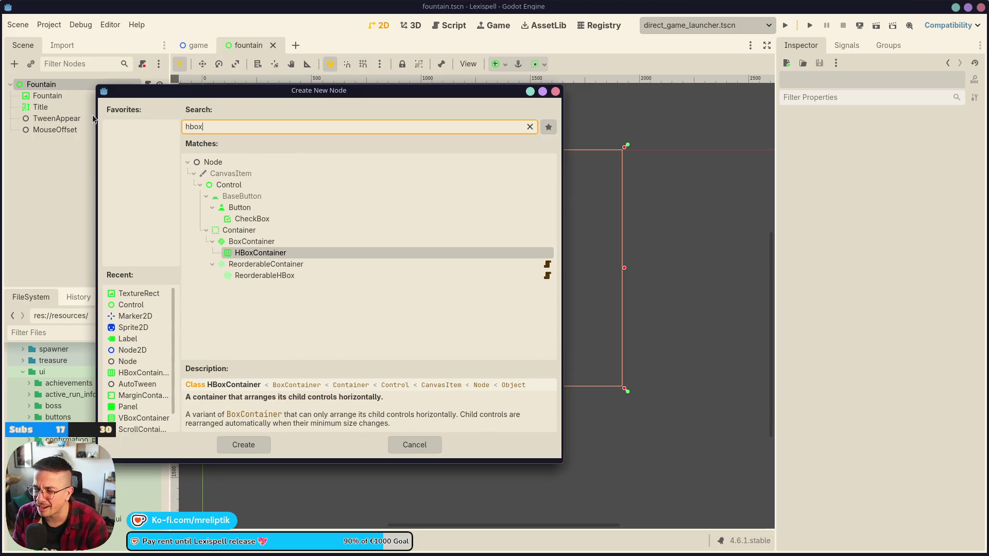
pyautogui.press('Return')
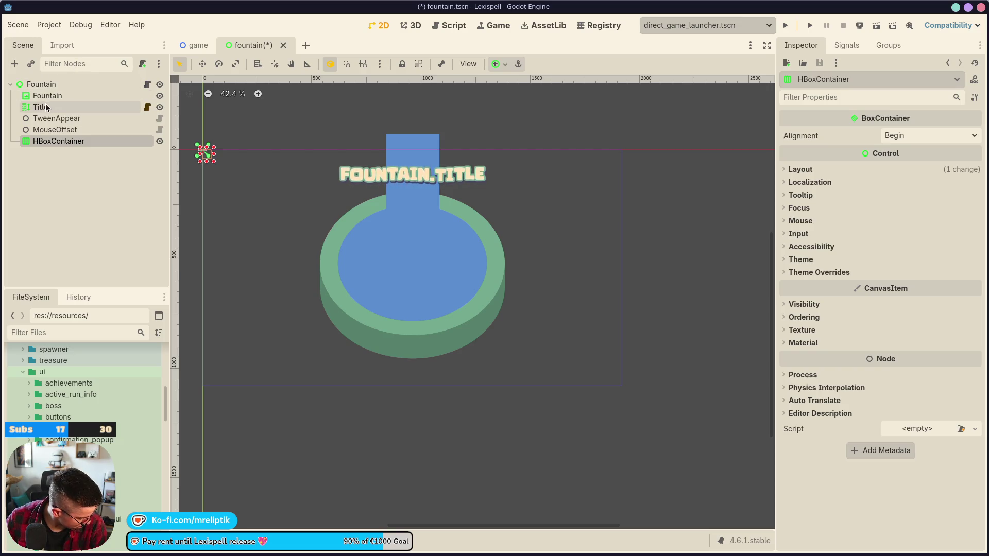
# Step: Add a VBoxContainer child under the HBoxContainer
pyautogui.rightClick(56, 140)
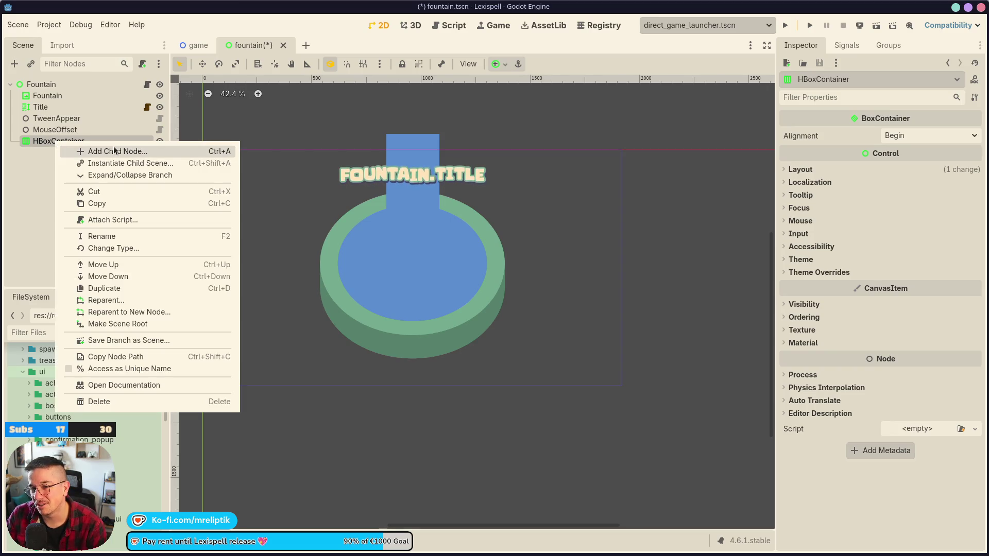
pyautogui.click(114, 149)
pyautogui.write('vbox')
pyautogui.press('Return')
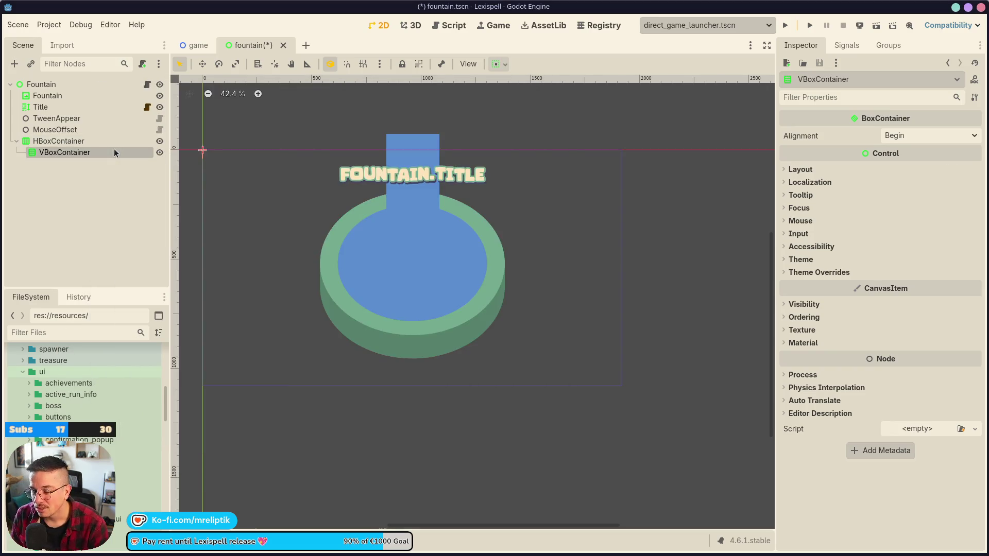
# Step: Rename the HBoxContainer to Exchange, stretch it across the fountain image, and save
pyautogui.click(50, 144)
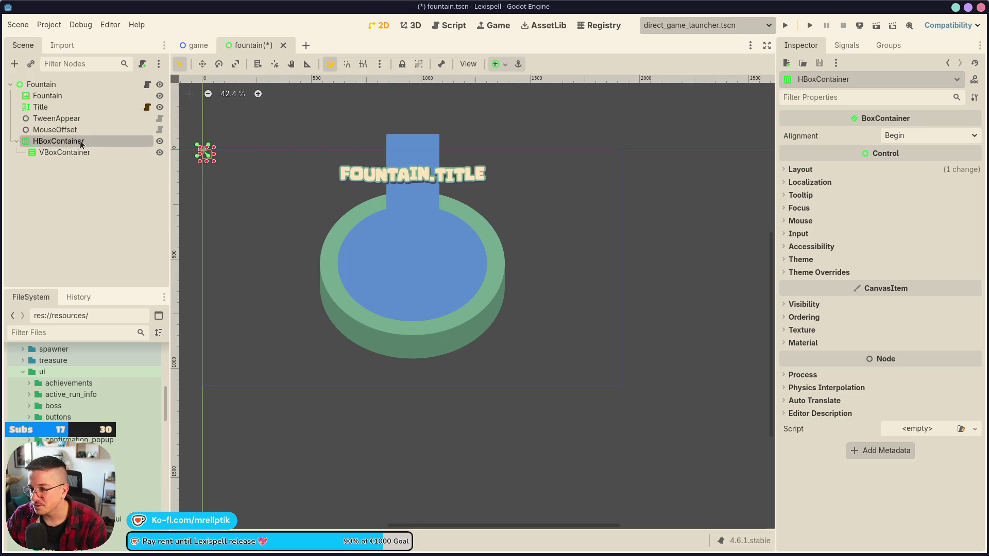
pyautogui.doubleClick(70, 140)
pyautogui.write('Echa')
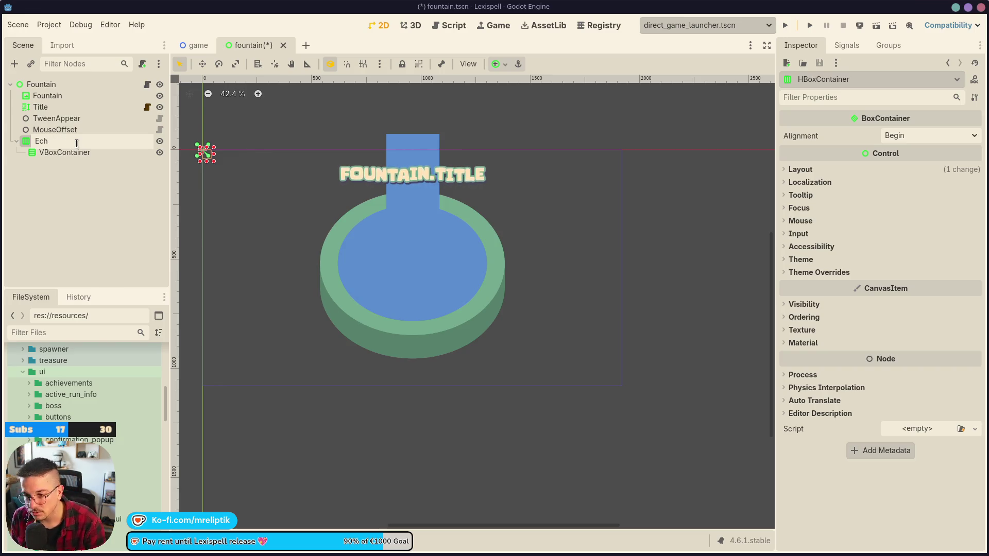
pyautogui.press('Return')
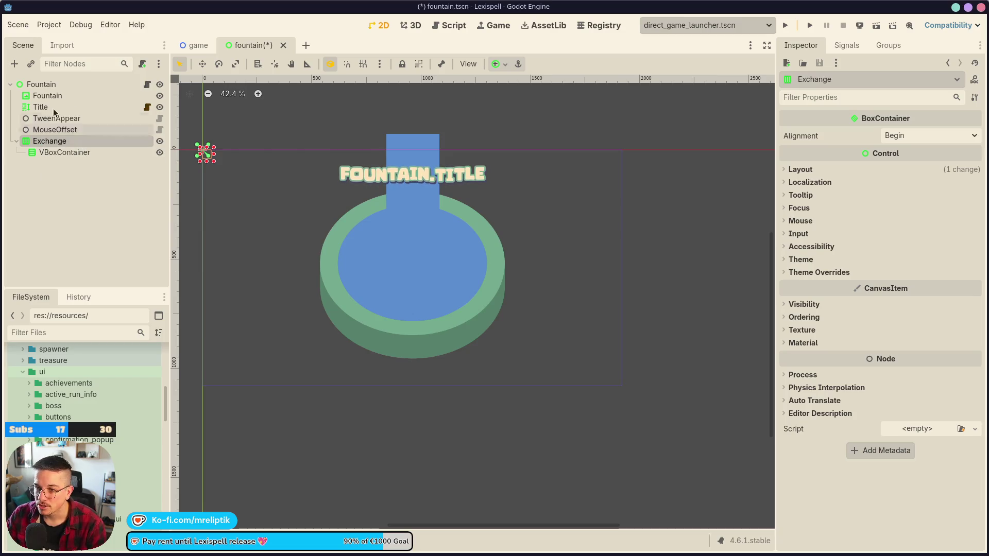
pyautogui.moveTo(217, 168)
pyautogui.mouseDown()
pyautogui.moveTo(349, 251)
pyautogui.moveTo(268, 188)
pyautogui.moveTo(282, 221)
pyautogui.moveTo(334, 242)
pyautogui.moveTo(334, 263)
pyautogui.moveTo(282, 284)
pyautogui.moveTo(281, 330)
pyautogui.moveTo(384, 353)
pyautogui.moveTo(505, 329)
pyautogui.moveTo(570, 333)
pyautogui.mouseUp()
pyautogui.hotkey('ctrl', 's')
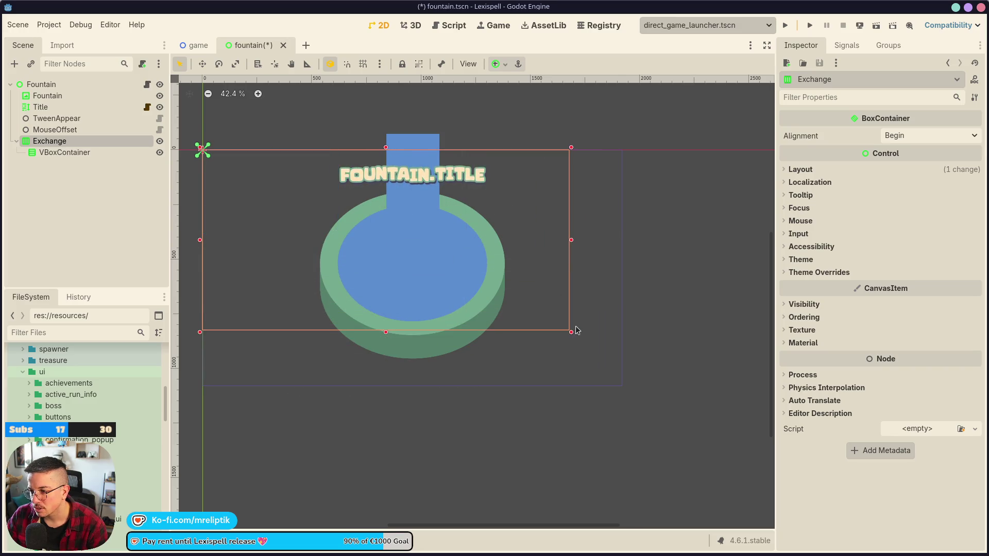
# Step: Undo the previous container resize and make the Exchange box taller
pyautogui.hotkey('ctrl', 'z')
pyautogui.moveTo(342, 237)
pyautogui.mouseDown()
pyautogui.moveTo(341, 346)
pyautogui.moveTo(237, 358)
pyautogui.moveTo(286, 221)
pyautogui.moveTo(350, 178)
pyautogui.moveTo(342, 168)
pyautogui.moveTo(276, 282)
pyautogui.moveTo(309, 331)
pyautogui.moveTo(274, 228)
pyautogui.moveTo(360, 237)
pyautogui.moveTo(340, 265)
pyautogui.moveTo(320, 347)
pyautogui.moveTo(442, 340)
pyautogui.moveTo(535, 350)
pyautogui.moveTo(550, 374)
pyautogui.moveTo(335, 288)
pyautogui.moveTo(330, 260)
pyautogui.moveTo(402, 291)
pyautogui.moveTo(417, 260)
pyautogui.mouseUp()
pyautogui.click(330, 64)
# Step: Shrink Exchange to a small top-left rectangle, save fountain.tscn, and switch to game.tscn
pyautogui.scroll(4, 247, 203)
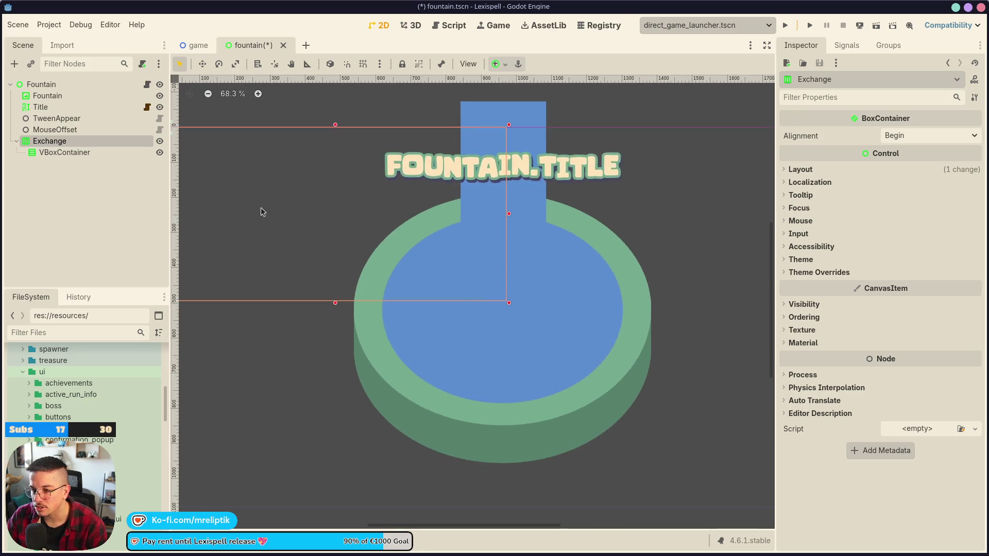
pyautogui.scroll(-3, 422, 276)
pyautogui.moveTo(478, 297)
pyautogui.mouseDown()
pyautogui.moveTo(360, 288)
pyautogui.moveTo(329, 225)
pyautogui.mouseUp()
pyautogui.hotkey('ctrl', 's')
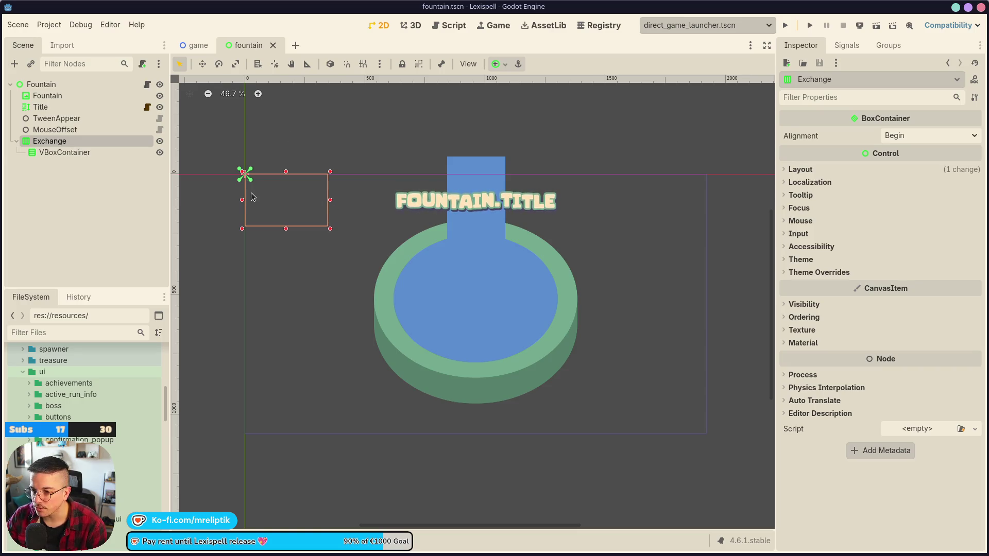
pyautogui.scroll(5, 264, 212)
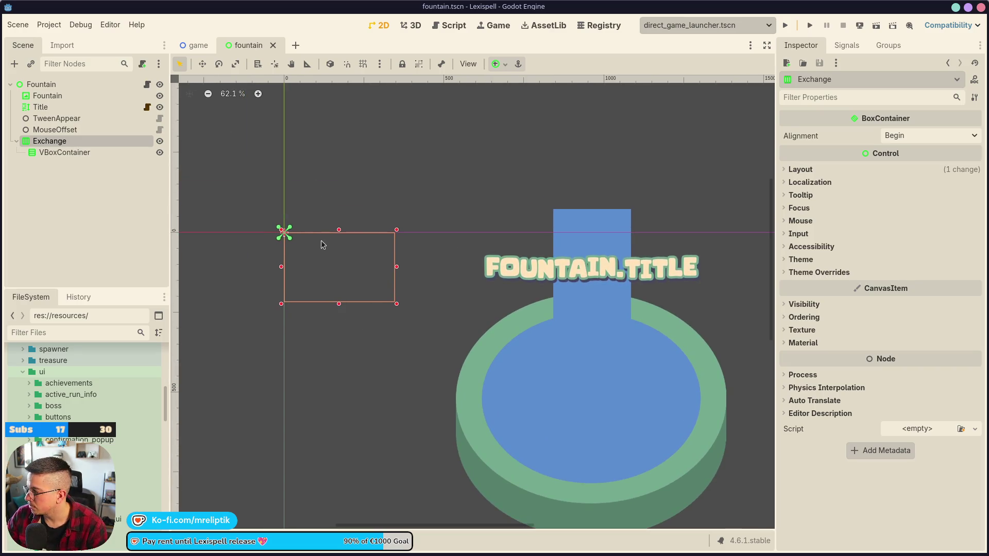
pyautogui.click(195, 45)
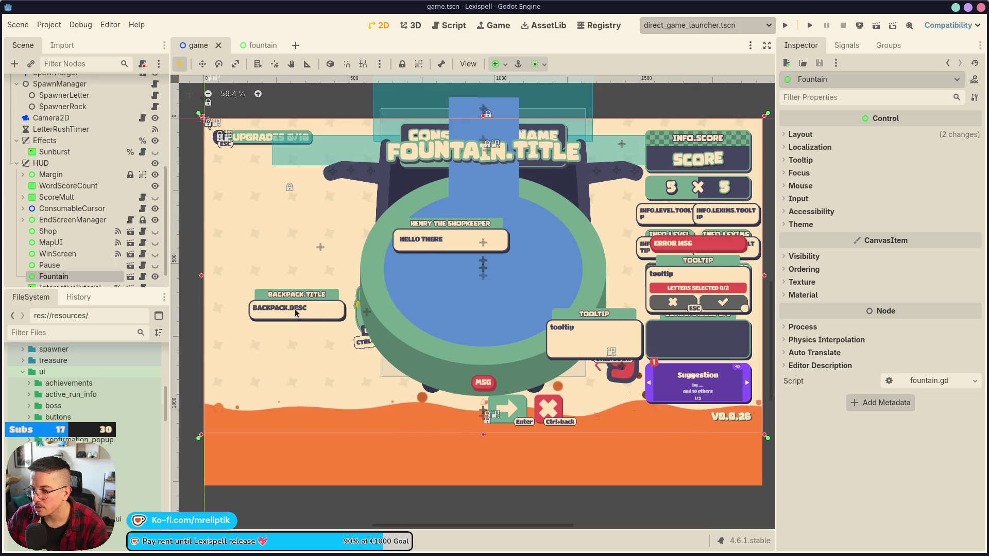
# Step: Save the game scene
pyautogui.scroll(-1, 278, 206)
pyautogui.click(248, 47)
pyautogui.click(195, 45)
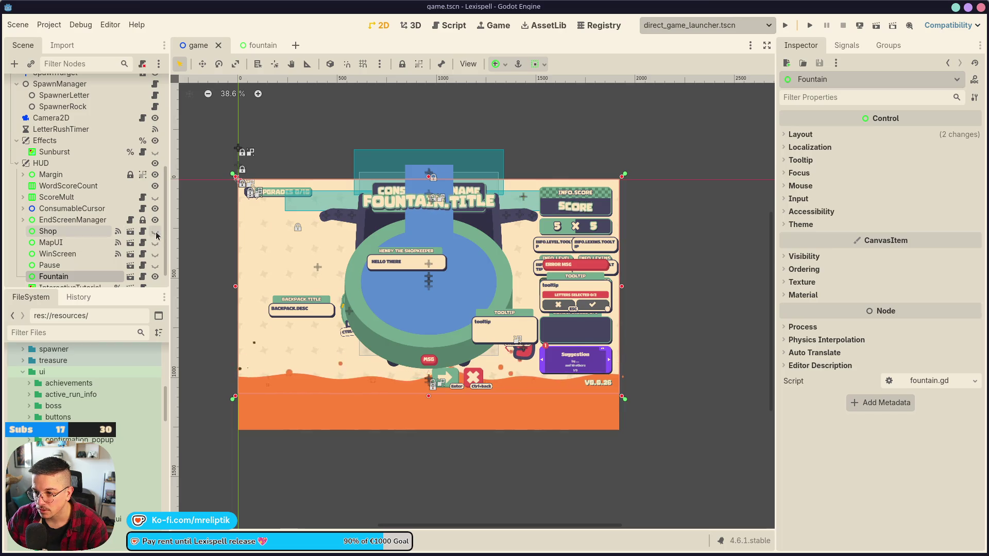
pyautogui.hotkey('ctrl', 's')
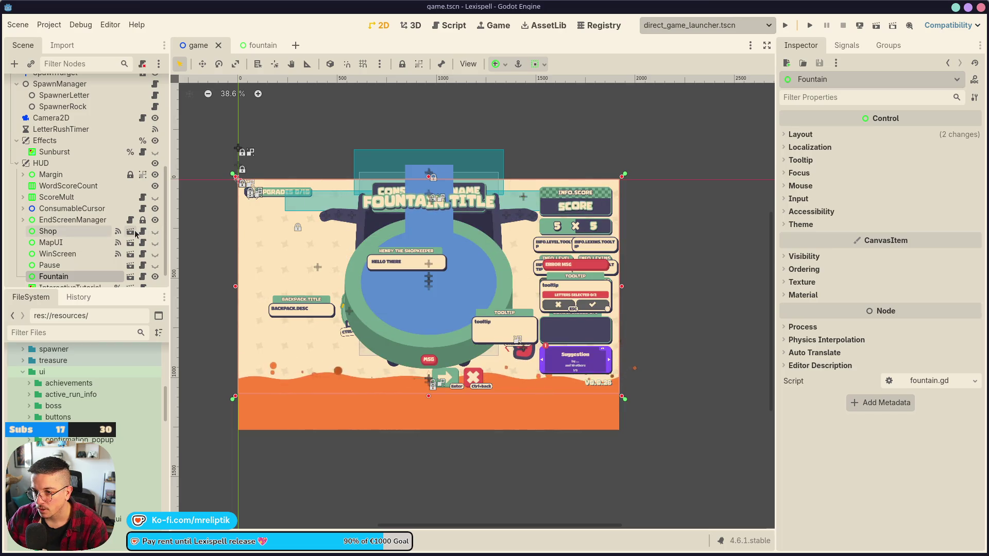
# Step: Open the Shop and shopkeeper scenes and inspect their Title and Message labels
pyautogui.click(130, 231)
pyautogui.click(438, 306)
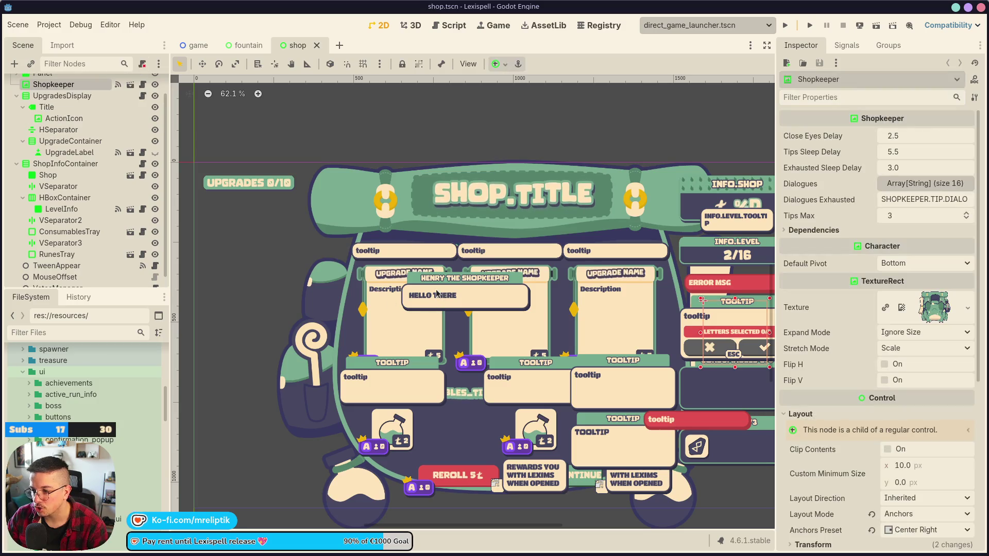
pyautogui.click(130, 85)
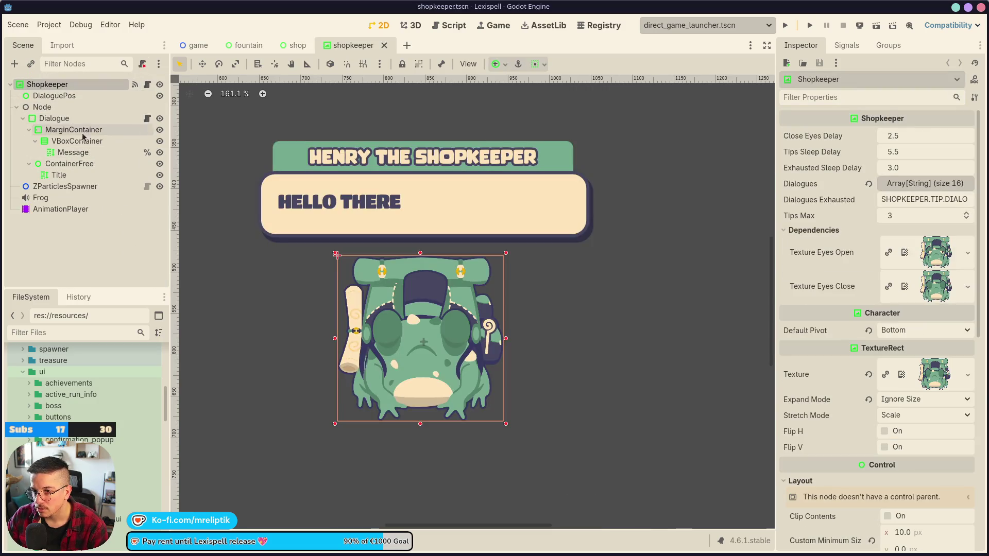
pyautogui.click(307, 208)
pyautogui.click(100, 176)
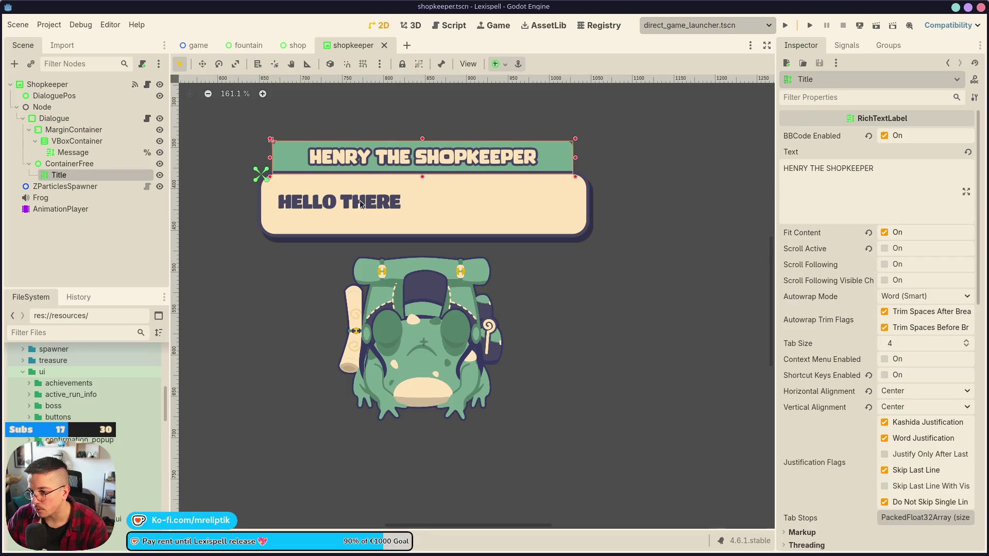
pyautogui.click(82, 152)
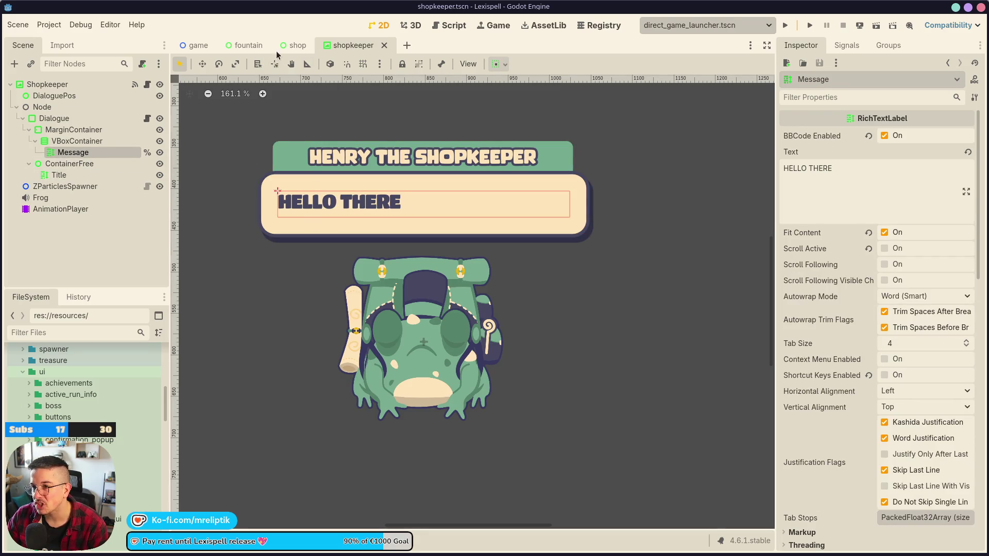
# Step: Close the shop and shopkeeper scene tabs
pyautogui.click(293, 46)
pyautogui.middleClick(292, 49)
pyautogui.middleClick(292, 49)
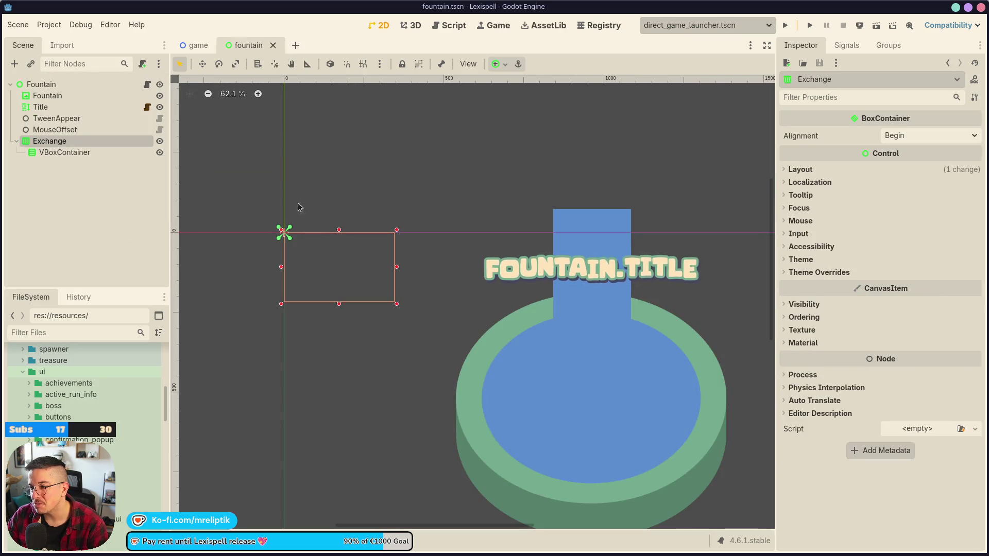
# Step: Paste the Message label under the Exchange container's VBoxContainer and save
pyautogui.click(65, 152)
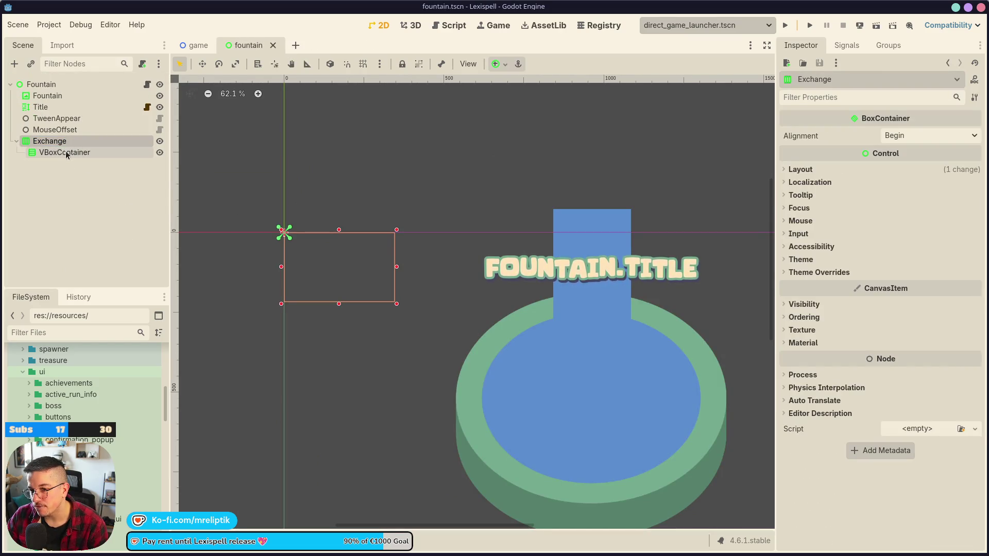
pyautogui.hotkey('ctrl', 'v')
pyautogui.hotkey('ctrl', 's')
# Step: Turn off Access as Unique Name for the Message node
pyautogui.click(70, 163)
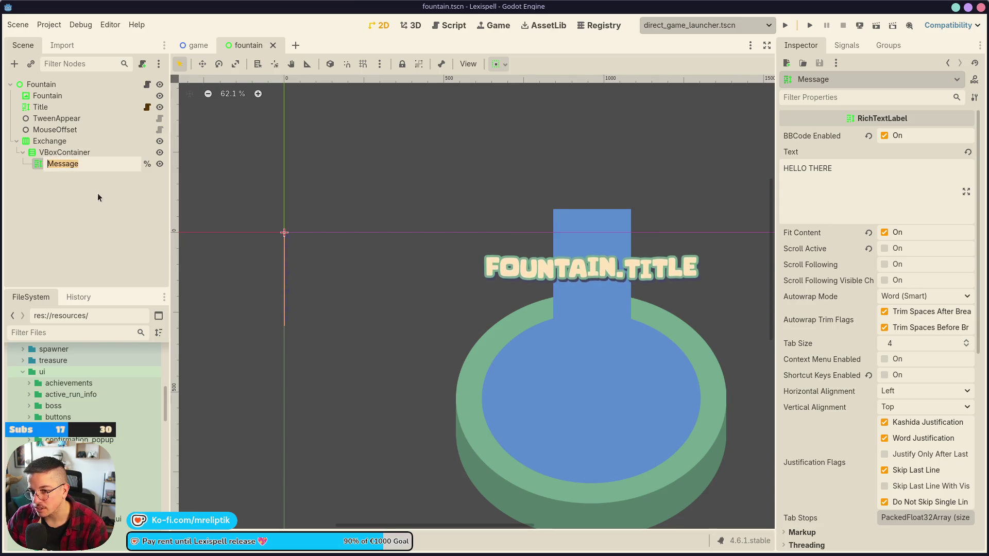
pyautogui.press('Escape')
pyautogui.rightClick(76, 164)
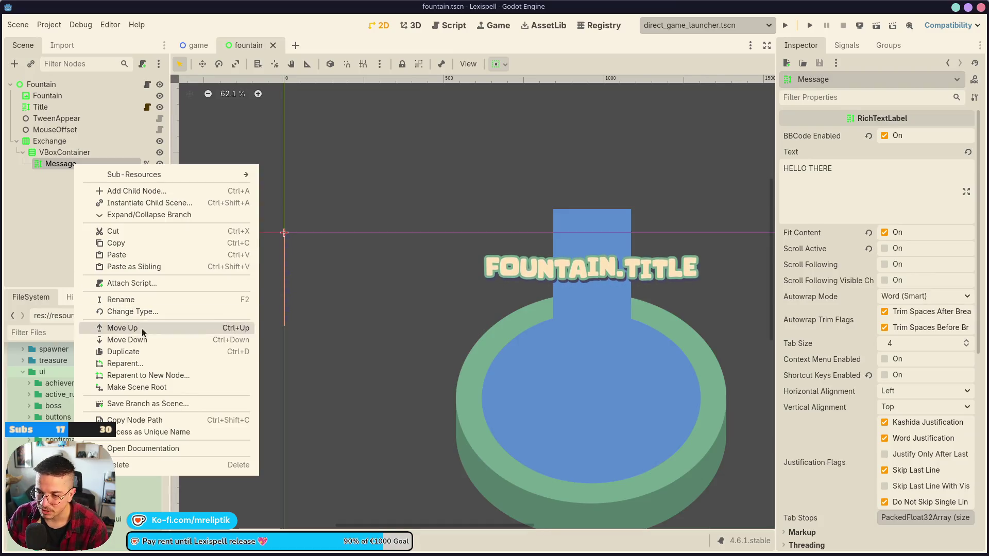
pyautogui.click(145, 435)
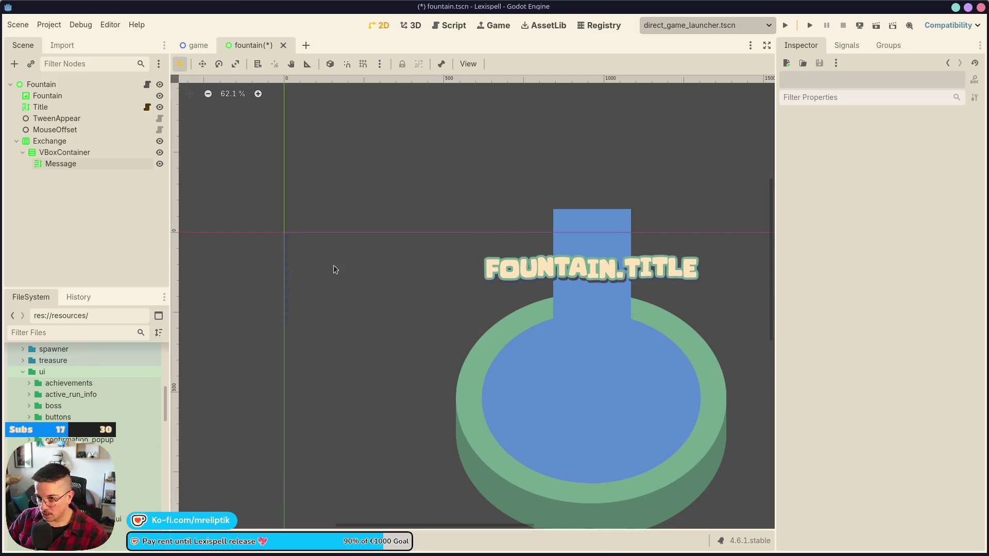
# Step: Set the Message label's Autowrap Mode to Off and save the scene
pyautogui.hscroll(5, 333, 267)
pyautogui.scroll(-3, 333, 267)
pyautogui.moveTo(319, 267); pyautogui.dragTo(391, 283)
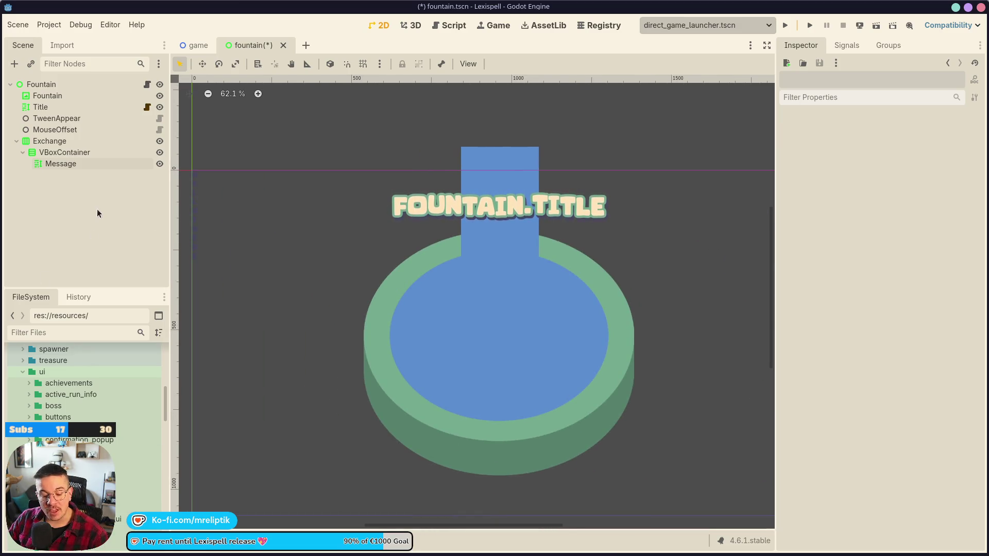
pyautogui.click(92, 163)
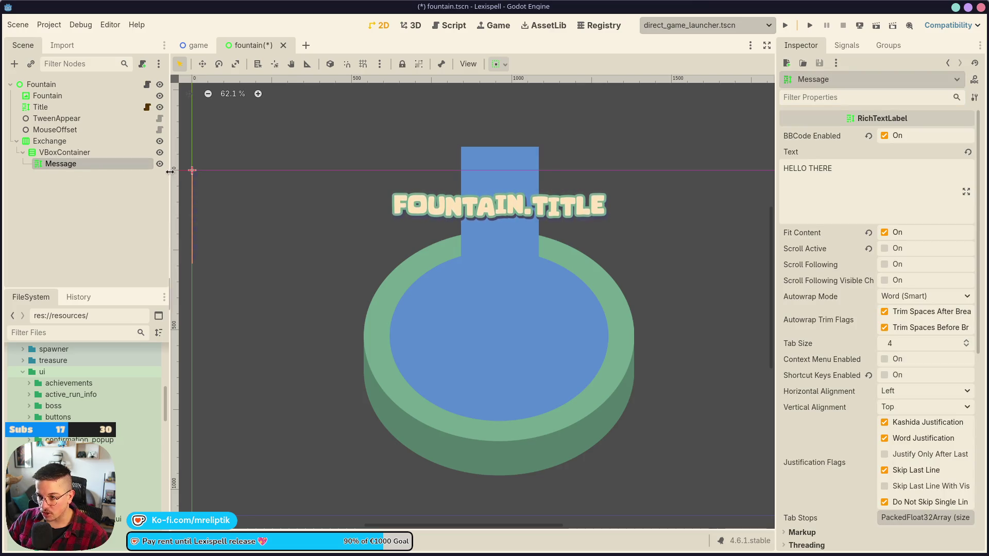
pyautogui.click(57, 151)
pyautogui.click(54, 142)
pyautogui.click(54, 165)
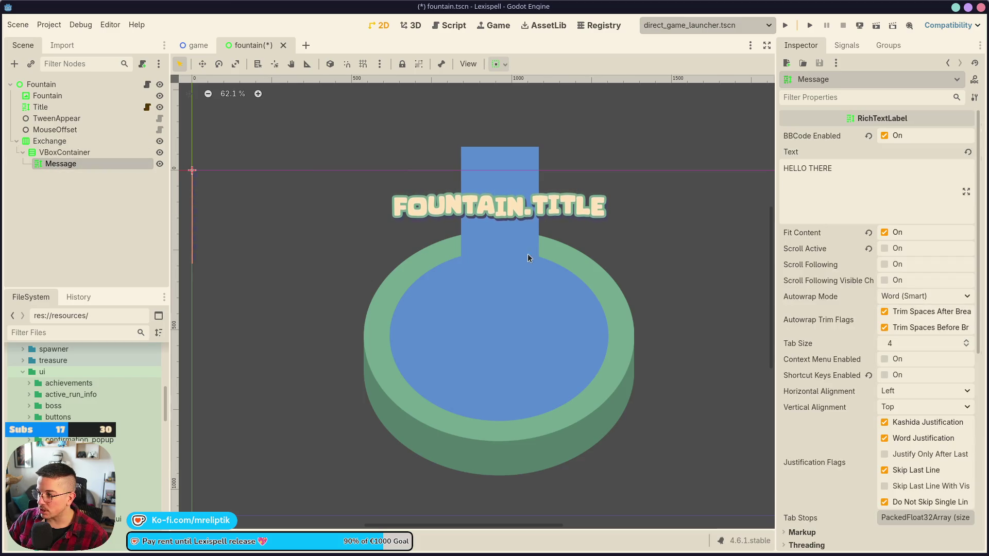
pyautogui.click(904, 297)
pyautogui.click(903, 314)
pyautogui.hotkey('ctrl', 's')
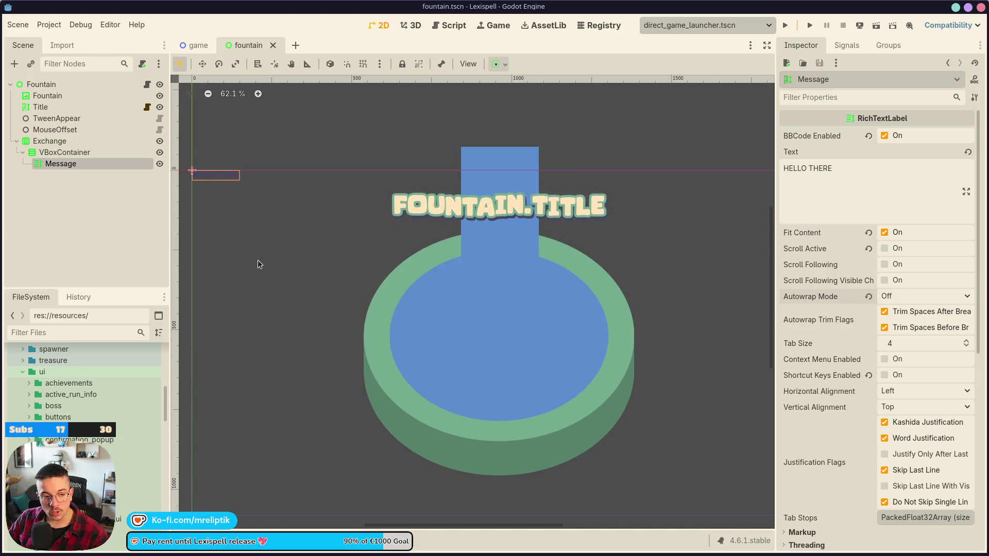
# Step: Widen the Exchange box to 393 px and save fountain.tscn
pyautogui.click(93, 199)
pyautogui.click(64, 152)
pyautogui.click(50, 141)
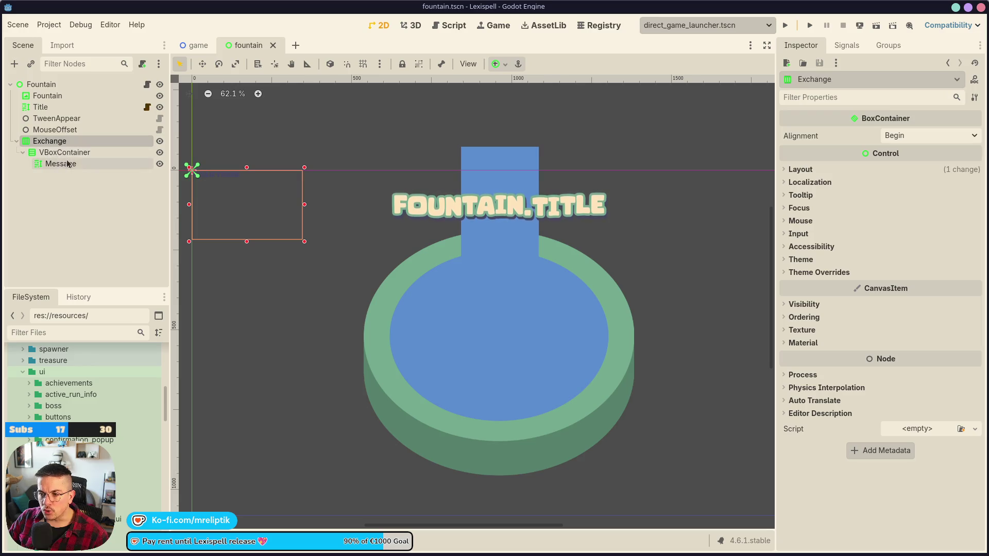
pyautogui.scroll(5, 236, 201)
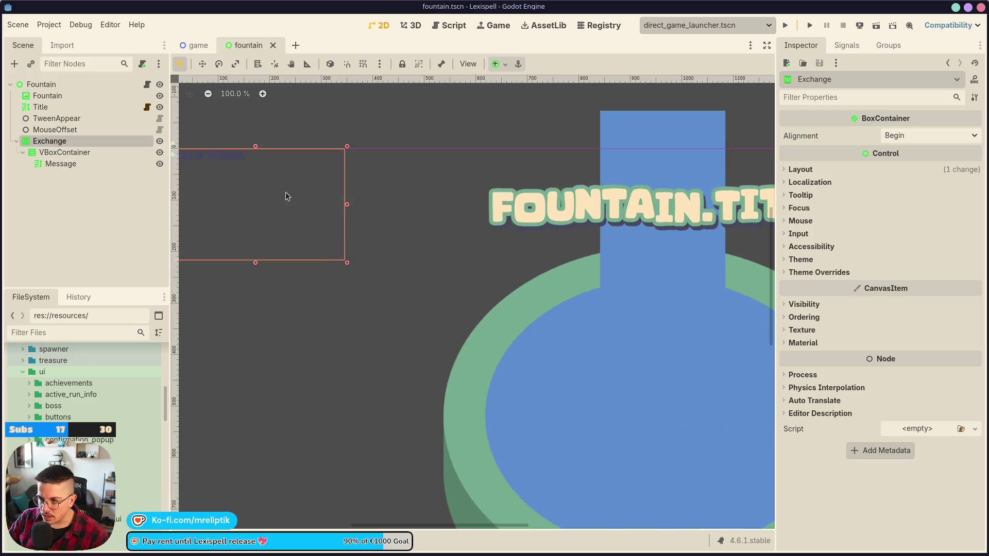
pyautogui.scroll(3, 286, 196)
pyautogui.moveTo(525, 283); pyautogui.dragTo(559, 284)
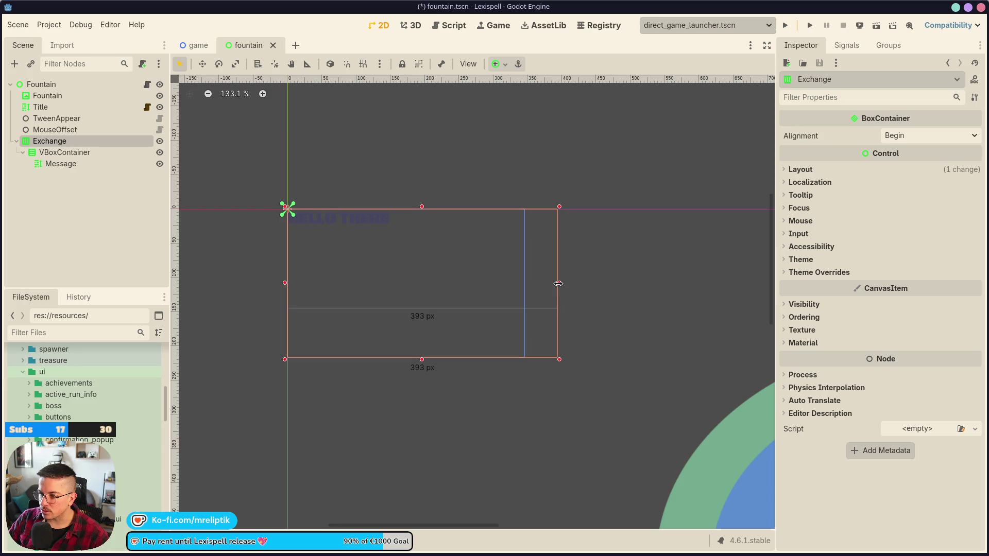
pyautogui.hotkey('ctrl', 's')
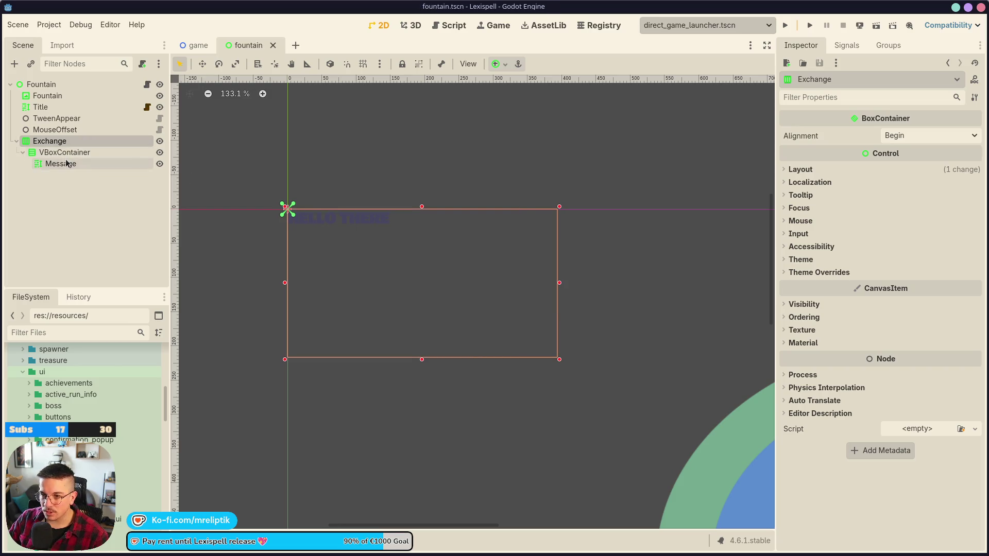
pyautogui.click(62, 164)
pyautogui.click(56, 130)
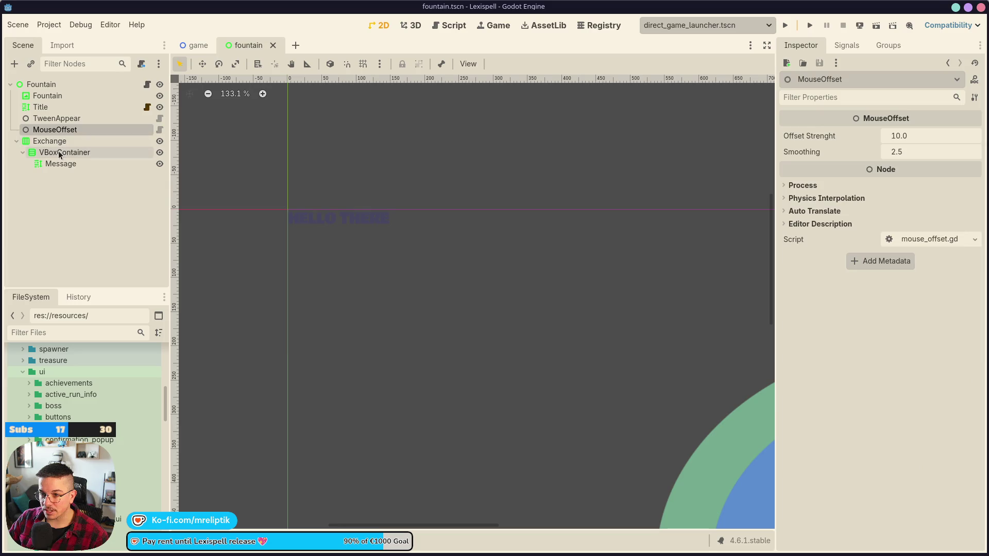
pyautogui.click(64, 152)
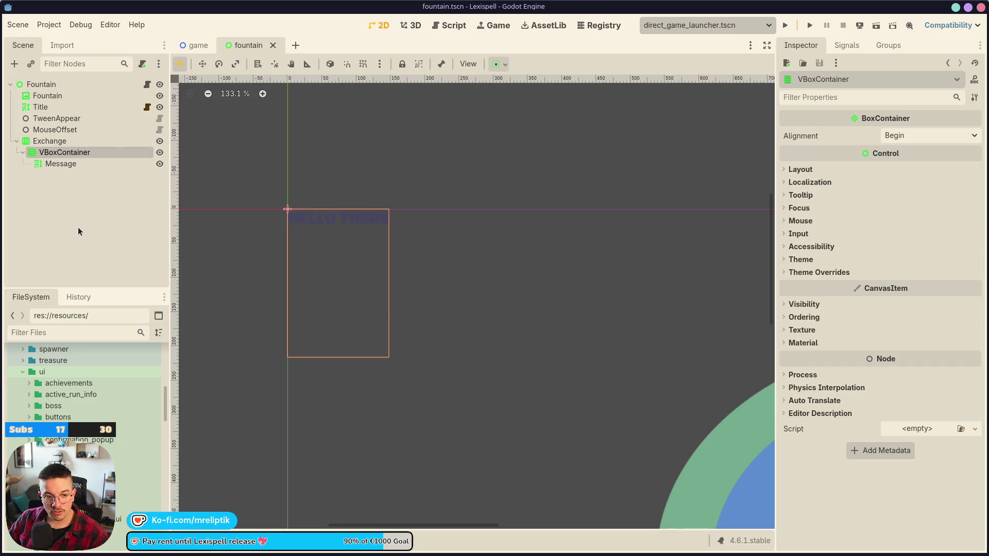
# Step: Add an empty TextureRect child under VBoxContainer, leaving its texture unset
pyautogui.rightClick(70, 152)
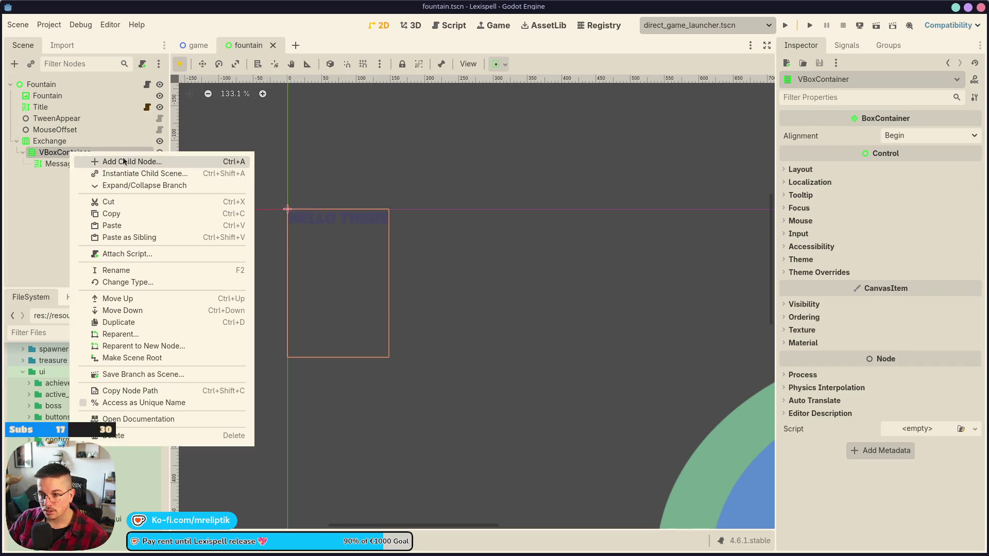
pyautogui.click(110, 162)
pyautogui.write('texture')
pyautogui.press('BackSpace')
pyautogui.press('BackSpace')
pyautogui.press('BackSpace')
pyautogui.write('tu')
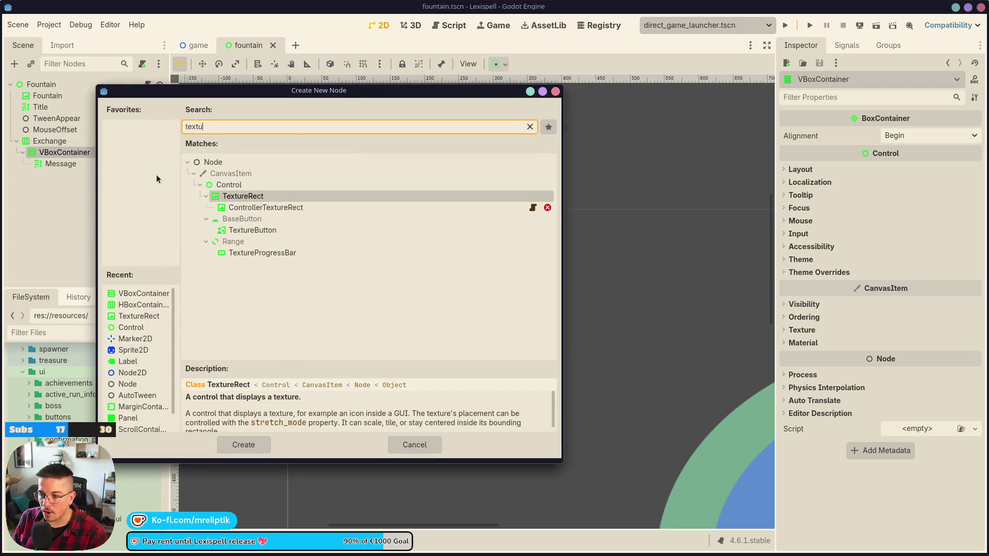
pyautogui.press('Return')
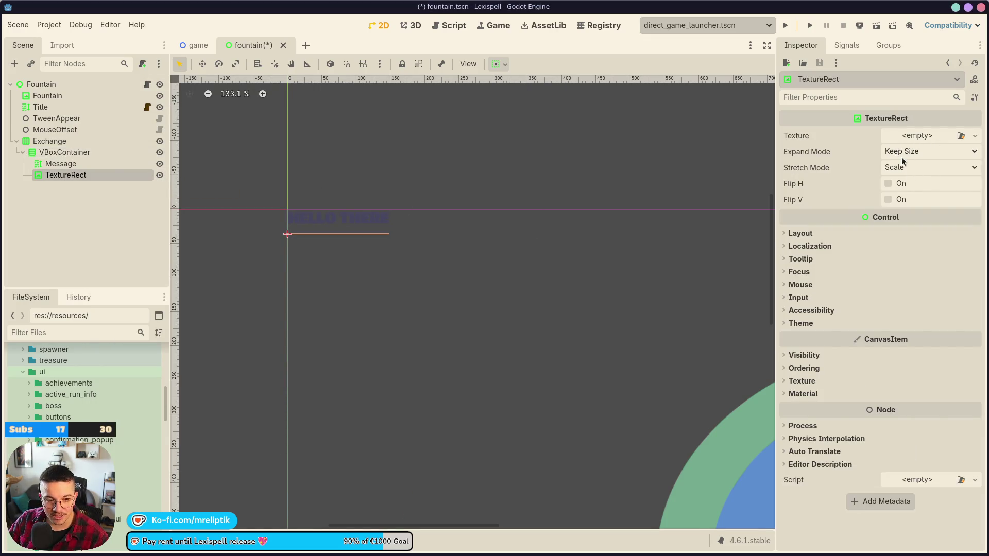
pyautogui.click(920, 135)
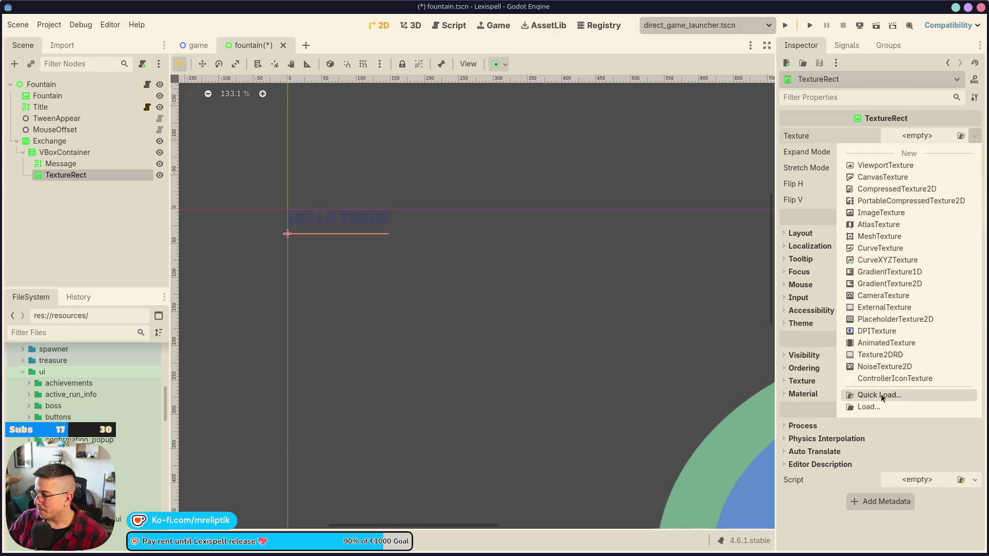
pyautogui.click(883, 399)
pyautogui.press('Escape')
# Step: Add a Panel child to VBoxContainer, then delete it
pyautogui.click(63, 153)
pyautogui.rightClick(63, 152)
pyautogui.click(105, 156)
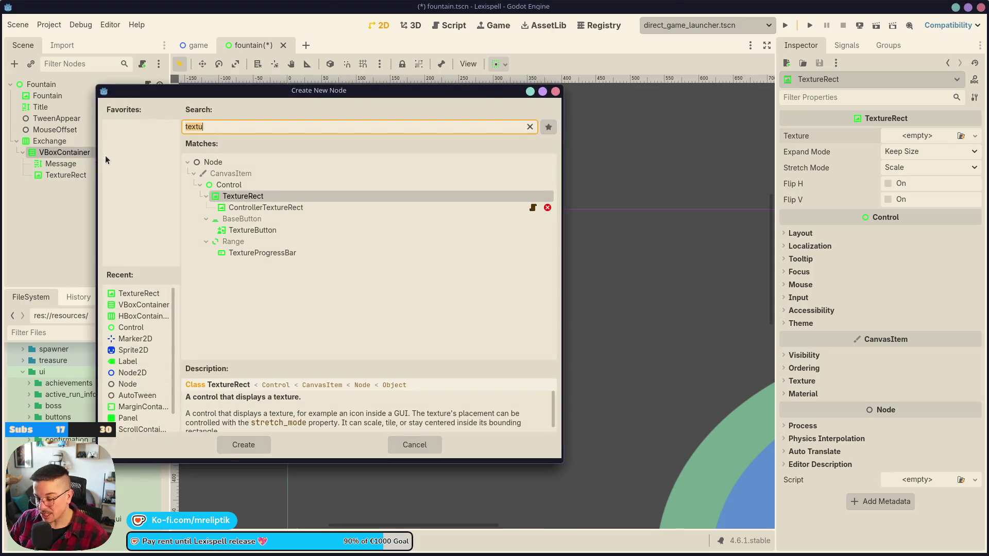
pyautogui.write('panel')
pyautogui.press('Return')
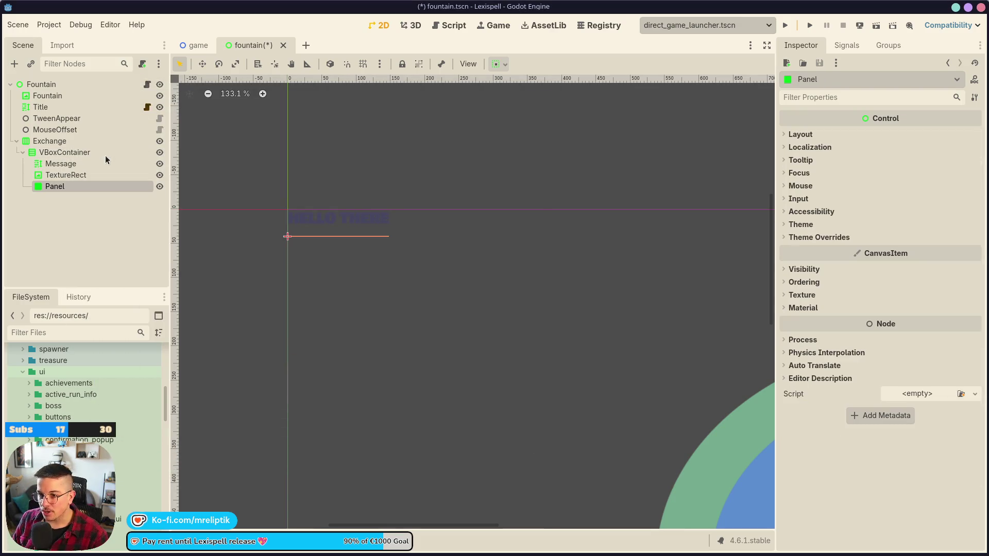
pyautogui.press('Delete')
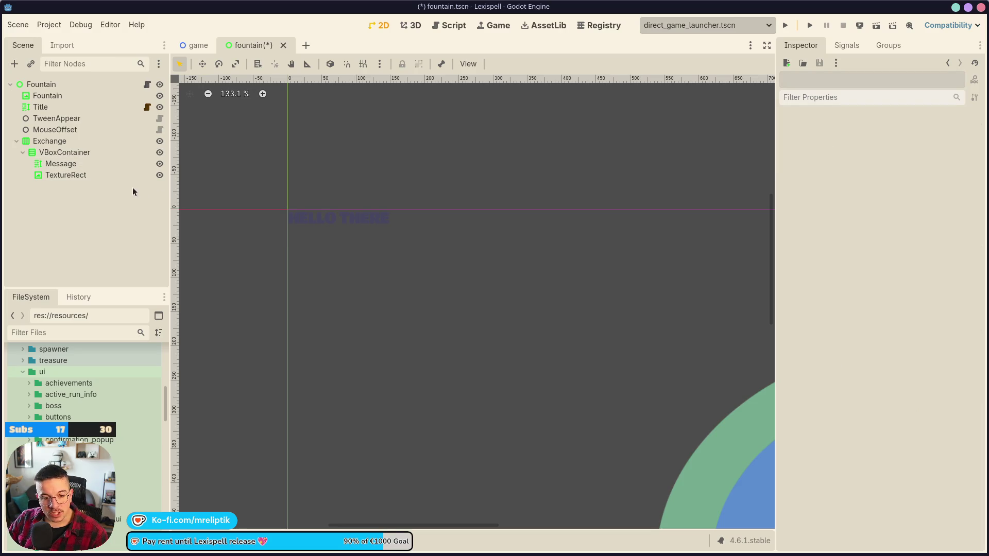
# Step: Add a PanelContainer child under VBoxContainer
pyautogui.rightClick(76, 152)
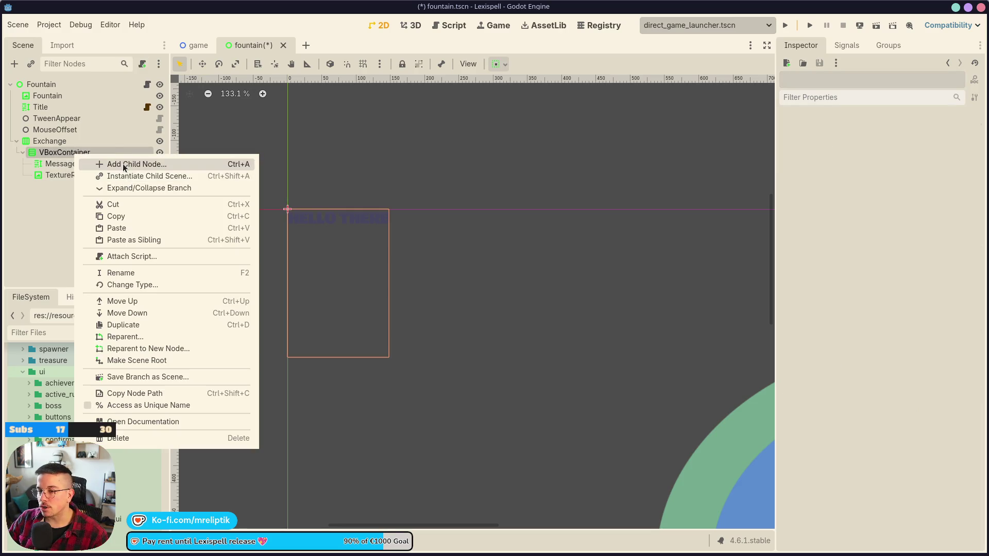
pyautogui.click(122, 164)
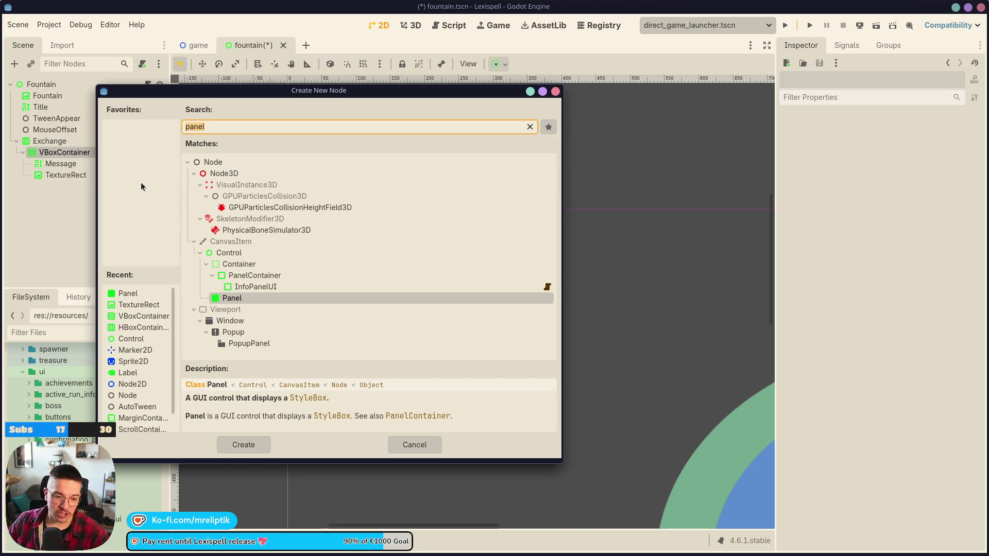
pyautogui.doubleClick(255, 276)
# Step: Select the PanelContainer node and expand its Layout properties in the Inspector
pyautogui.moveTo(66, 175); pyautogui.dragTo(76, 189)
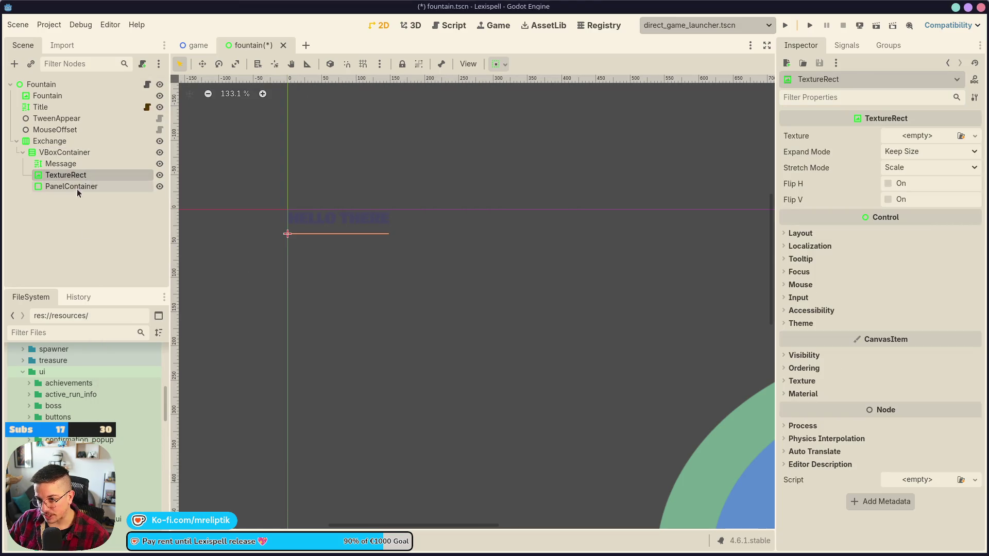
pyautogui.click(67, 189)
pyautogui.doubleClick(78, 180)
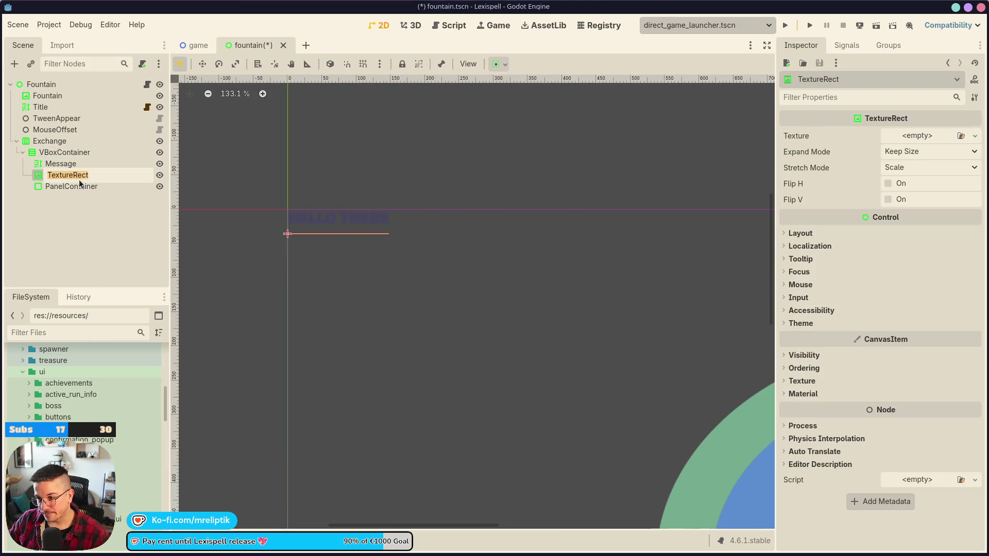
pyautogui.click(75, 187)
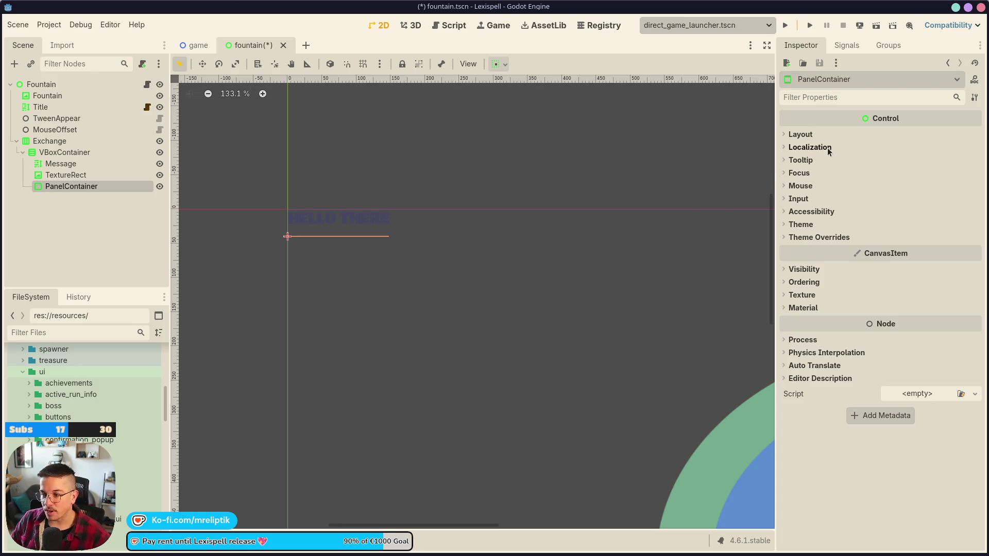
pyautogui.click(796, 172)
pyautogui.click(793, 174)
pyautogui.click(799, 134)
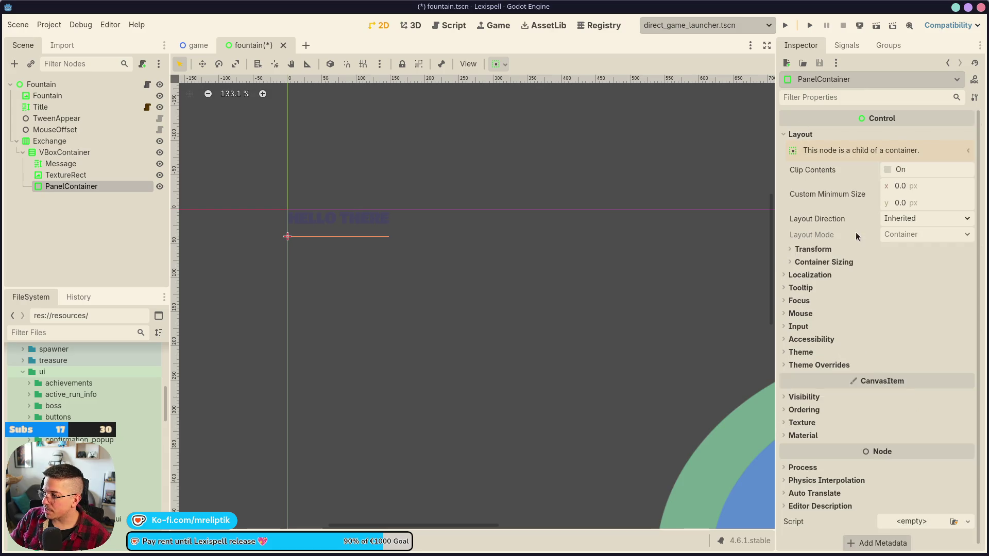
pyautogui.click(819, 262)
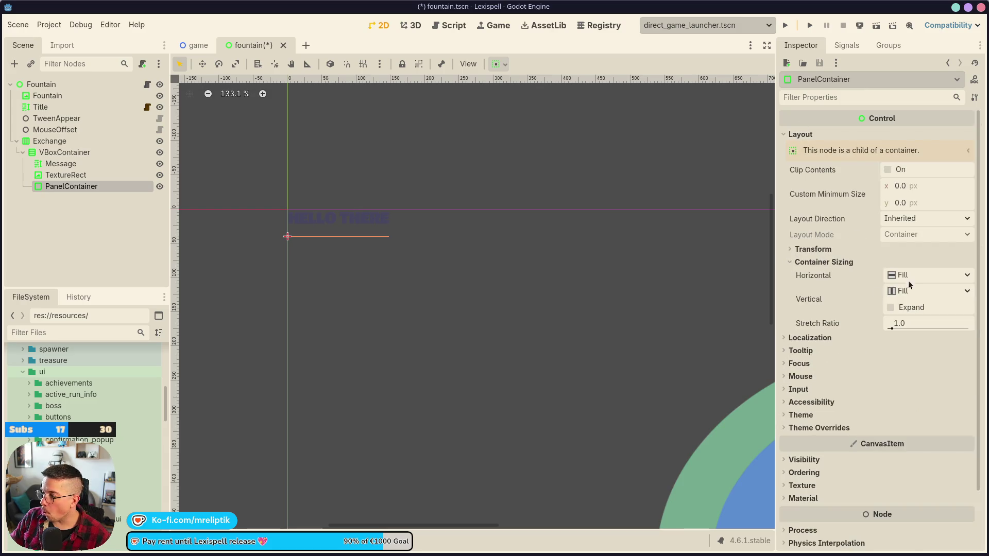
pyautogui.click(803, 262)
# Step: Try PanelContainer minimum sizes of 50×50, then 100×100, saving the scene each time
pyautogui.click(929, 186)
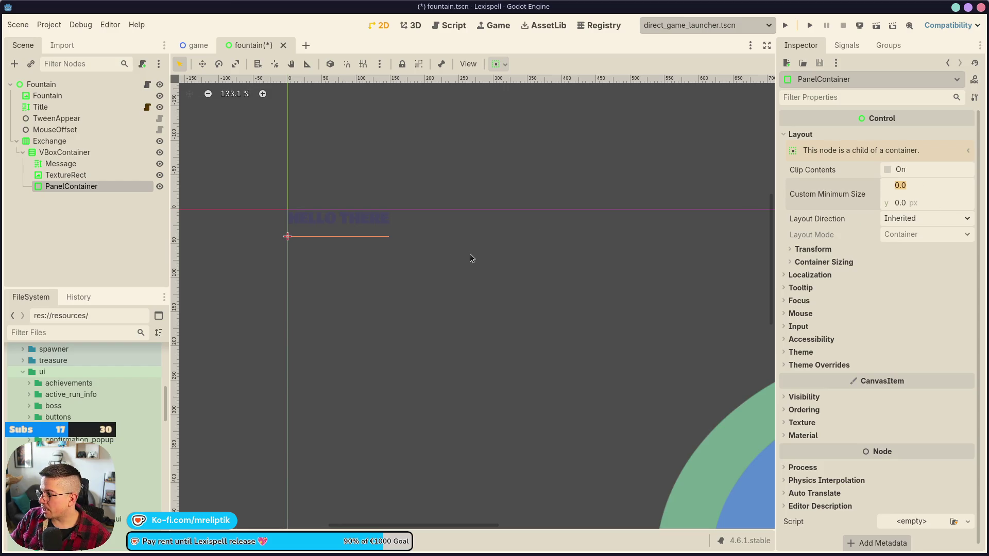
pyautogui.scroll(-3, 300, 280)
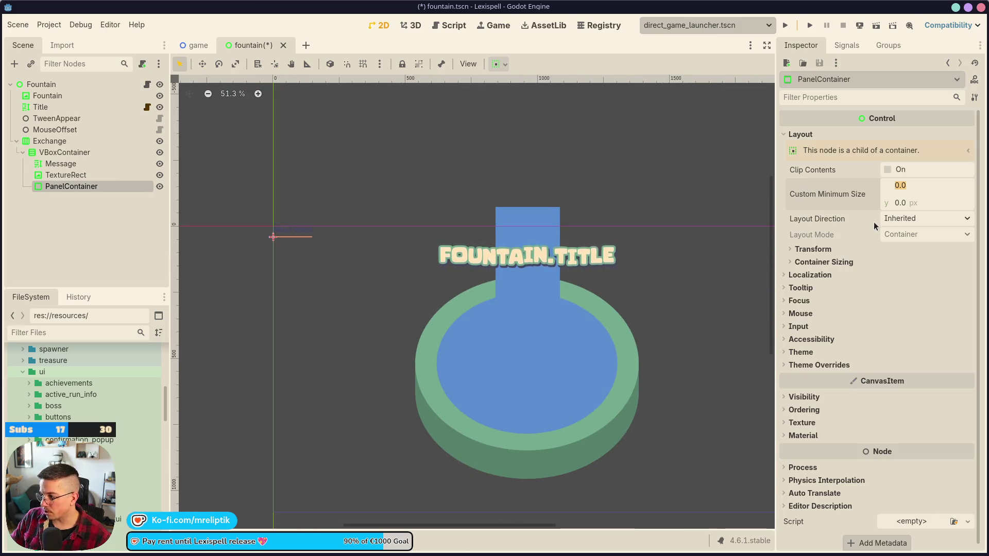
pyautogui.write('50')
pyautogui.press('Tab')
pyautogui.write('50')
pyautogui.press('Tab')
pyautogui.hotkey('ctrl', 's')
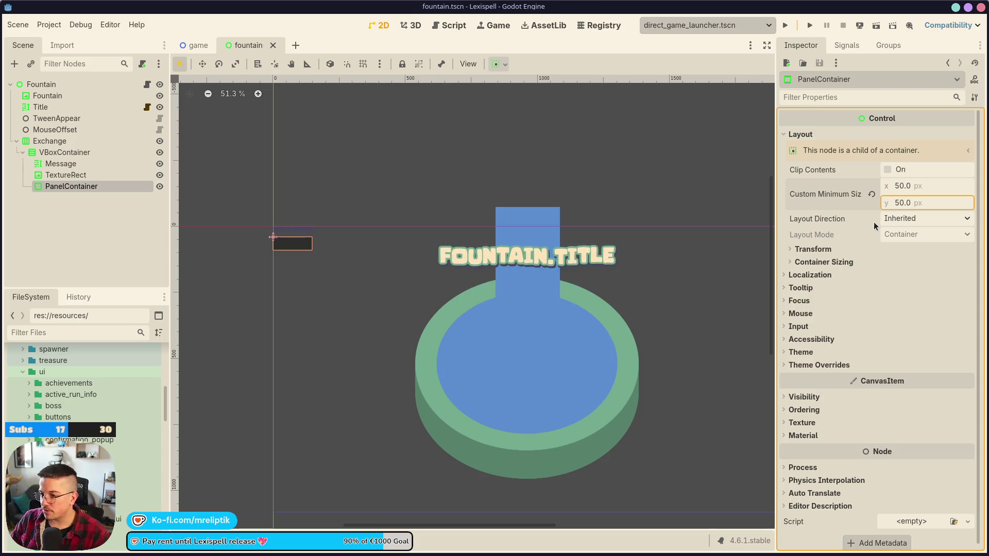
pyautogui.write('100')
pyautogui.press('Tab')
pyautogui.write('100')
pyautogui.press('Return')
pyautogui.hotkey('ctrl', 's')
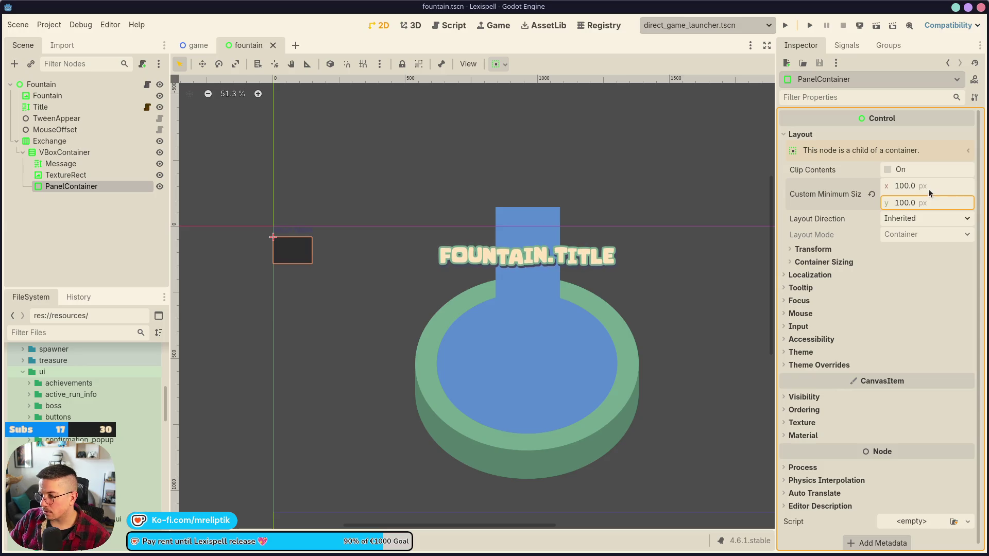
# Step: Shrink the Exchange box on the canvas by dragging its right edge inward
pyautogui.click(77, 152)
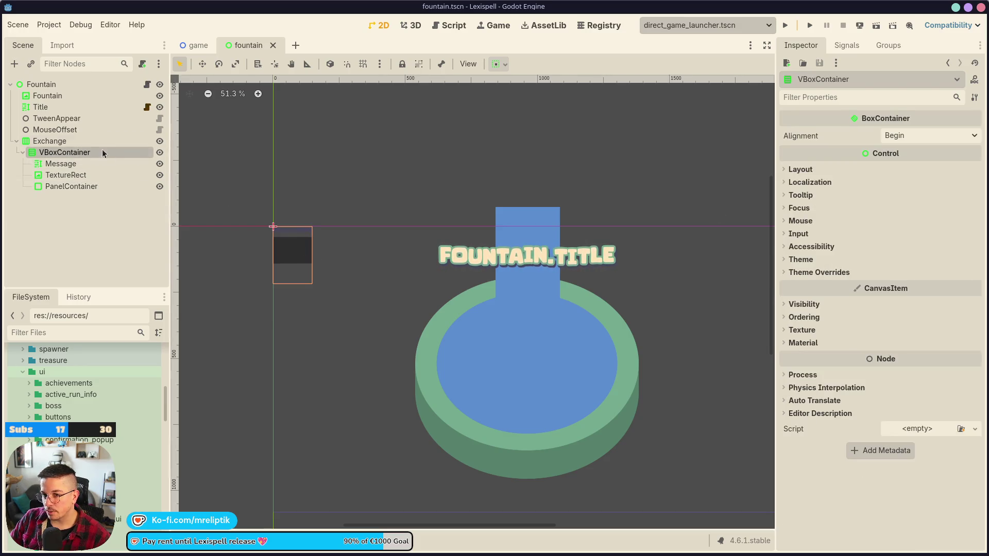
pyautogui.click(57, 130)
pyautogui.click(61, 143)
pyautogui.moveTo(377, 255); pyautogui.dragTo(282, 259)
pyautogui.moveTo(351, 260); pyautogui.dragTo(271, 245)
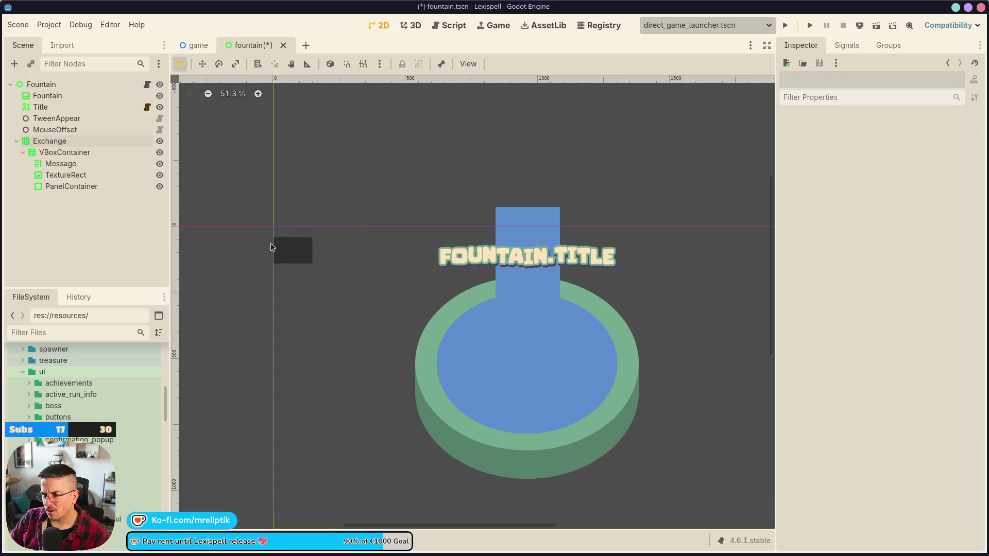
pyautogui.click(285, 252)
pyautogui.click(57, 153)
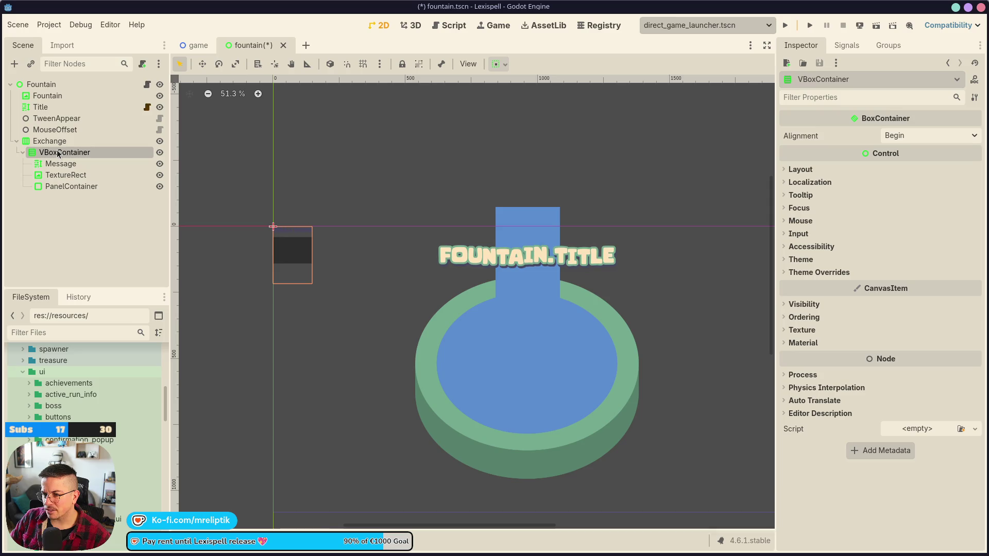
pyautogui.click(52, 141)
pyautogui.click(60, 155)
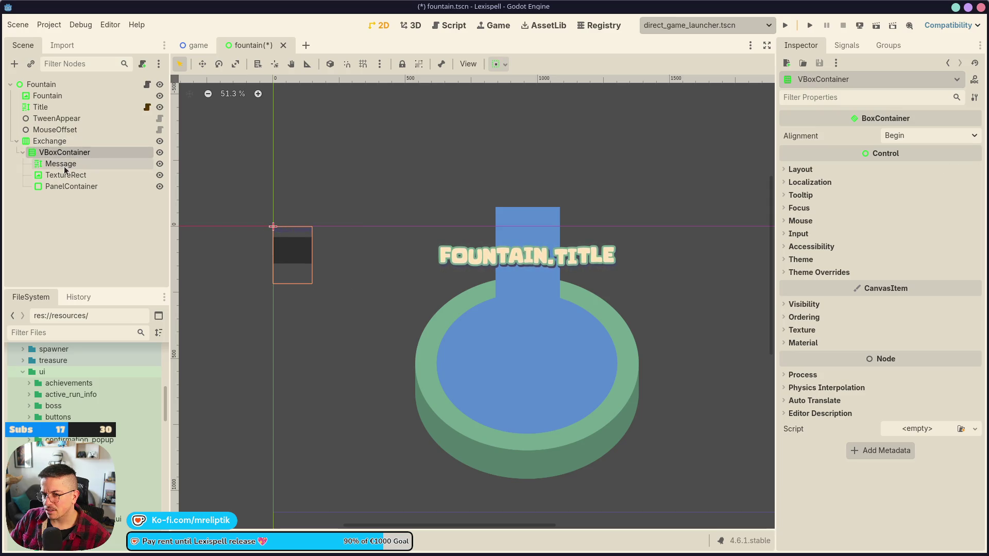
pyautogui.scroll(1, 225, 274)
pyautogui.scroll(3, 225, 274)
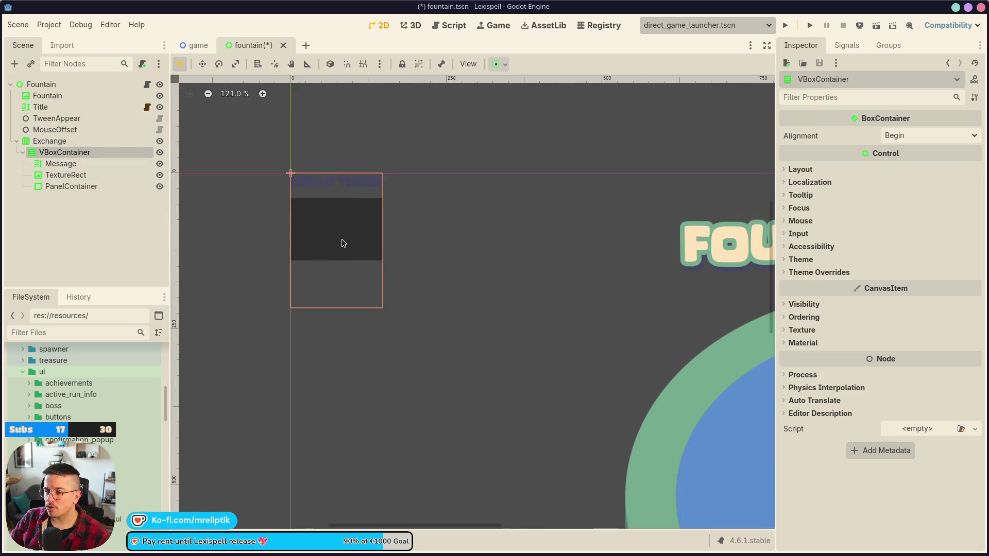
# Step: Set the PanelContainer's Custom Minimum Size to 128×128 and save
pyautogui.click(342, 243)
pyautogui.click(922, 188)
pyautogui.write('128')
pyautogui.press('Tab')
pyautogui.write('128')
pyautogui.press('Return')
pyautogui.hotkey('ctrl', 's')
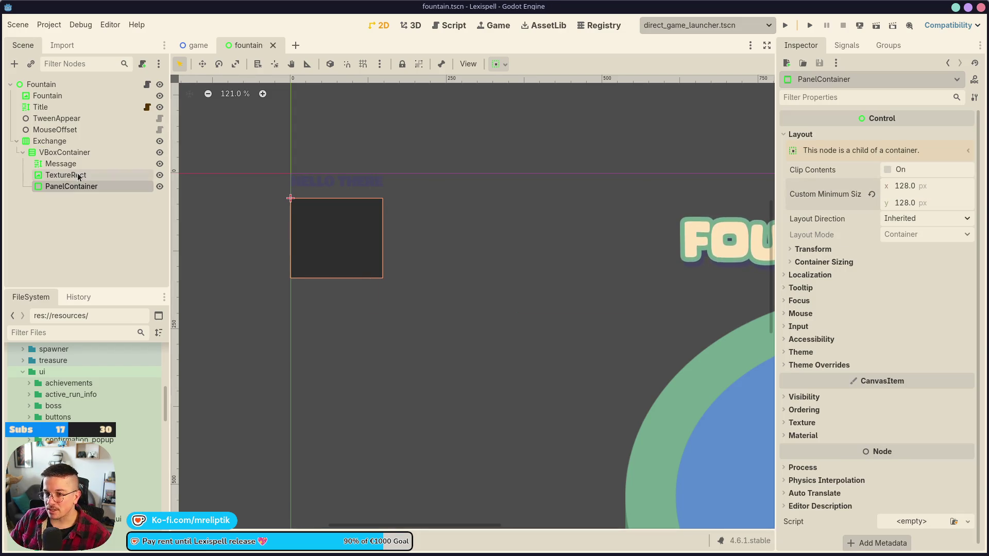
# Step: Move TextureRect under the PanelContainer in the Scene dock, then reselect the panel
pyautogui.click(77, 176)
pyautogui.click(325, 181)
pyautogui.moveTo(67, 175)
pyautogui.mouseDown()
pyautogui.moveTo(136, 188)
pyautogui.moveTo(91, 187)
pyautogui.mouseUp()
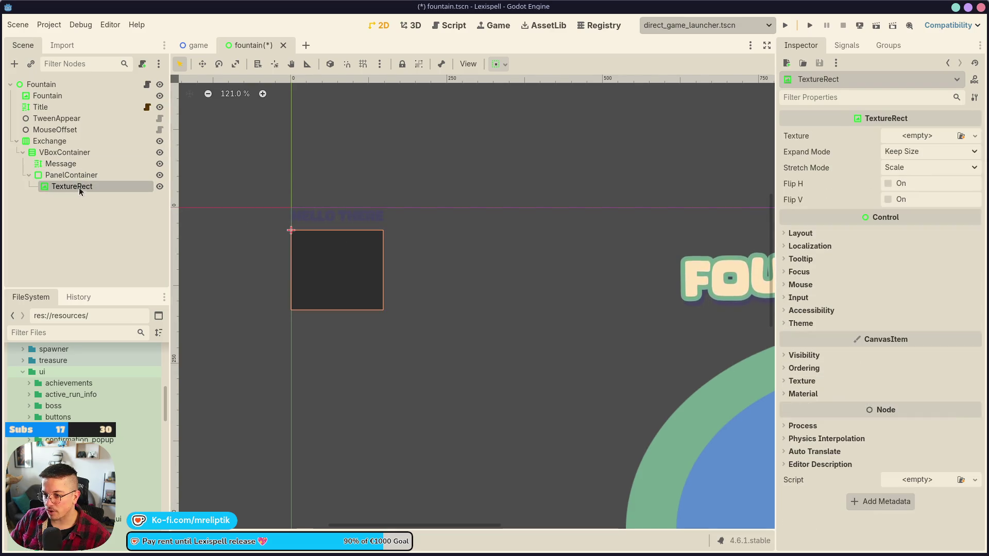
pyautogui.click(83, 216)
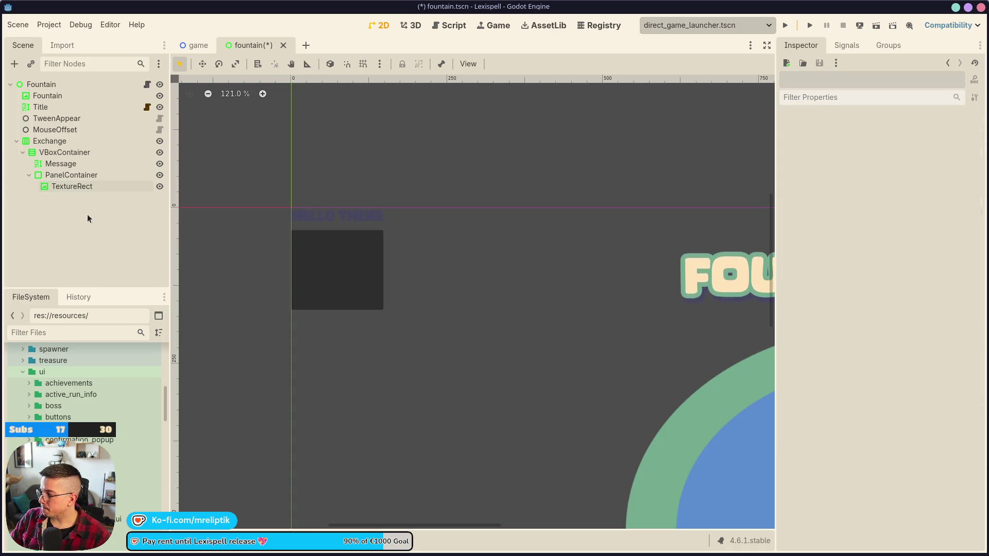
pyautogui.click(56, 175)
pyautogui.scroll(6, 360, 262)
pyautogui.moveTo(397, 268); pyautogui.dragTo(462, 308)
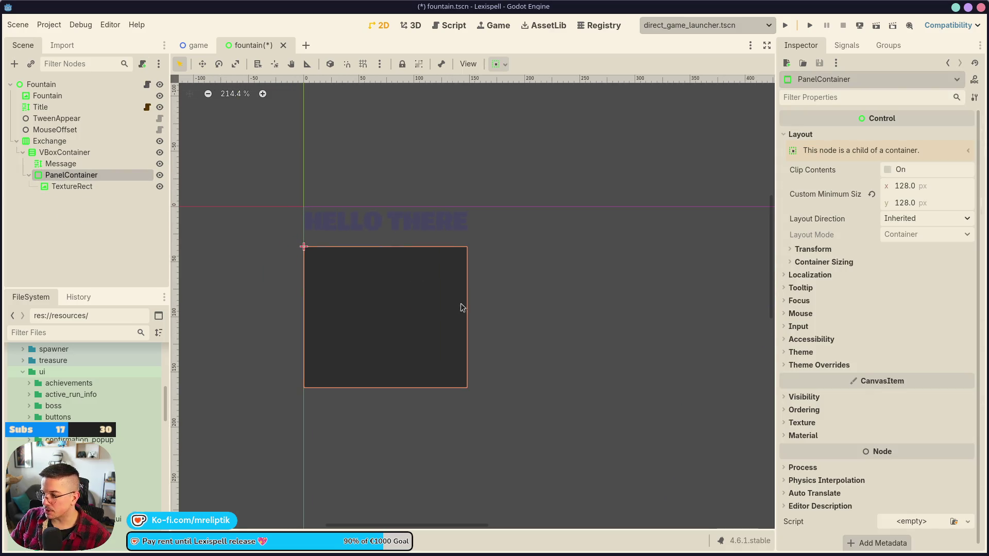
pyautogui.click(819, 365)
# Step: Give the panel a new StyleBoxFlat with a dark purple #474660 background
pyautogui.click(806, 377)
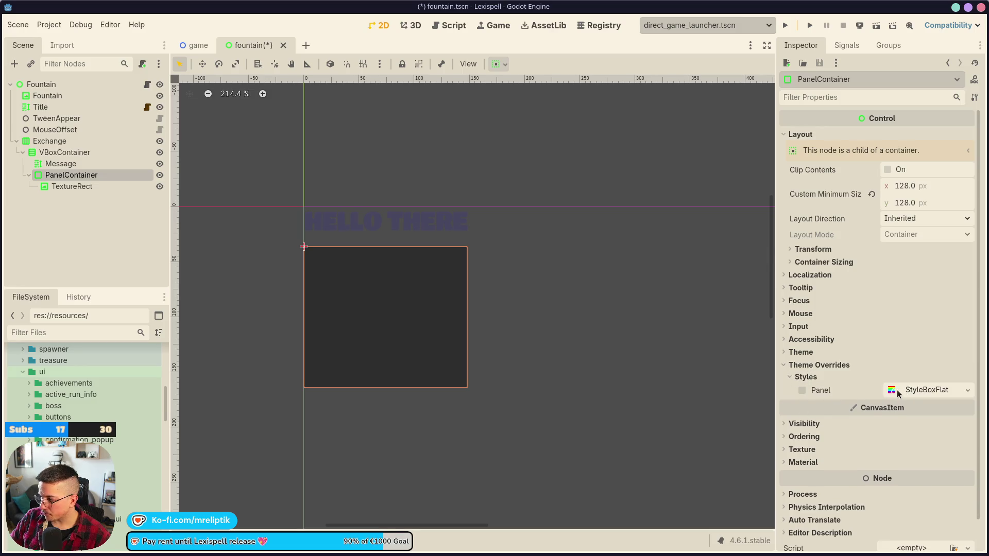
pyautogui.click(966, 392)
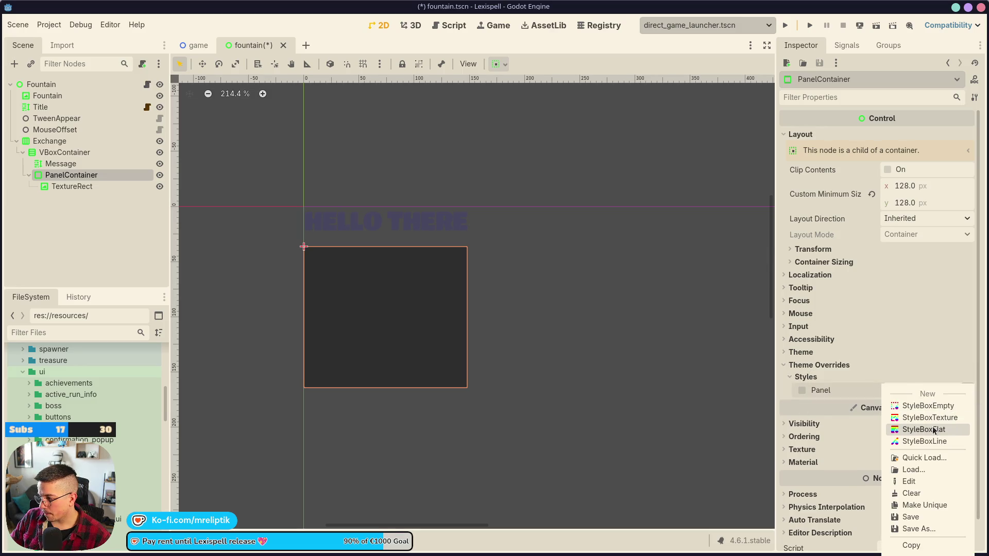
pyautogui.click(934, 431)
pyautogui.scroll(2, 438, 284)
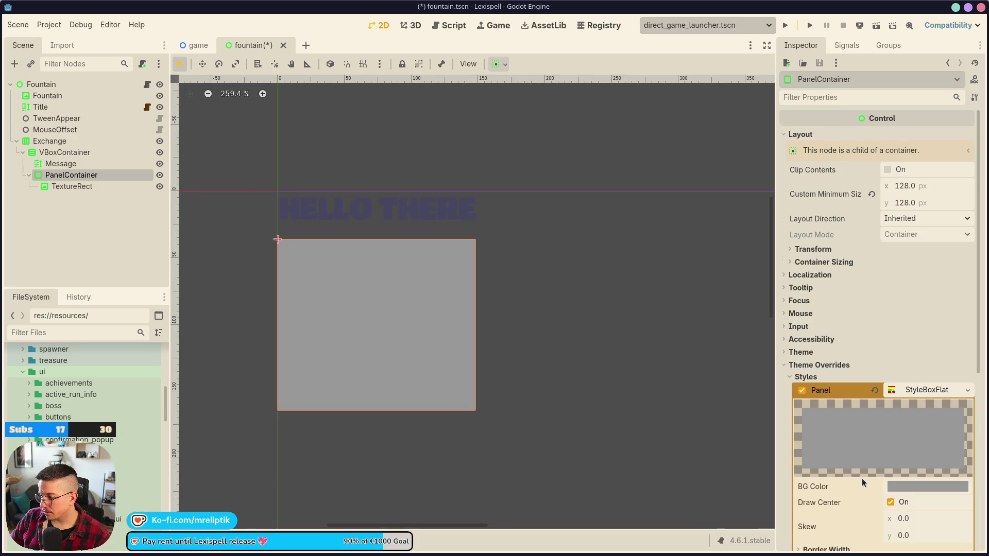
pyautogui.scroll(-3, 863, 482)
pyautogui.click(915, 378)
pyautogui.click(850, 335)
pyautogui.click(873, 354)
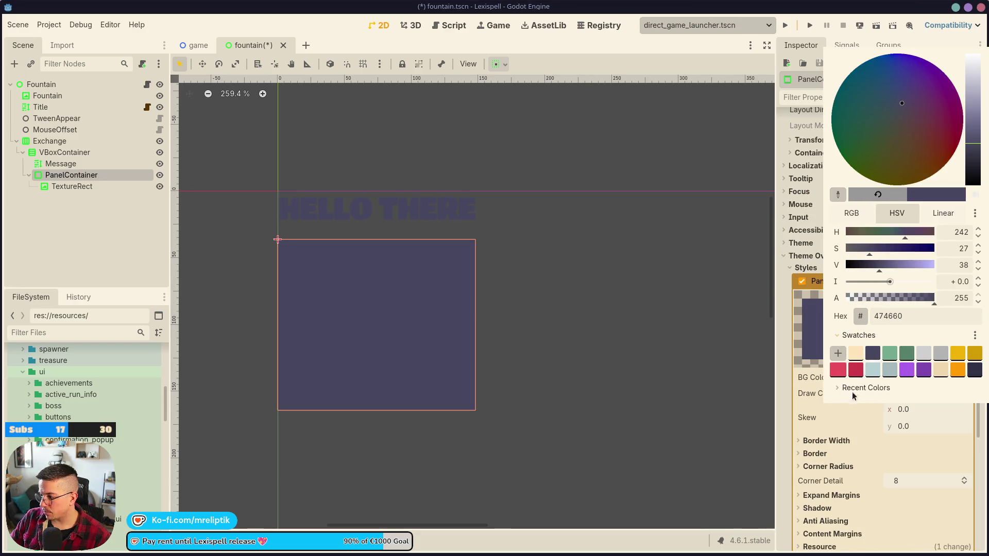
pyautogui.click(821, 444)
# Step: Raise the StyleBoxFlat's Corner Detail to 12
pyautogui.scroll(4, 898, 479)
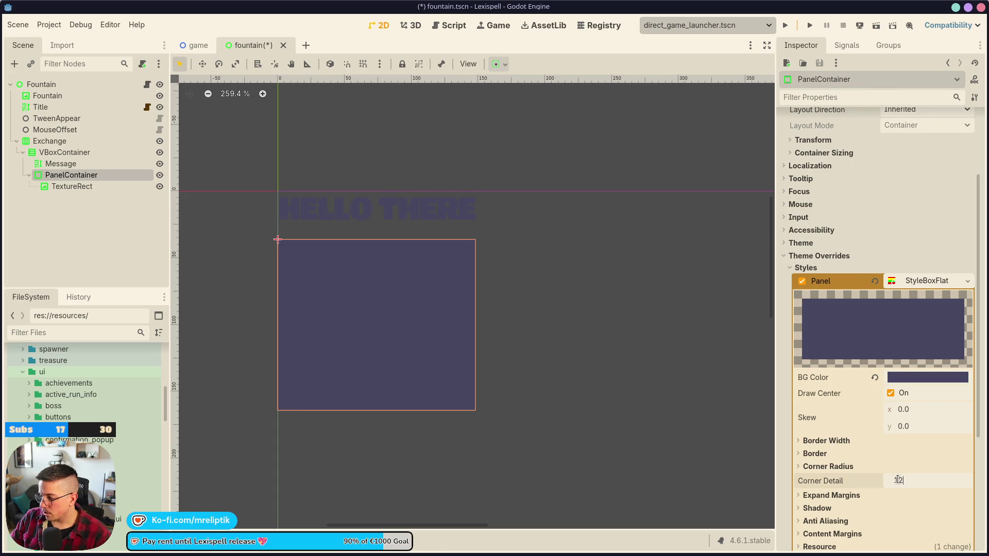
pyautogui.click(815, 453)
pyautogui.click(908, 468)
pyautogui.click(839, 475)
pyautogui.click(842, 455)
pyautogui.scroll(-3, 840, 427)
pyautogui.click(830, 387)
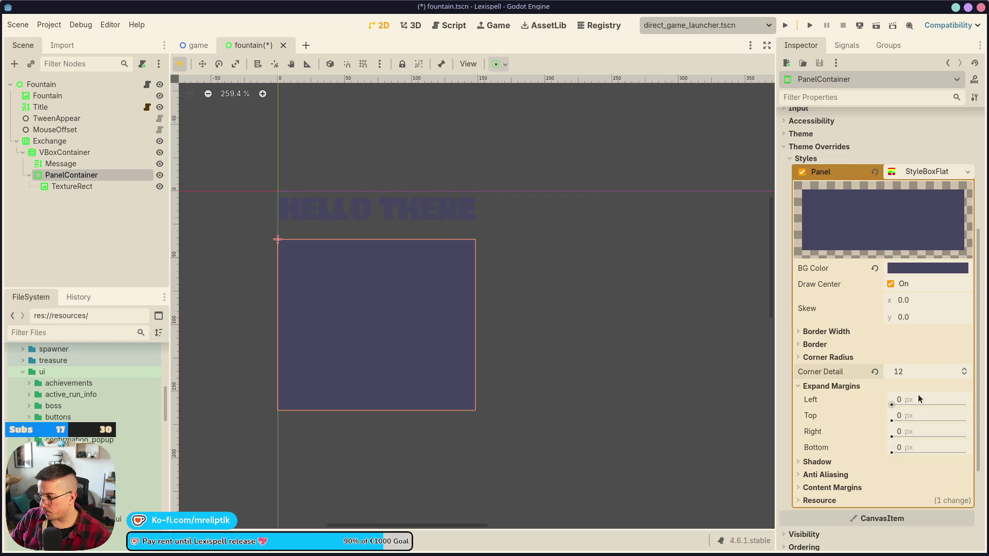
pyautogui.click(828, 387)
# Step: Set all four corner radii to 12 px and save
pyautogui.click(828, 357)
pyautogui.click(921, 371)
pyautogui.write('12')
pyautogui.press('Tab')
pyautogui.write('12')
pyautogui.press('Tab')
pyautogui.write('12')
pyautogui.press('Tab')
pyautogui.write('12')
pyautogui.hotkey('ctrl', 's')
# Step: Give the style a cream border colour with 2 px width on every side, and save
pyautogui.click(815, 344)
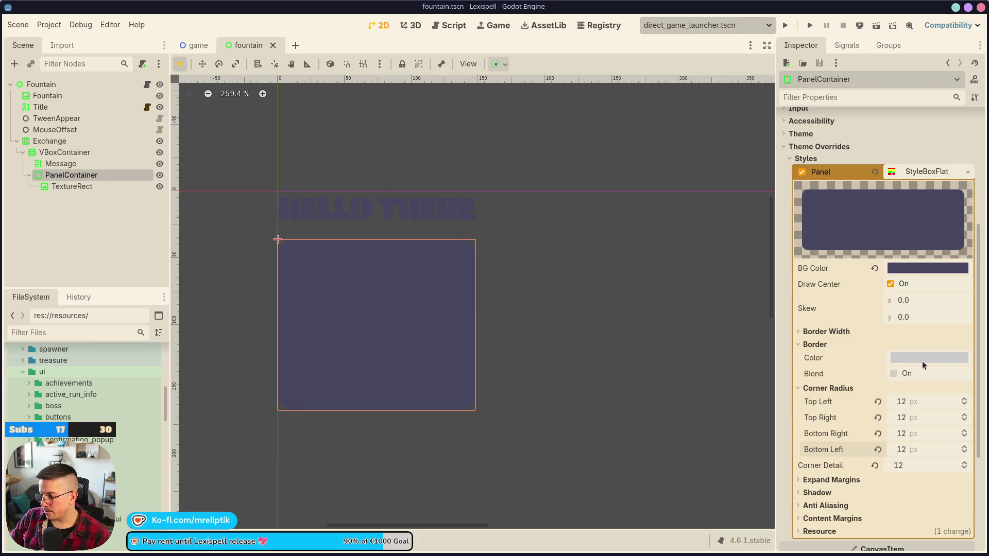
pyautogui.click(913, 357)
pyautogui.click(855, 333)
pyautogui.click(826, 331)
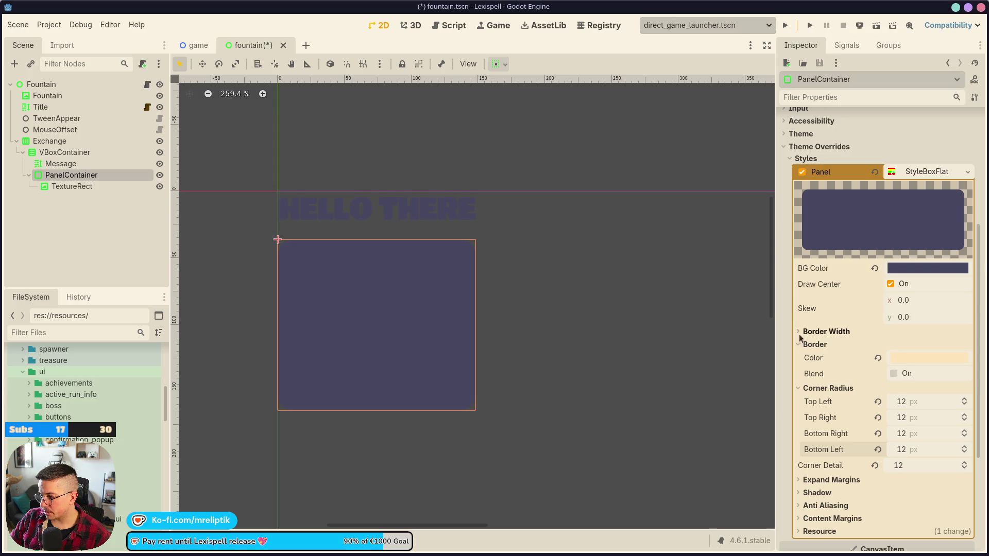
pyautogui.click(826, 331)
pyautogui.click(964, 343)
pyautogui.click(964, 342)
pyautogui.click(964, 359)
pyautogui.click(964, 359)
pyautogui.click(964, 375)
pyautogui.click(964, 375)
pyautogui.click(963, 391)
pyautogui.click(964, 391)
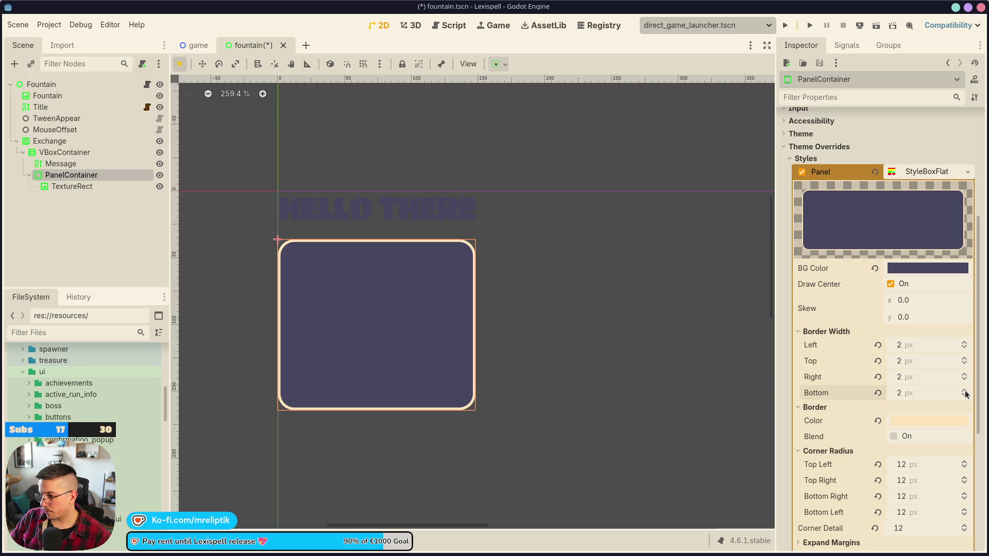
pyautogui.click(131, 248)
pyautogui.hotkey('ctrl', 's')
# Step: Increase the border width to 4 px on all four sides
pyautogui.scroll(-8, 283, 256)
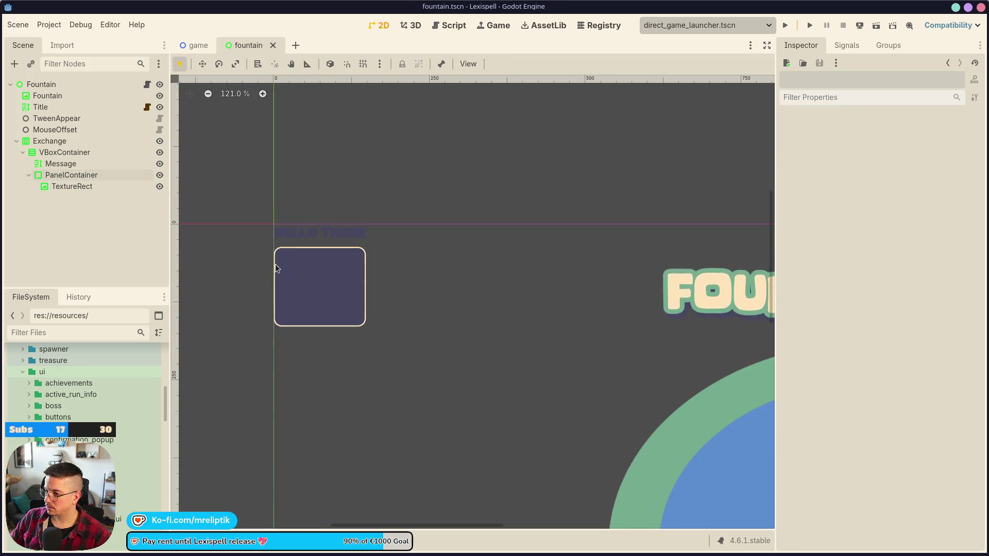
pyautogui.scroll(9, 275, 263)
pyautogui.click(304, 225)
pyautogui.click(964, 343)
pyautogui.click(963, 343)
pyautogui.click(963, 358)
pyautogui.click(964, 359)
pyautogui.click(964, 375)
pyautogui.click(964, 375)
pyautogui.click(942, 391)
pyautogui.write('3')
pyautogui.press('Return')
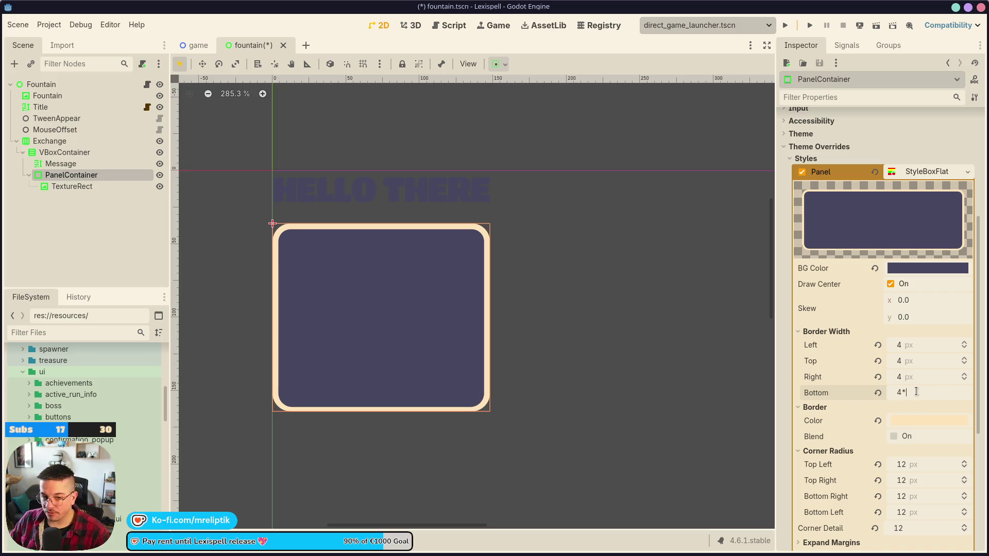
pyautogui.press('Escape')
pyautogui.write('4')
pyautogui.press('Return')
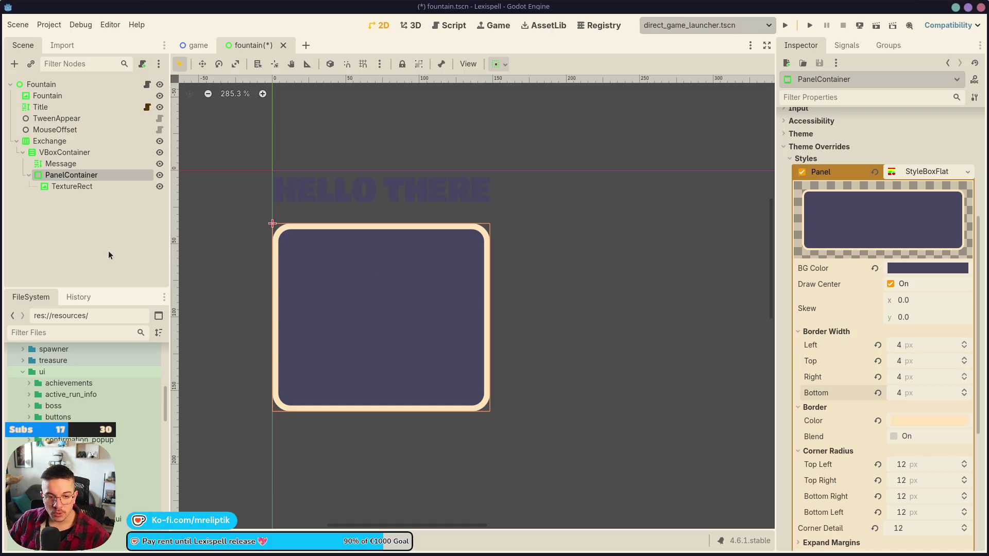
# Step: Deselect the panel and save fountain.tscn with Ctrl+S
pyautogui.click(135, 252)
pyautogui.hotkey('ctrl', 's')
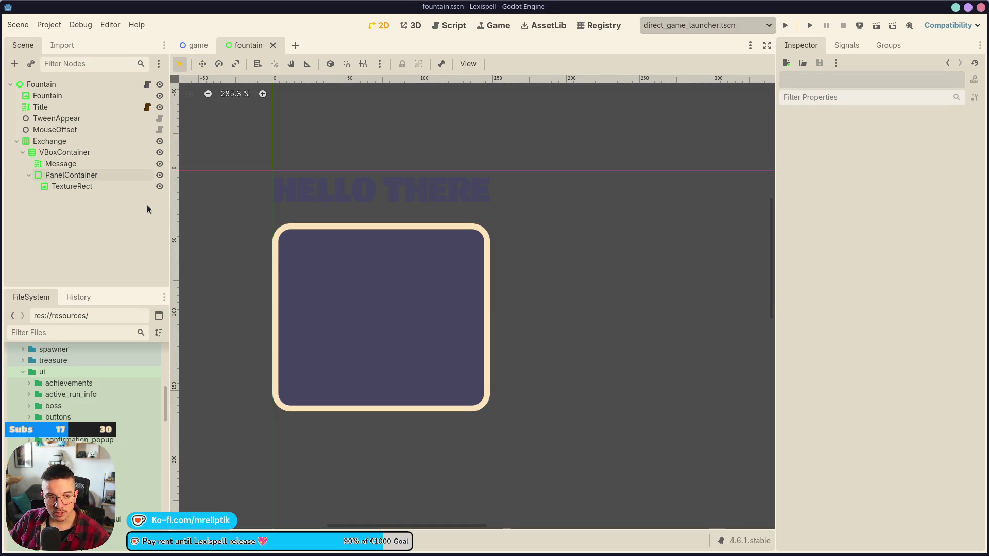
pyautogui.click(72, 187)
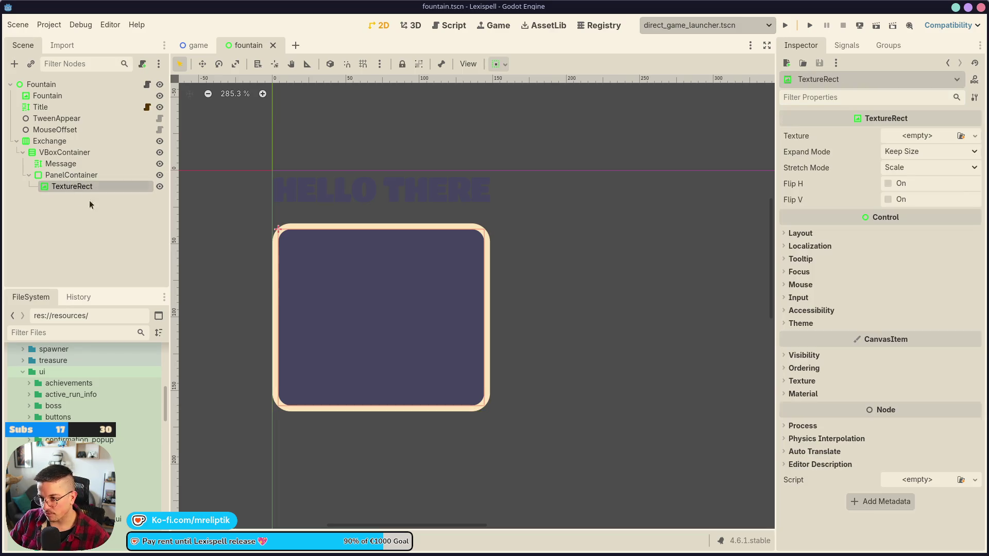
# Step: Replace the Message label's text with FAIR ENOUGH and save
pyautogui.click(374, 197)
pyautogui.doubleClick(866, 192)
pyautogui.hotkey('ctrl', 'a')
pyautogui.write('FA')
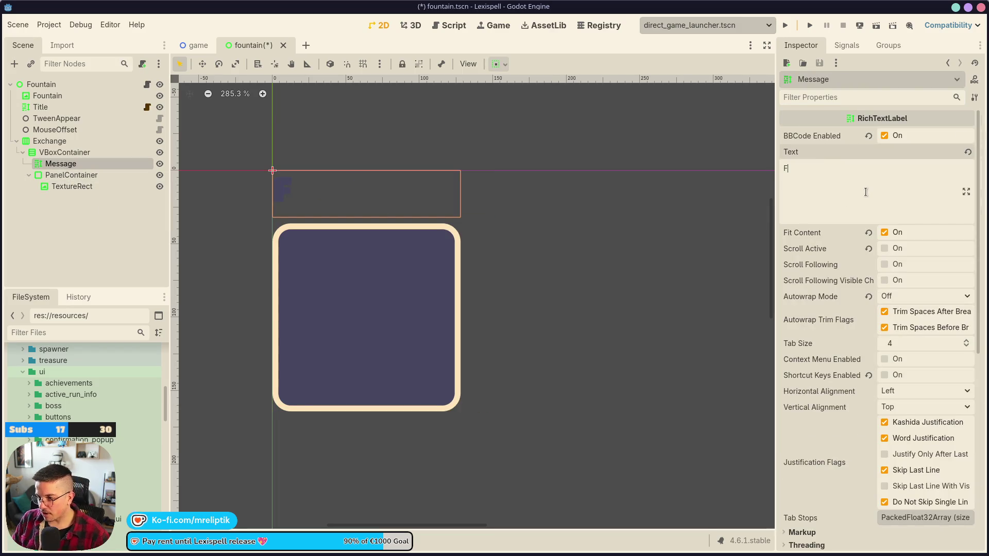
pyautogui.write('IR ENOUGH')
pyautogui.hotkey('ctrl', 's')
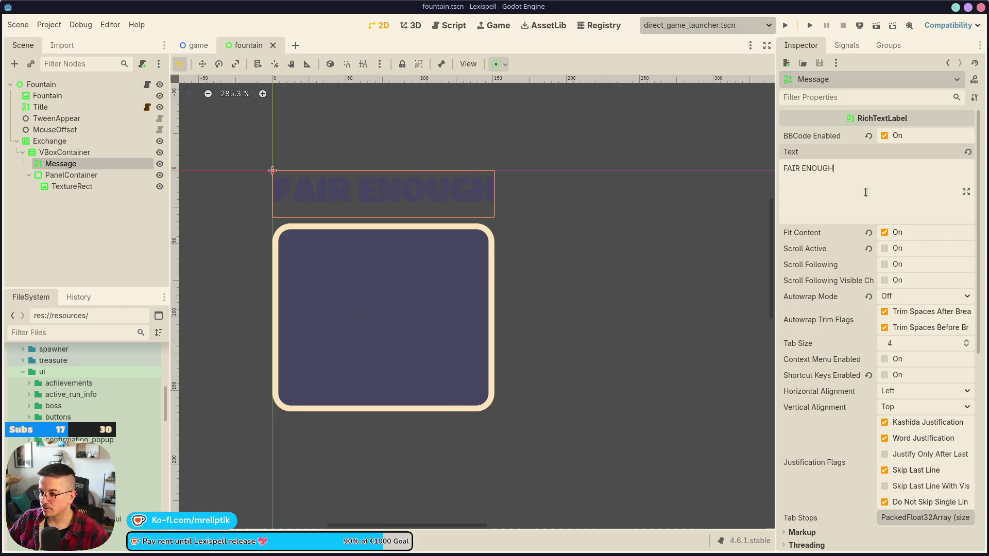
# Step: Lower the label's Normal Font Size theme override
pyautogui.scroll(-5, 474, 209)
pyautogui.scroll(-6, 821, 425)
pyautogui.click(819, 361)
pyautogui.click(812, 411)
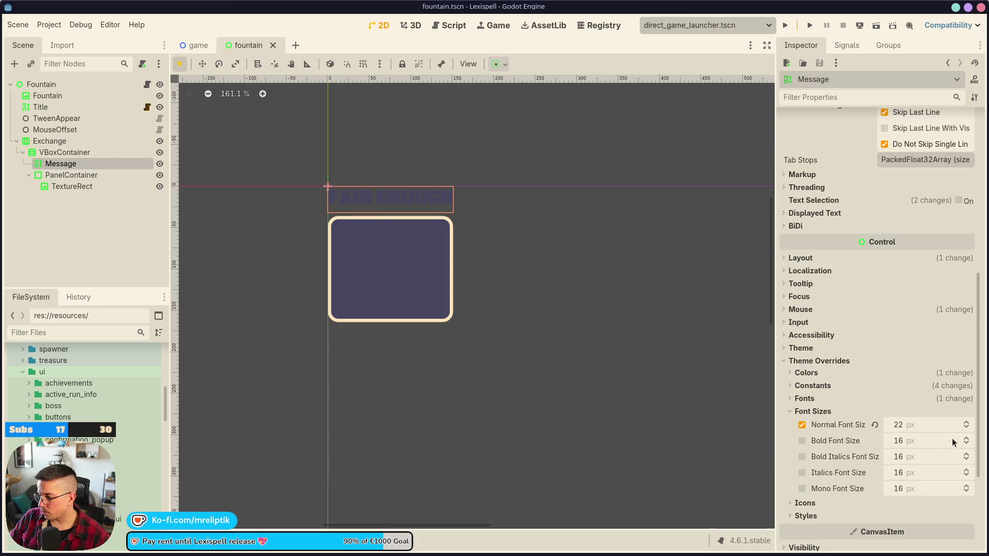
pyautogui.click(967, 431)
pyautogui.click(967, 430)
pyautogui.click(673, 313)
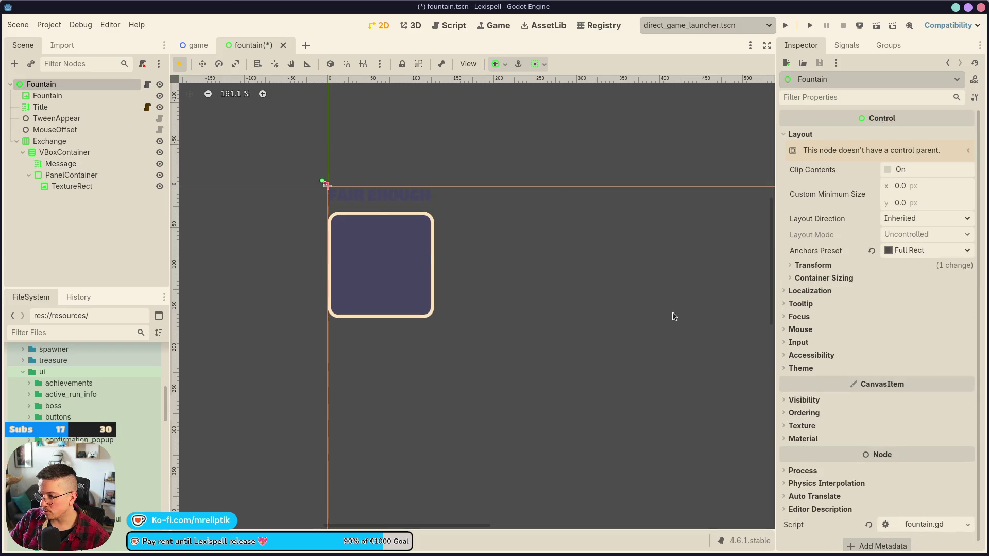
# Step: Duplicate the VBoxContainer card into VBoxContainer2 and save
pyautogui.hotkey('ctrl', 's')
pyautogui.hotkey('shift', 'f')
pyautogui.scroll(-5, 397, 305)
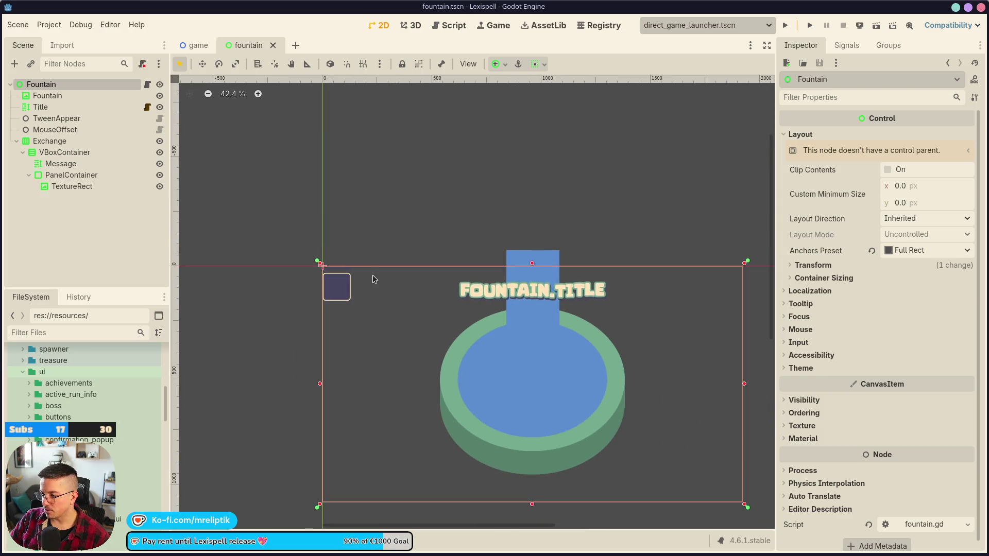
pyautogui.scroll(7, 370, 271)
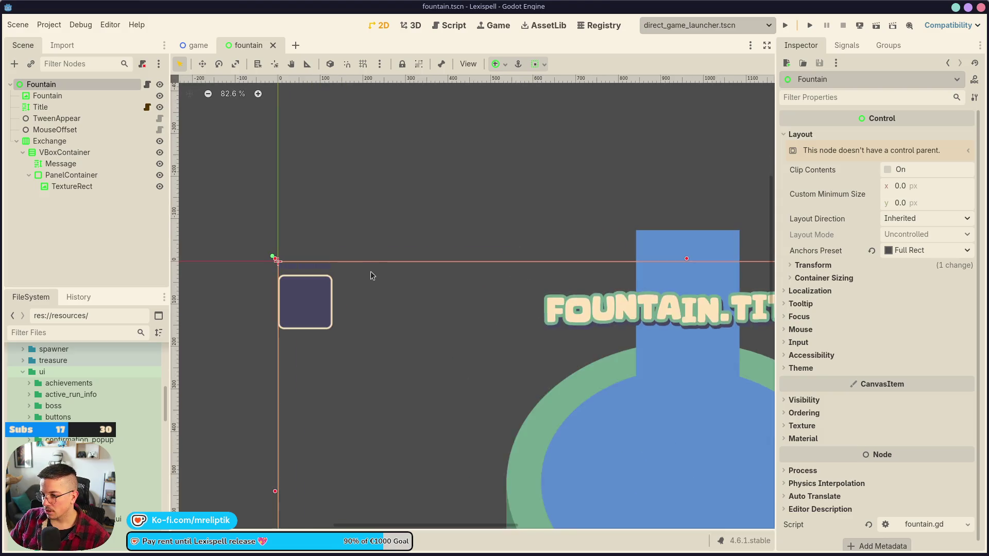
pyautogui.moveTo(308, 289); pyautogui.dragTo(407, 318)
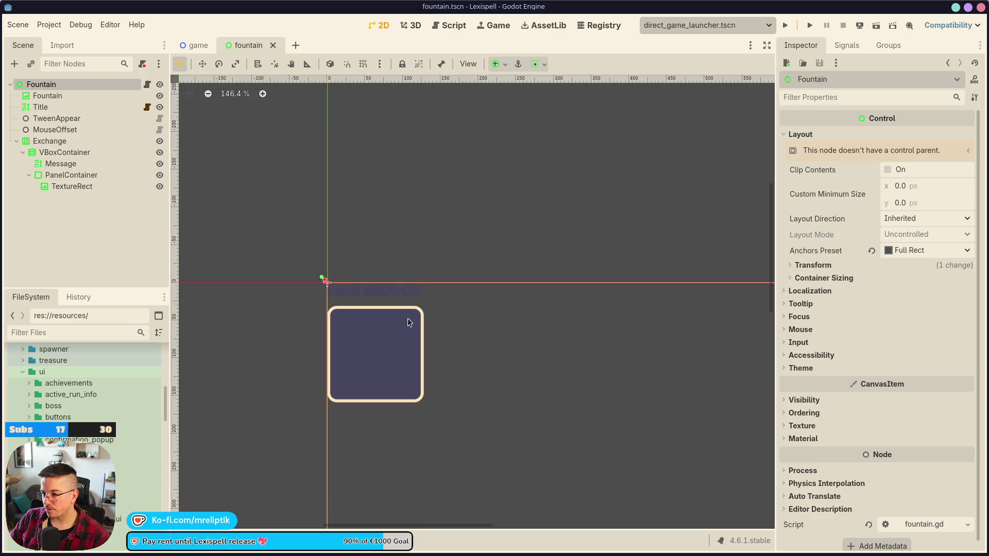
pyautogui.click(60, 145)
pyautogui.click(60, 152)
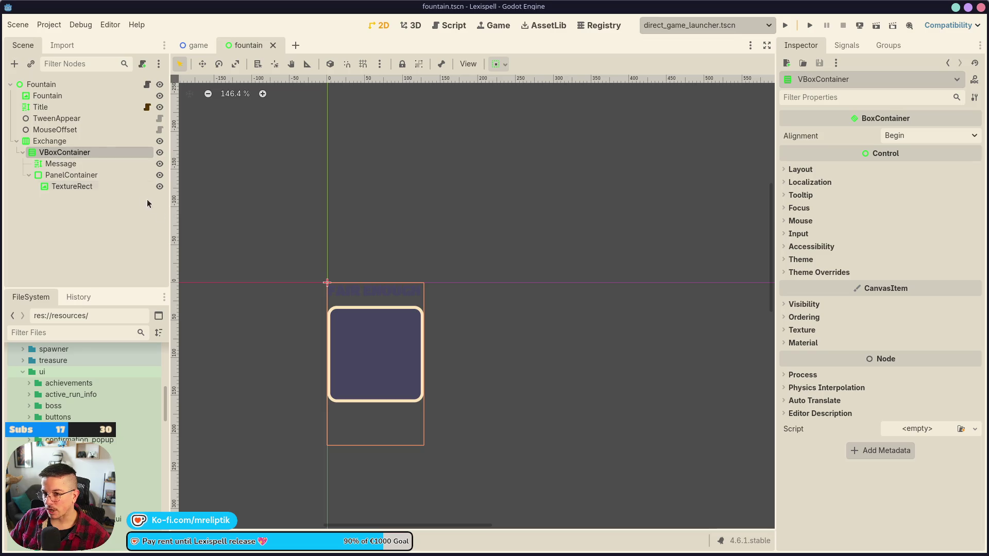
pyautogui.hotkey('ctrl', 'd')
pyautogui.hotkey('ctrl', 's')
# Step: Set the Exchange container's Alignment to Center and save
pyautogui.click(79, 153)
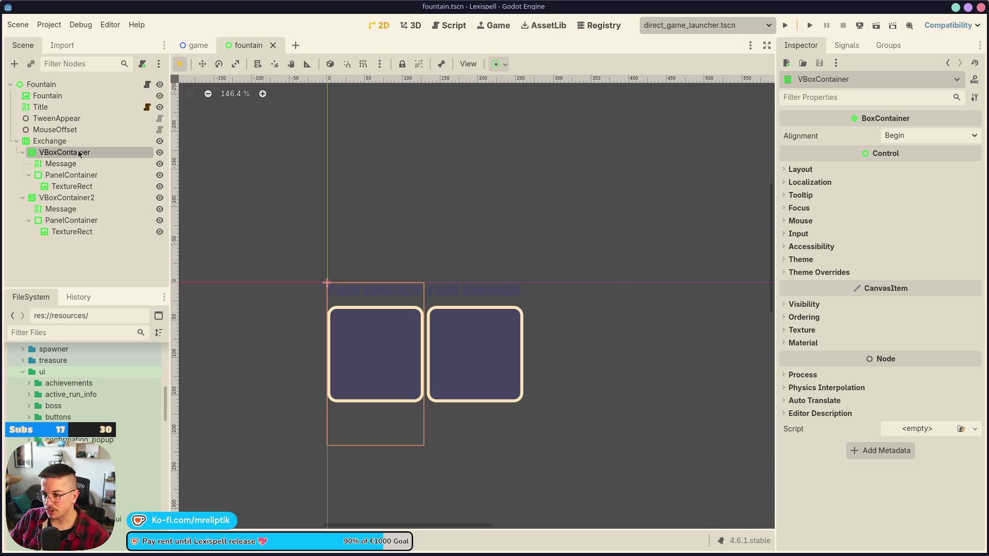
pyautogui.click(65, 141)
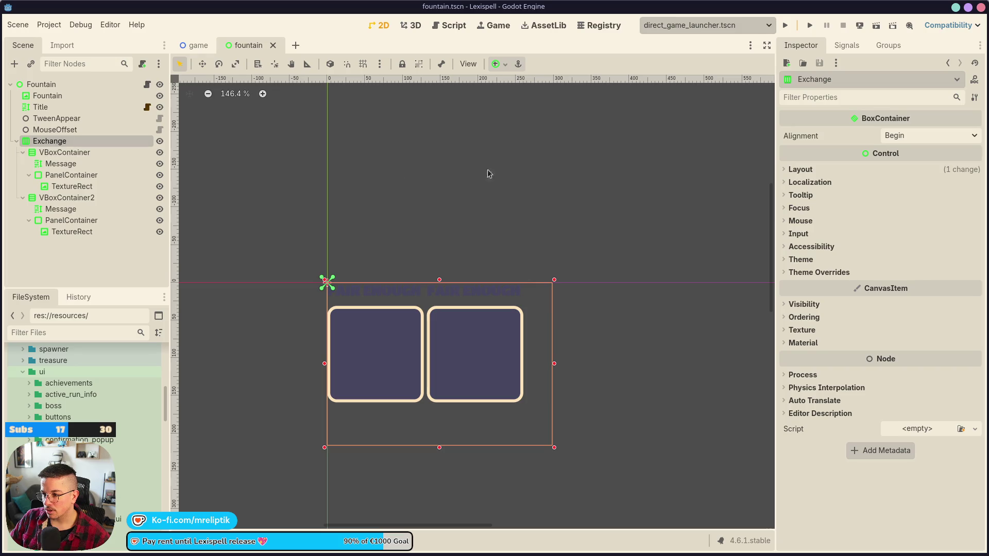
pyautogui.click(901, 135)
pyautogui.click(917, 166)
pyautogui.hotkey('ctrl', 's')
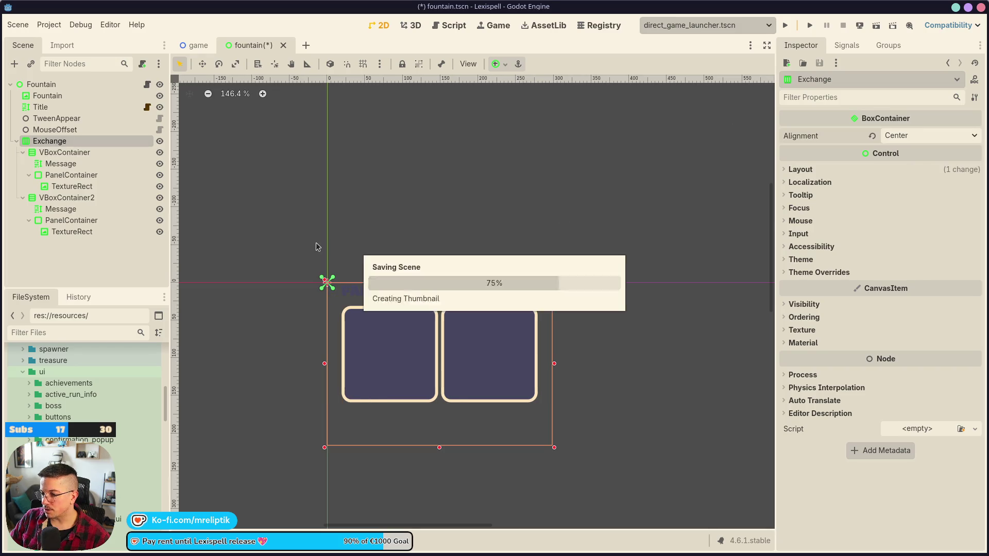
# Step: Set Alignment to Center on both VBoxContainer and VBoxContainer2
pyautogui.click(65, 153)
pyautogui.keyDown('shift'); pyautogui.click(67, 198); pyautogui.keyUp('shift')
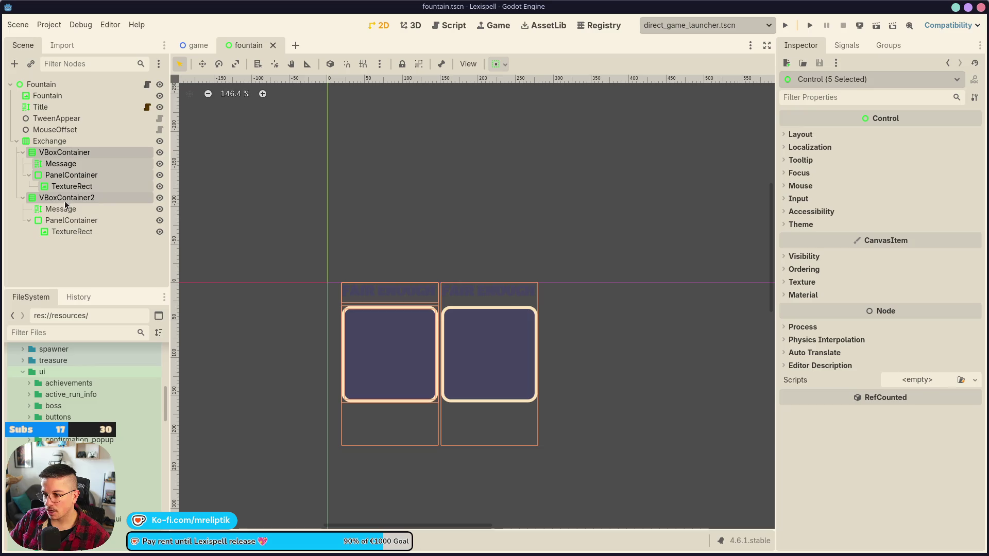
pyautogui.click(77, 152)
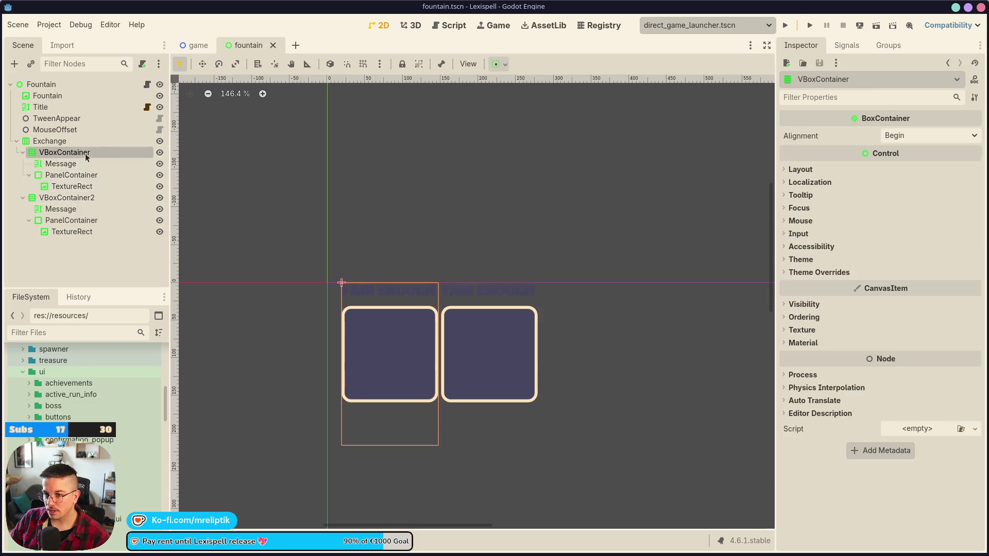
pyautogui.keyDown('ctrl'); pyautogui.click(67, 198); pyautogui.keyUp('ctrl')
pyautogui.click(907, 136)
pyautogui.click(912, 163)
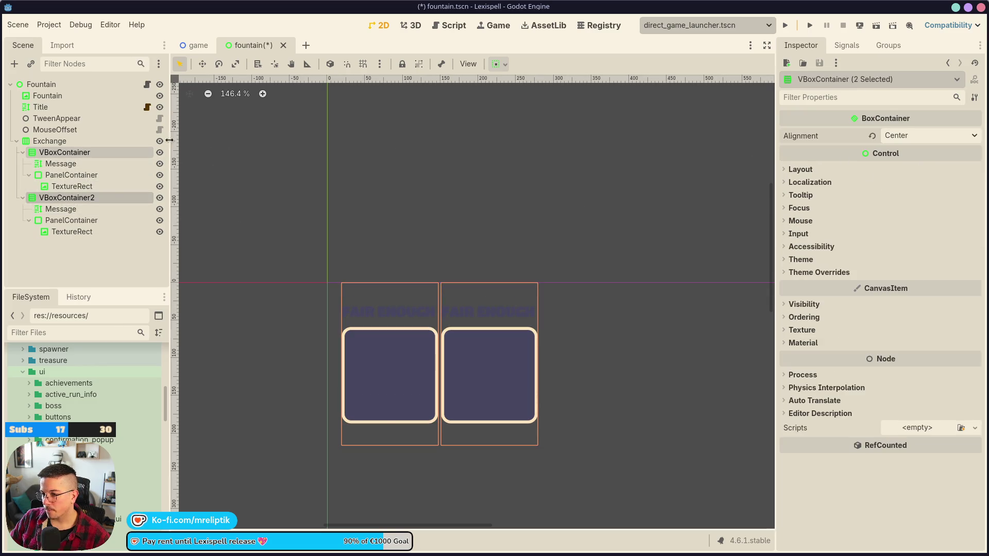
# Step: Anchor the Exchange container with the Center anchor preset
pyautogui.click(51, 140)
pyautogui.scroll(-7, 271, 169)
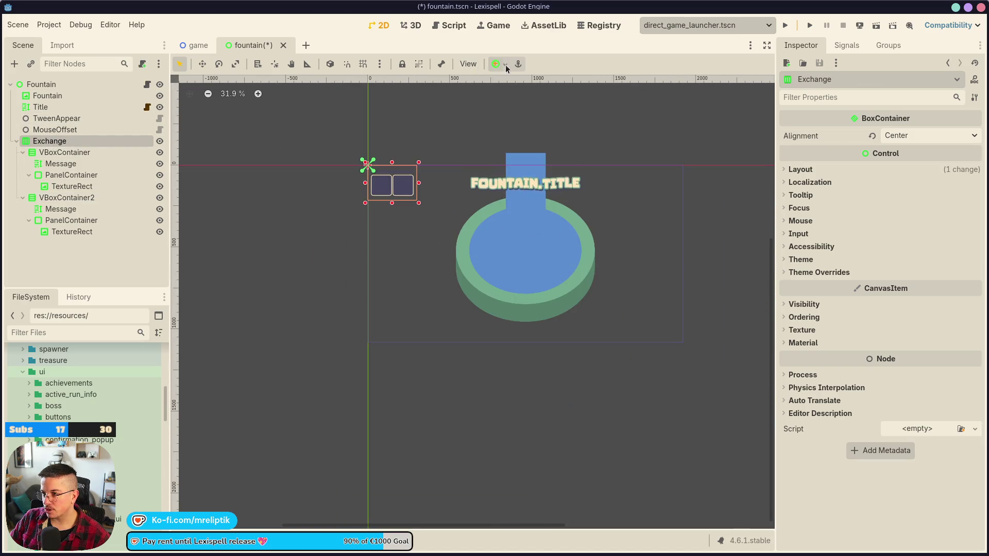
pyautogui.click(497, 64)
pyautogui.click(521, 122)
pyautogui.scroll(3, 379, 251)
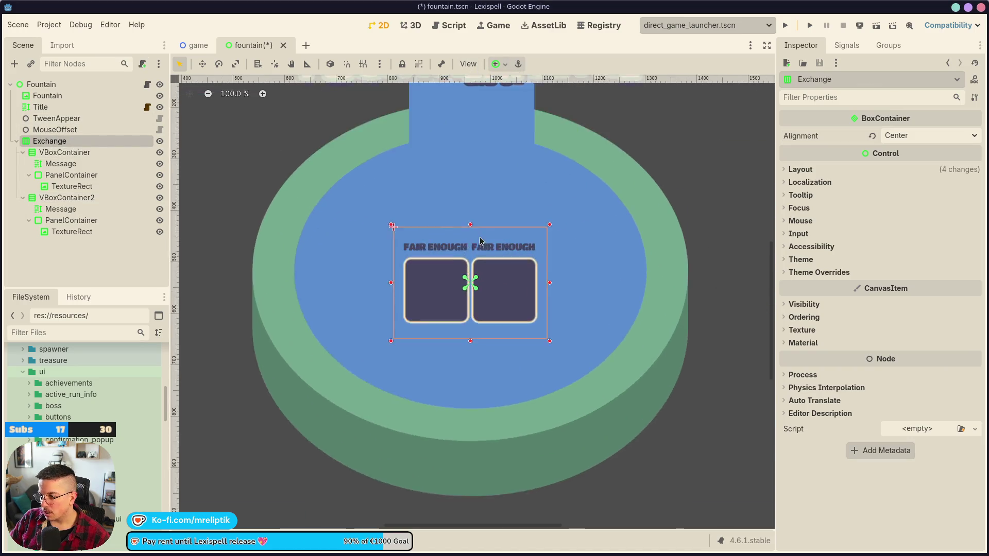
# Step: Give Exchange a Theme Overrides Constants Separation of 25
pyautogui.click(625, 241)
pyautogui.scroll(1, 618, 247)
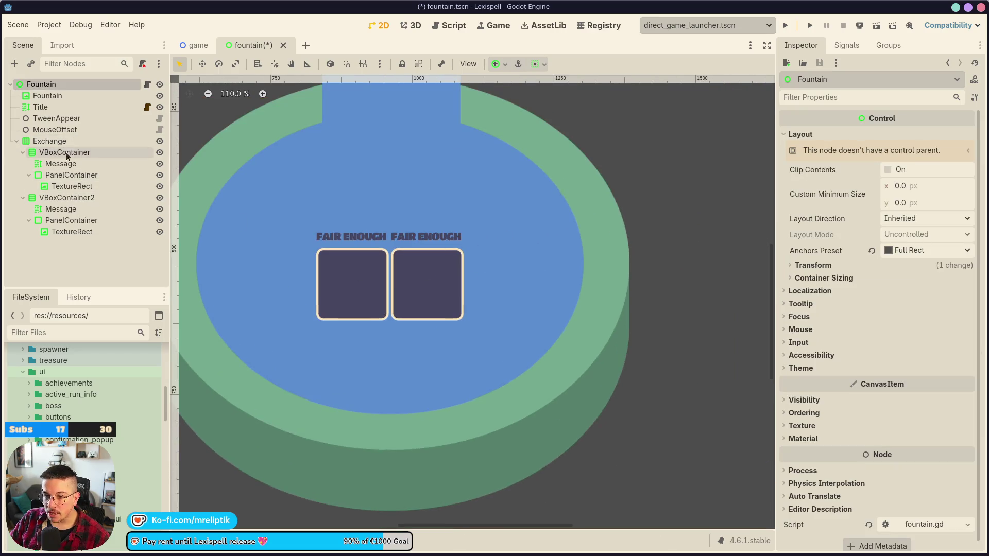
pyautogui.click(68, 143)
pyautogui.click(820, 272)
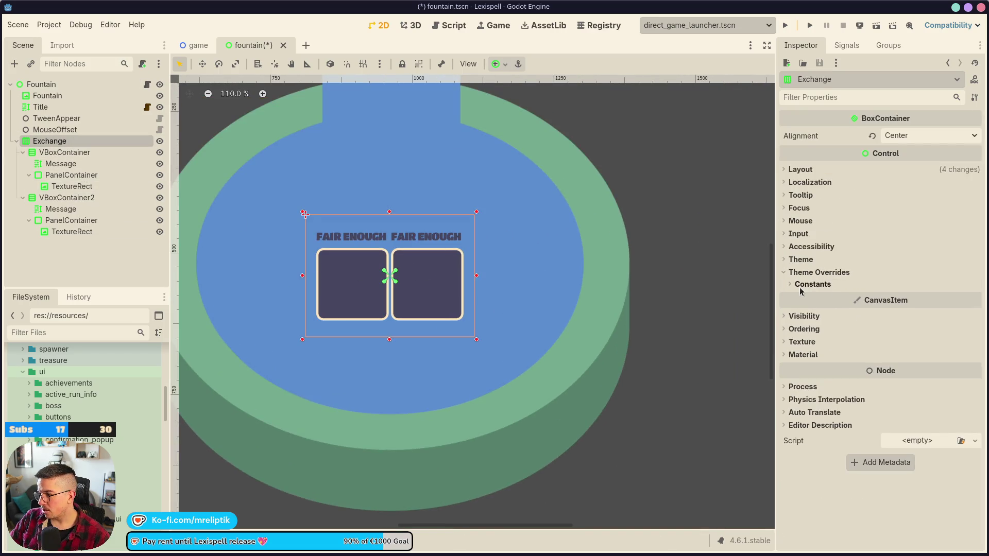
pyautogui.click(813, 284)
pyautogui.click(929, 299)
pyautogui.write('25')
pyautogui.press('Return')
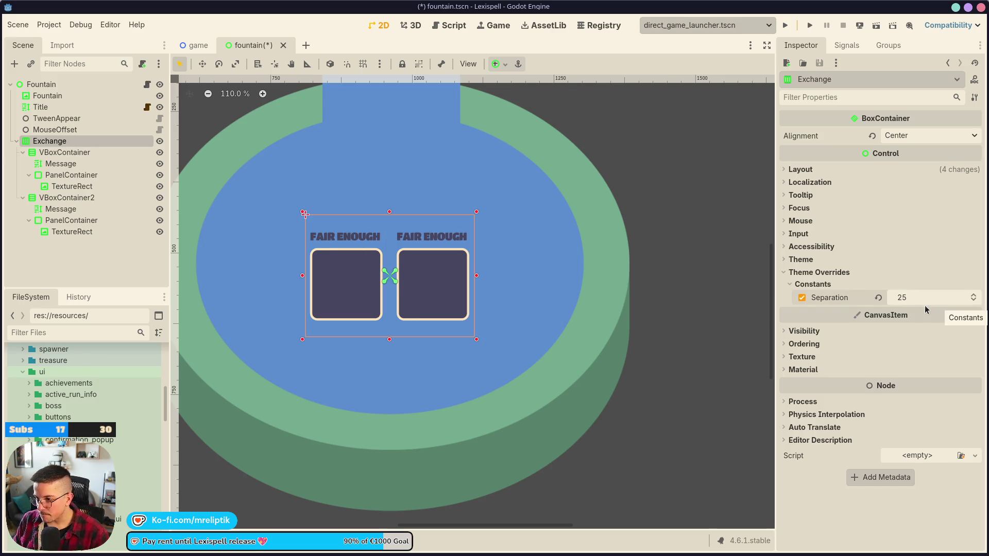
# Step: Save the fountain scene and collapse the VBoxContainer and VBoxContainer2 branches
pyautogui.hotkey('ctrl', 's')
pyautogui.scroll(-5, 360, 260)
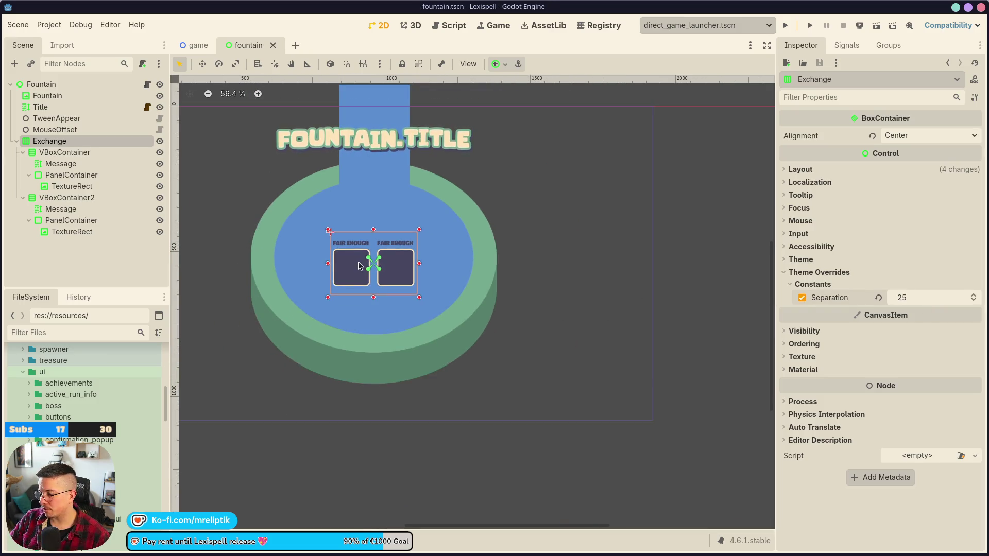
pyautogui.scroll(3, 364, 276)
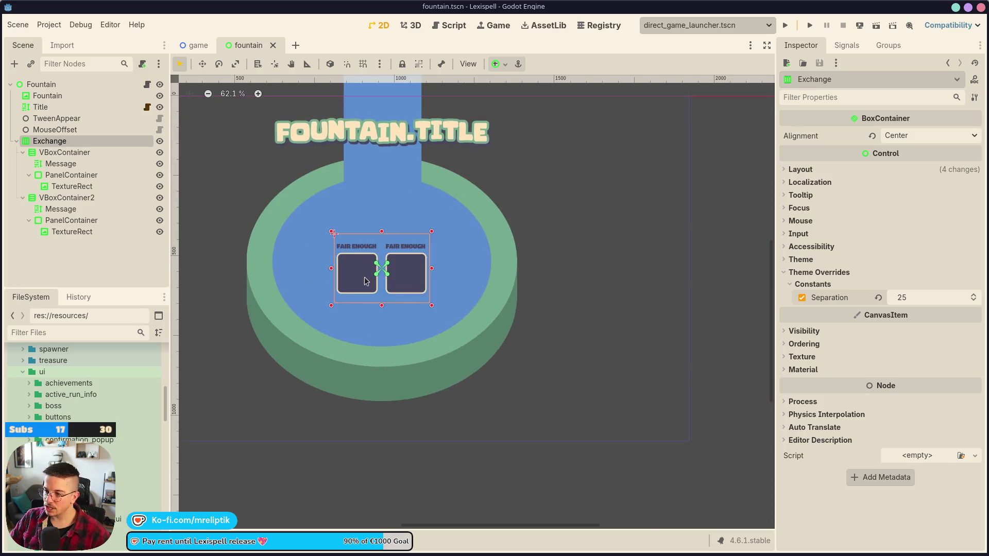
pyautogui.click(350, 326)
pyautogui.click(23, 152)
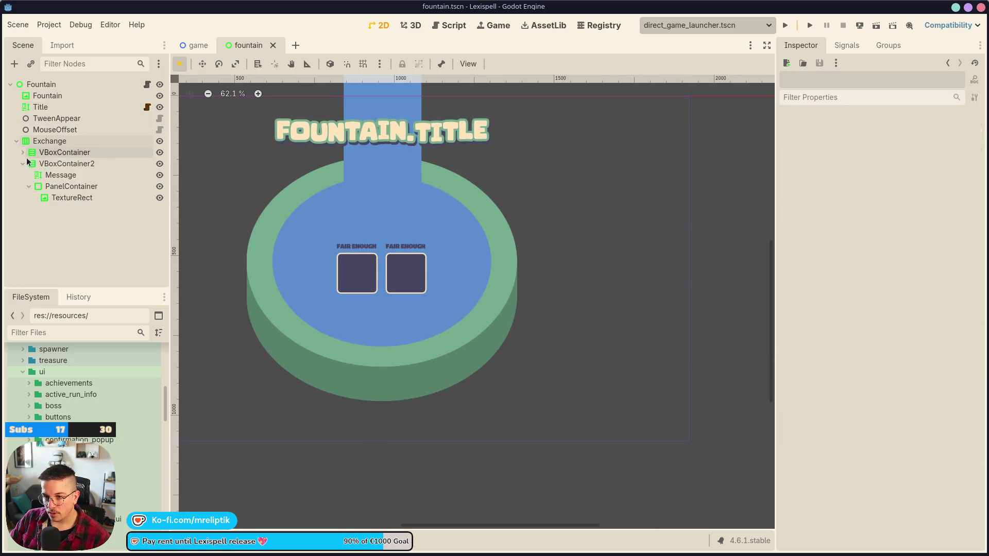
pyautogui.click(23, 164)
pyautogui.rightClick(51, 83)
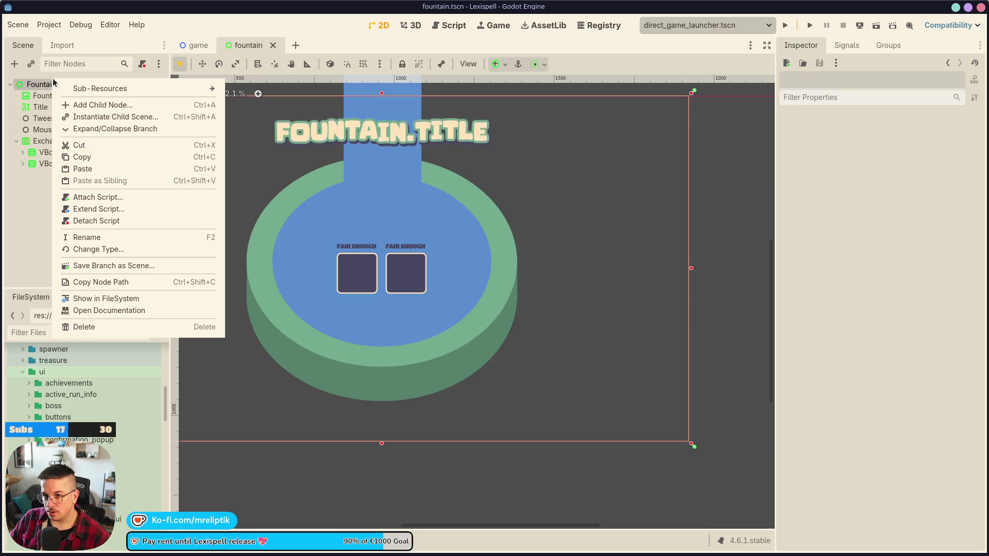
# Step: Add a Control child to Fountain above Exchange and name it Exchangeeeeee
pyautogui.click(83, 105)
pyautogui.write('contr')
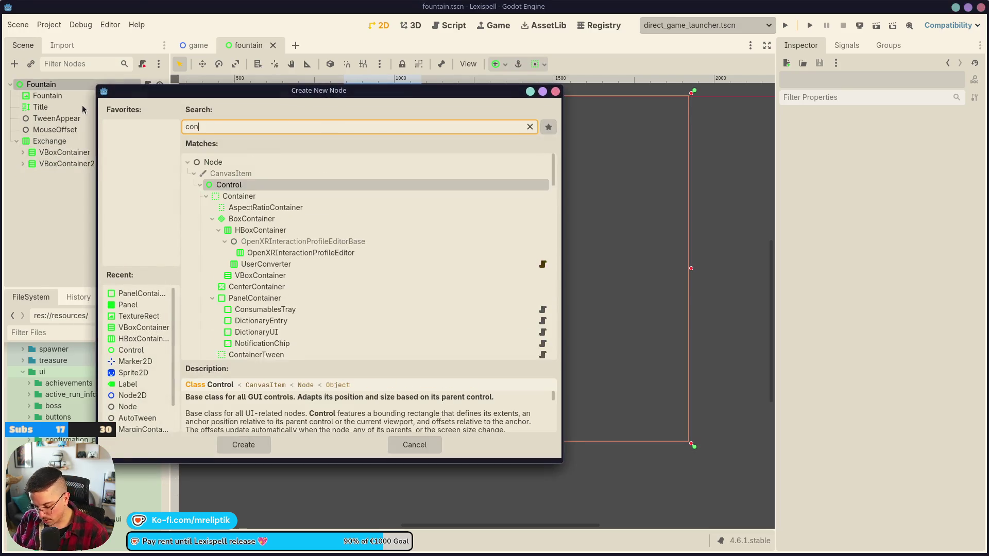
pyautogui.press('BackSpace')
pyautogui.press('Return')
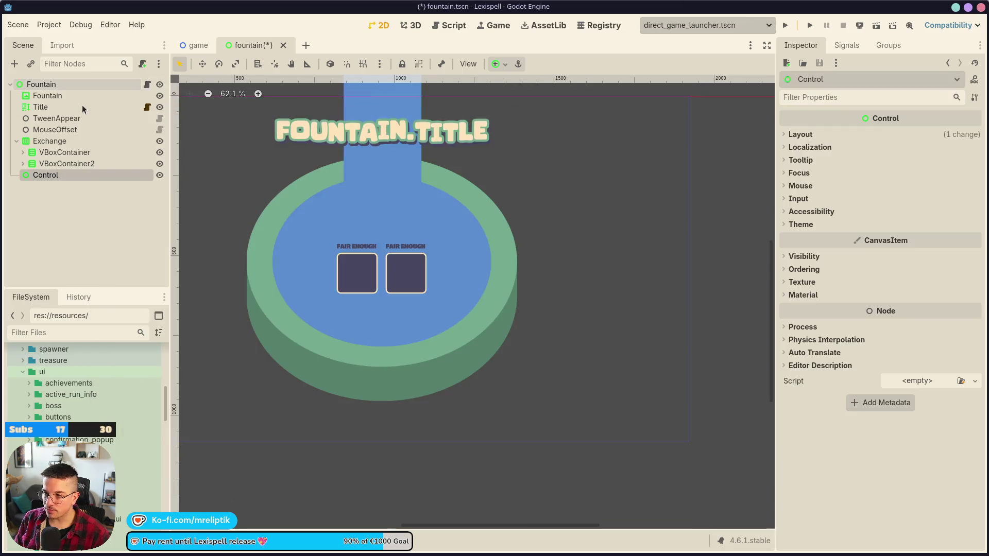
pyautogui.moveTo(50, 177)
pyautogui.mouseDown()
pyautogui.moveTo(42, 135)
pyautogui.moveTo(62, 143)
pyautogui.mouseUp()
pyautogui.doubleClick(62, 144)
pyautogui.write('Exchangeeeeee')
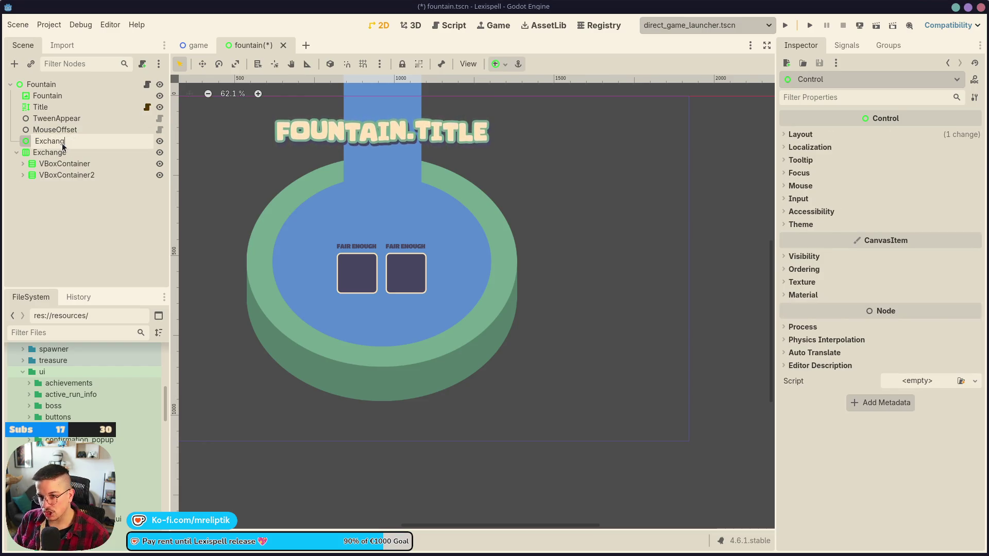
pyautogui.press('Return')
# Step: Nest Exchange inside Exchangeeeeee and anchor Exchangeeeeee with the Center preset
pyautogui.moveTo(51, 152)
pyautogui.mouseDown()
pyautogui.moveTo(52, 137)
pyautogui.moveTo(58, 183)
pyautogui.moveTo(78, 149)
pyautogui.moveTo(62, 142)
pyautogui.mouseUp()
pyautogui.scroll(-3, 347, 199)
pyautogui.scroll(-3, 347, 194)
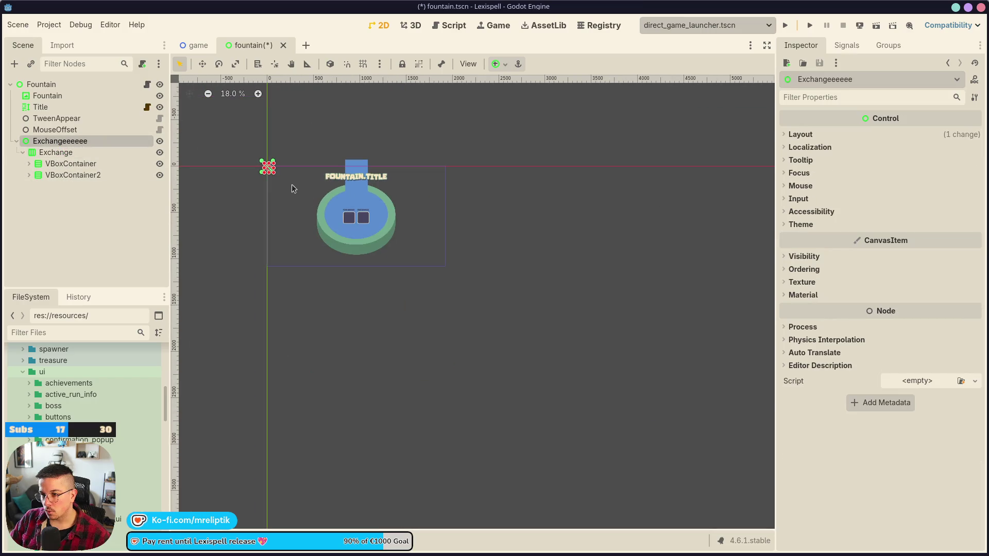
pyautogui.click(51, 152)
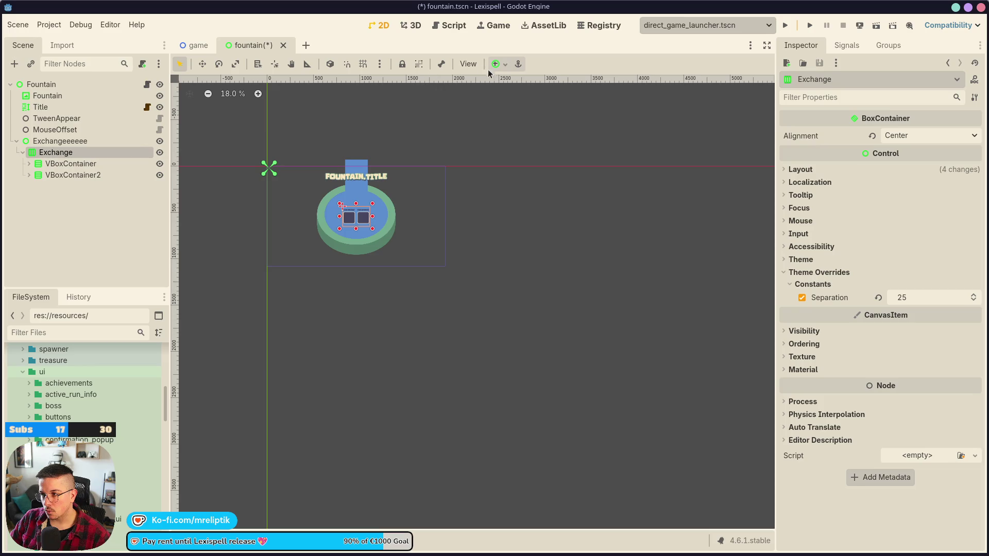
pyautogui.click(277, 174)
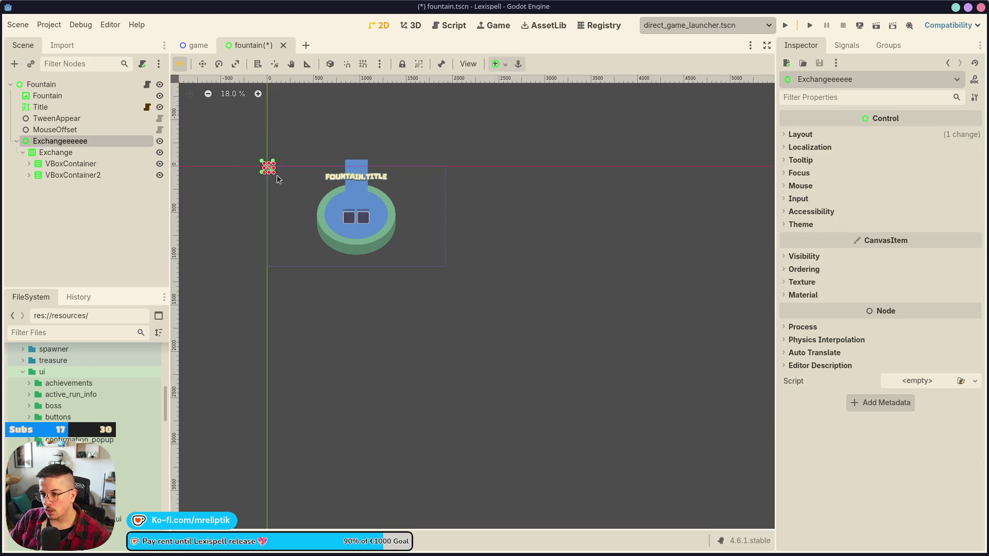
pyautogui.click(497, 64)
pyautogui.click(521, 121)
pyautogui.click(69, 180)
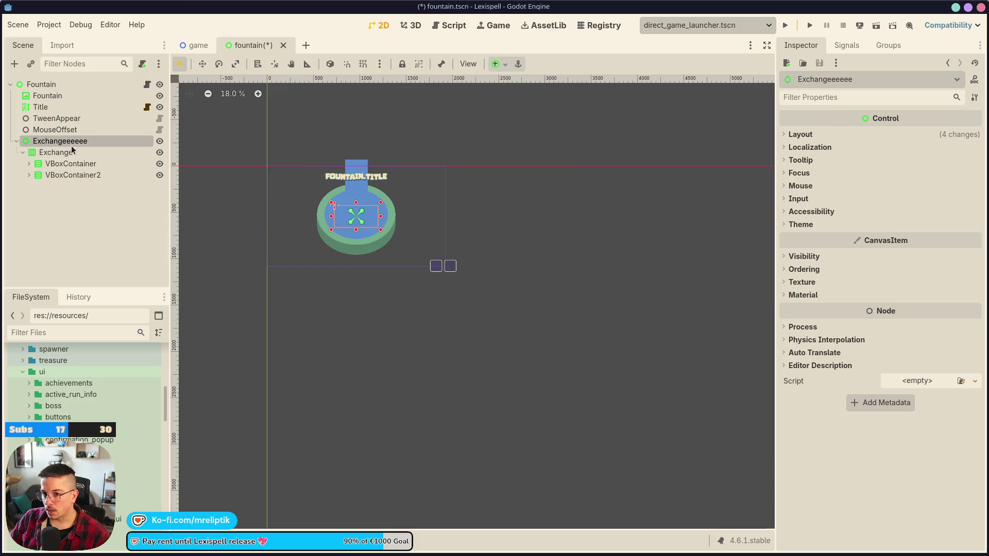
# Step: Center Exchange with its anchor preset and shrink Exchangeeeeee evenly around the cards
pyautogui.click(55, 153)
pyautogui.click(498, 63)
pyautogui.click(559, 159)
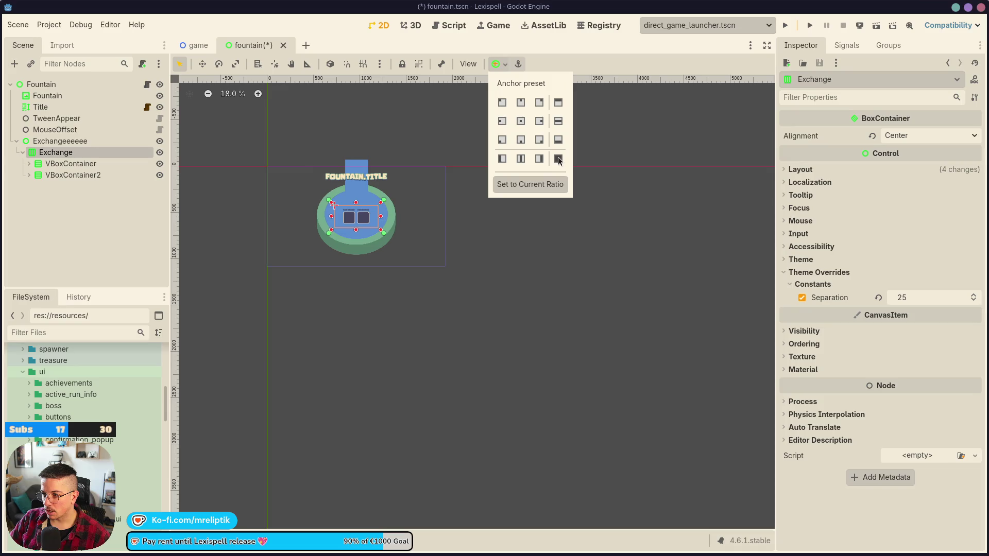
pyautogui.click(69, 249)
pyautogui.click(60, 141)
pyautogui.scroll(7, 376, 217)
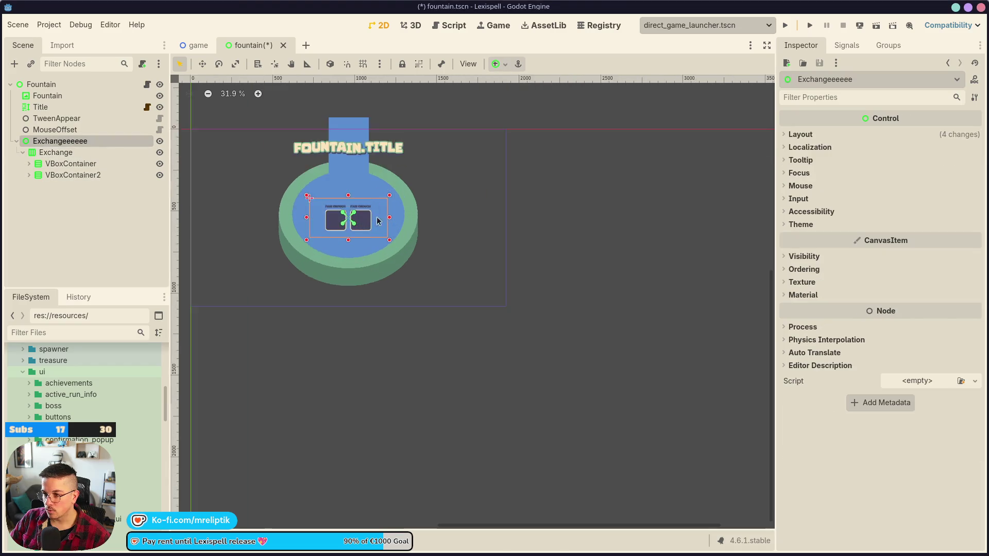
pyautogui.moveTo(394, 220); pyautogui.dragTo(357, 221)
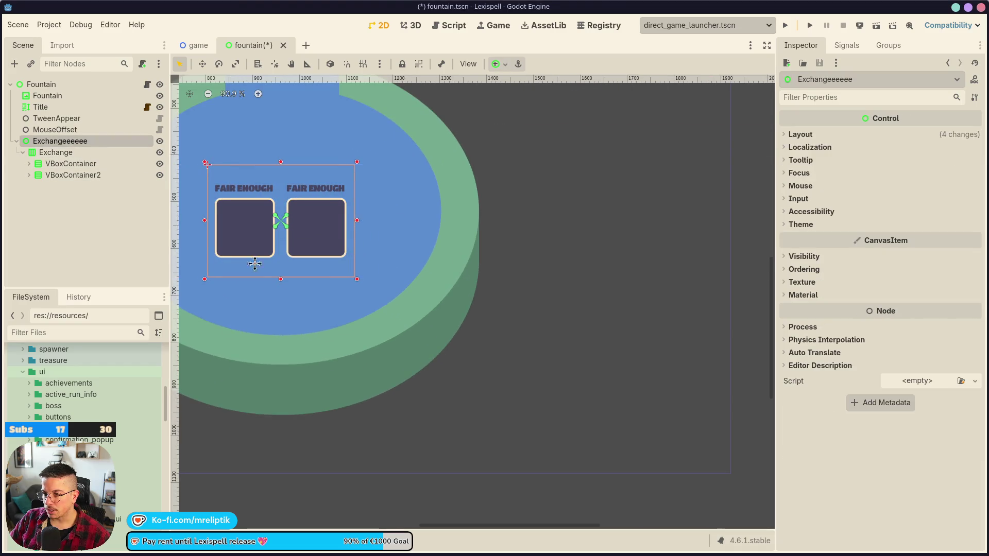
# Step: Save the fountain scene with Exchangeeeeee selected
pyautogui.click(76, 154)
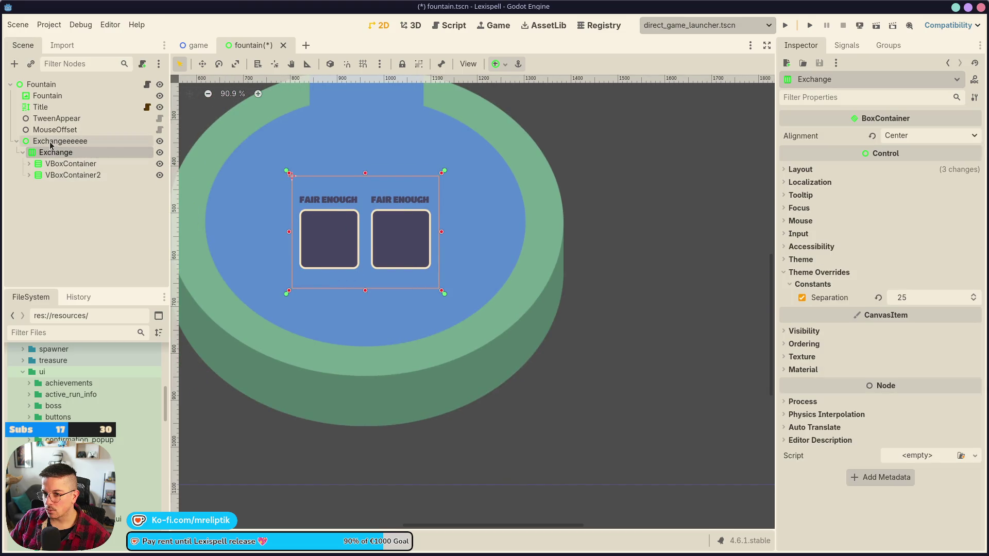
pyautogui.click(59, 140)
pyautogui.hotkey('ctrl', 's')
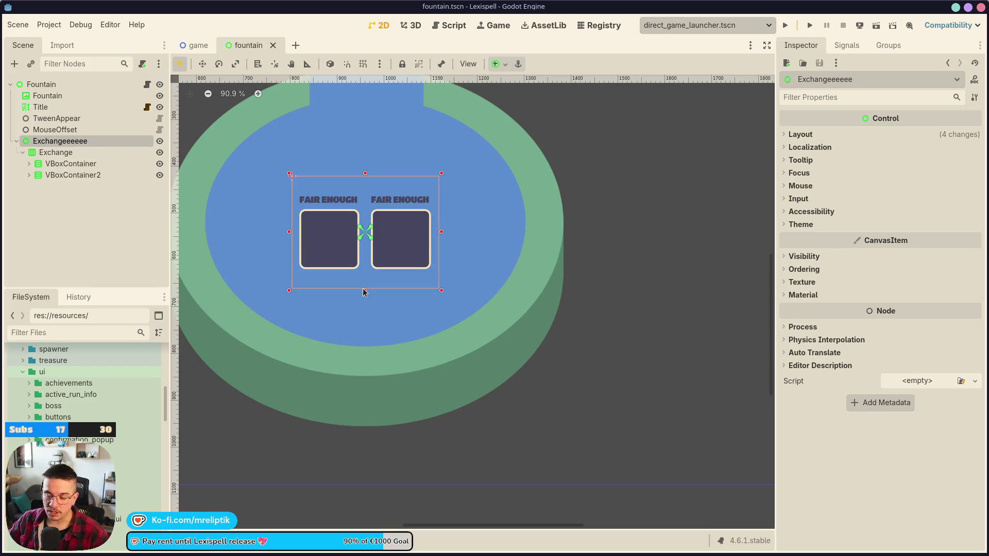
pyautogui.hotkey('ctrl', 's')
# Step: Add a VBoxContainer under Exchangeeeeee, delete the extra VBoxContainer, and show the game scene
pyautogui.rightClick(85, 142)
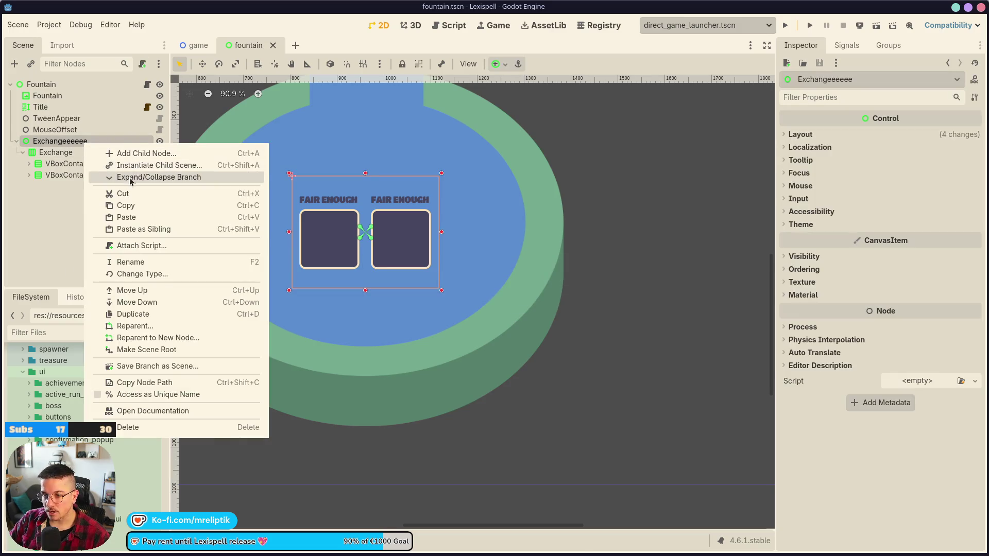
pyautogui.click(145, 152)
pyautogui.write('vbox')
pyautogui.press('Return')
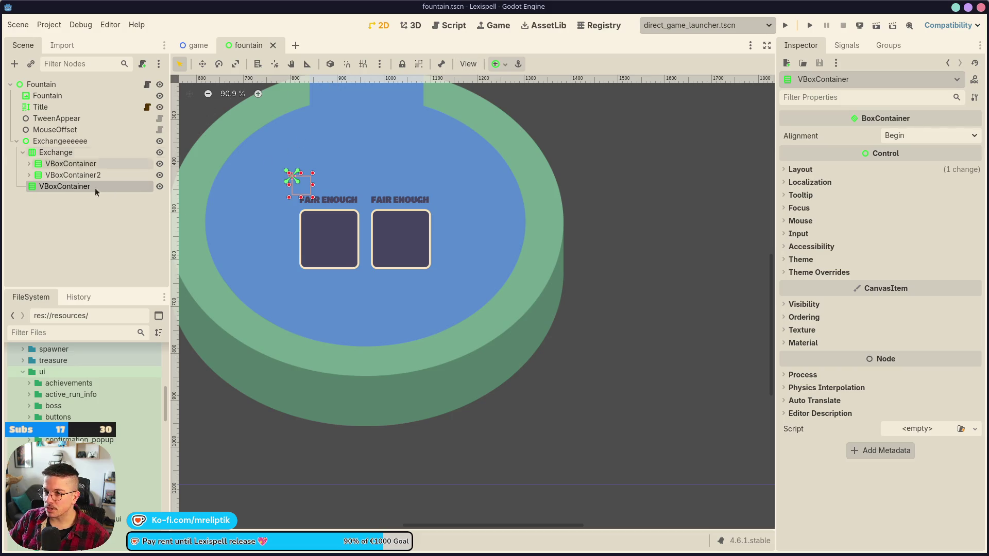
pyautogui.click(70, 209)
pyautogui.click(64, 187)
pyautogui.press('Delete')
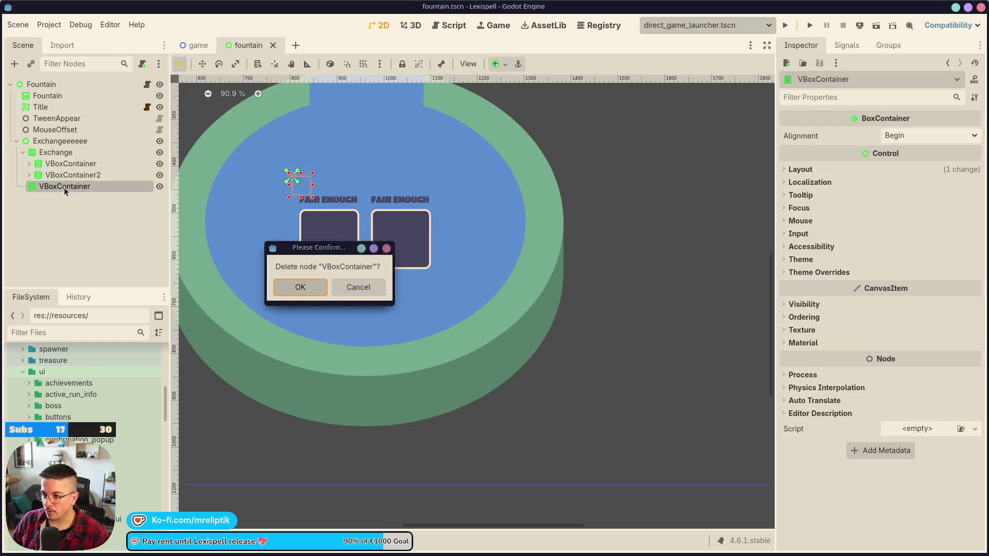
pyautogui.press('Return')
pyautogui.click(196, 46)
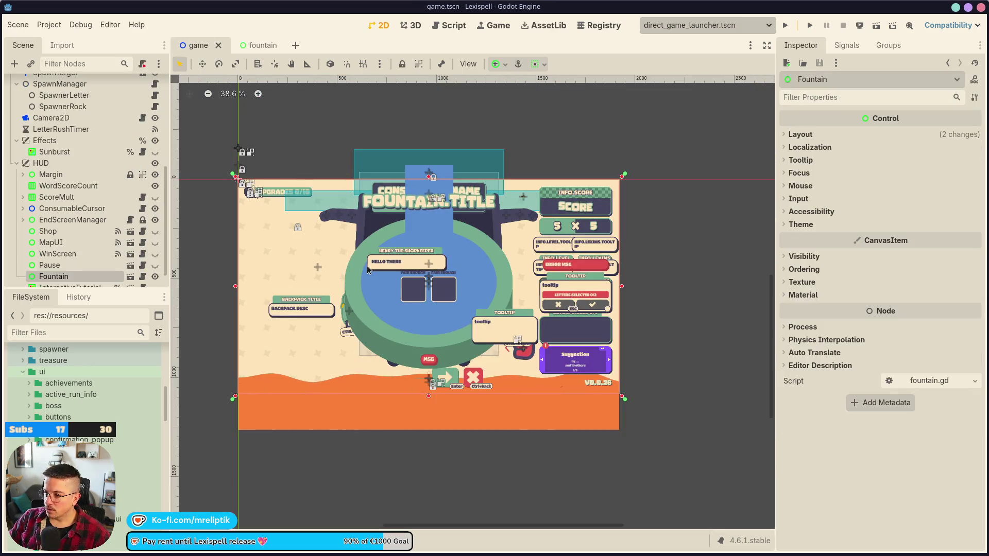
# Step: Return to the fountain scene and quick-open treasure.tscn
pyautogui.click(253, 47)
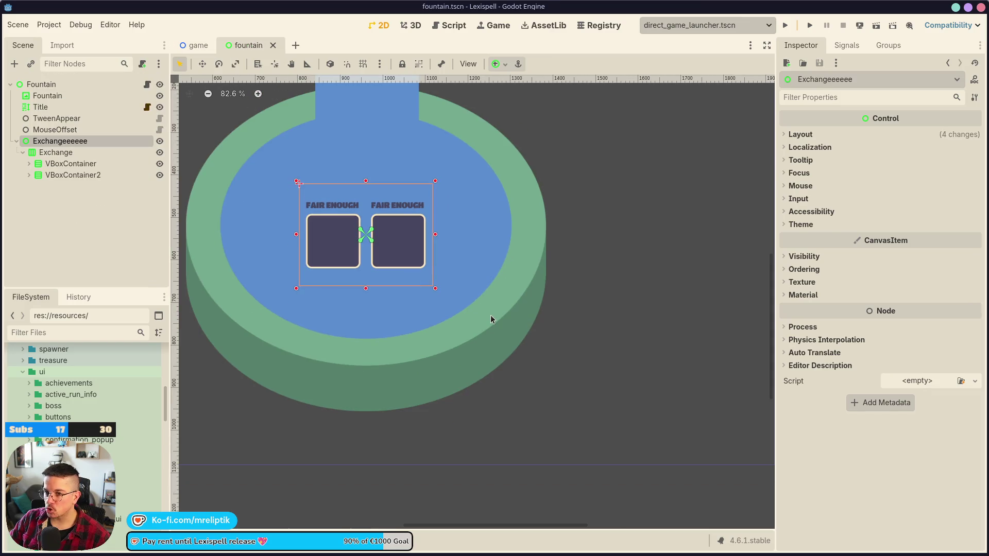
pyautogui.moveTo(467, 314); pyautogui.dragTo(586, 329)
pyautogui.hotkey('ctrl', 'shift', 'a')
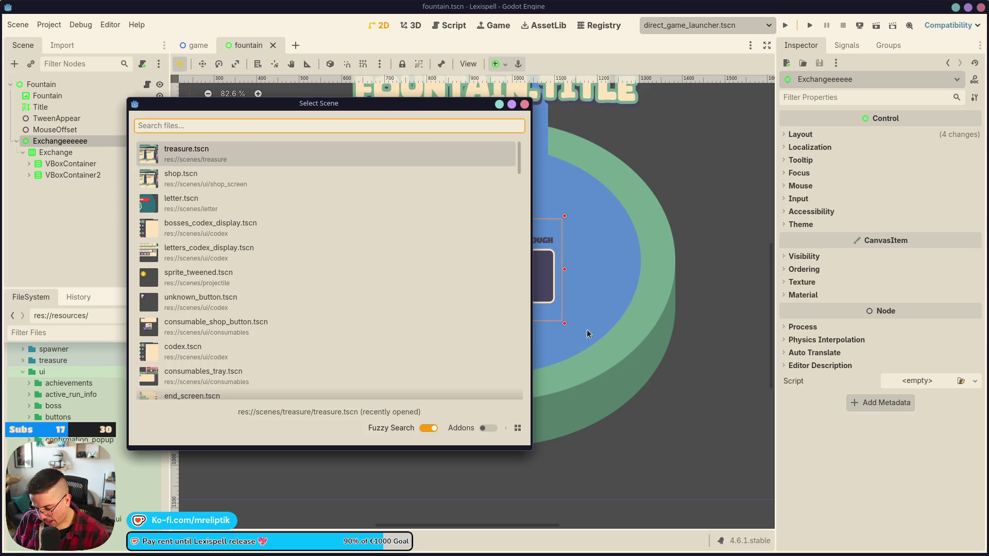
pyautogui.write('treasure')
pyautogui.press('Return')
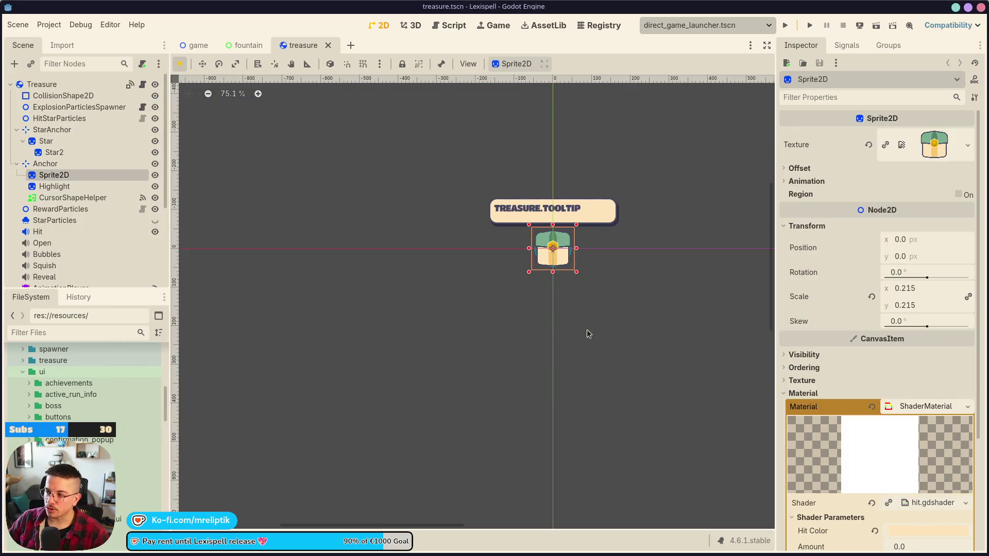
# Step: Expand Reward, make its Content visible, select its HBoxContainer, then return to fountain
pyautogui.scroll(-5, 464, 355)
pyautogui.scroll(-4, 80, 200)
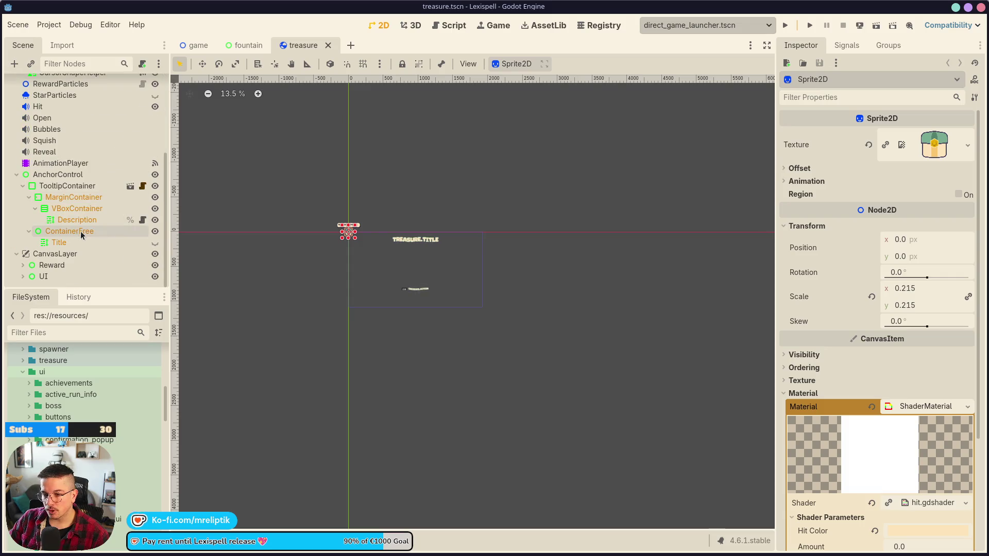
pyautogui.click(23, 264)
pyautogui.click(155, 278)
pyautogui.scroll(9, 380, 269)
pyautogui.scroll(-4, 78, 206)
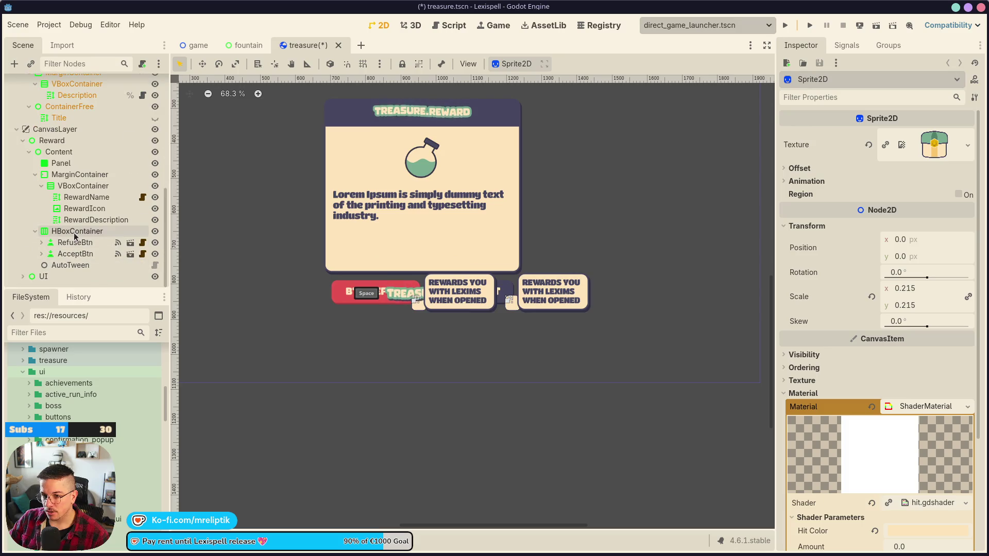
pyautogui.click(77, 230)
pyautogui.click(244, 45)
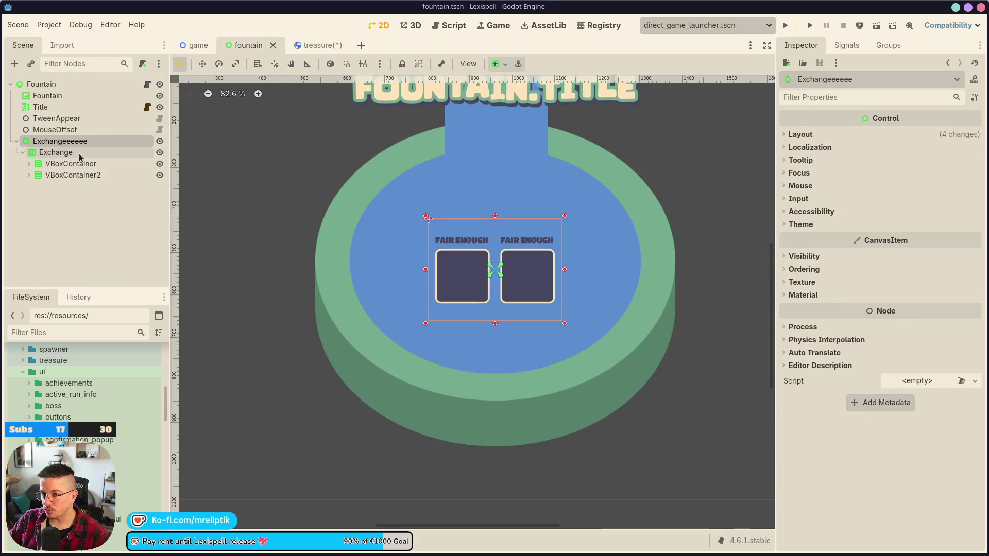
# Step: Paste the treasure button row into Exchangeeeeee, then save and close the treasure scene
pyautogui.click(56, 152)
pyautogui.hotkey('ctrl', 'v')
pyautogui.scroll(-3, 457, 296)
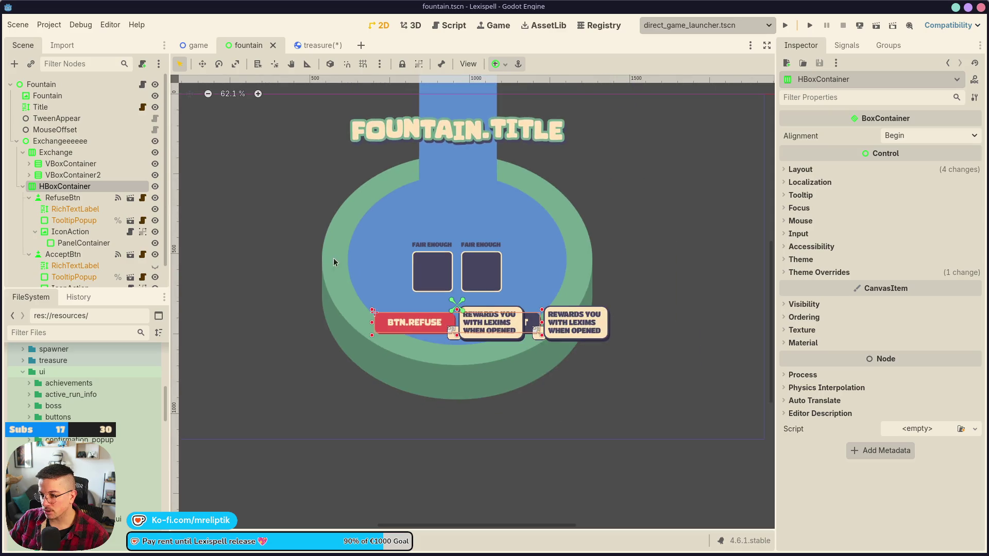
pyautogui.click(314, 45)
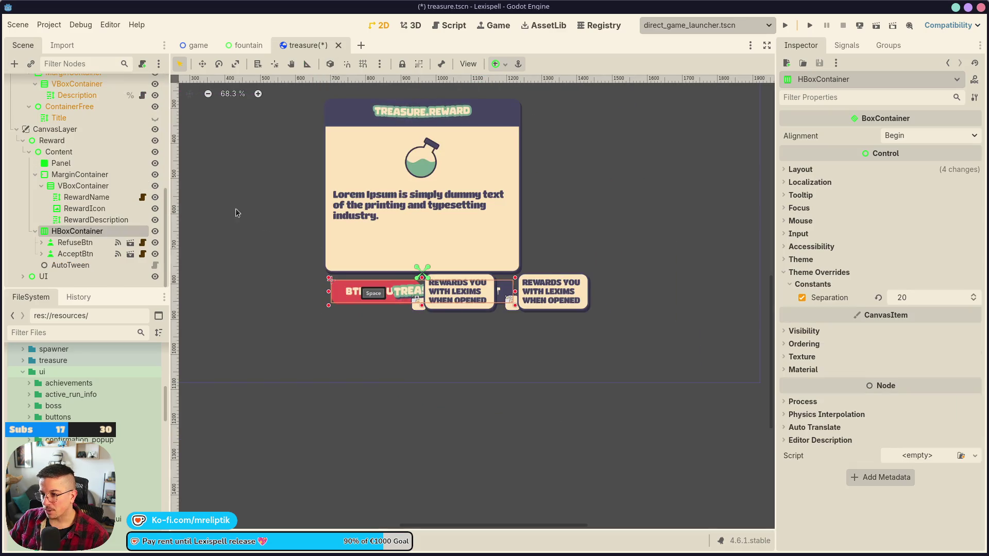
pyautogui.hotkey('ctrl', 's')
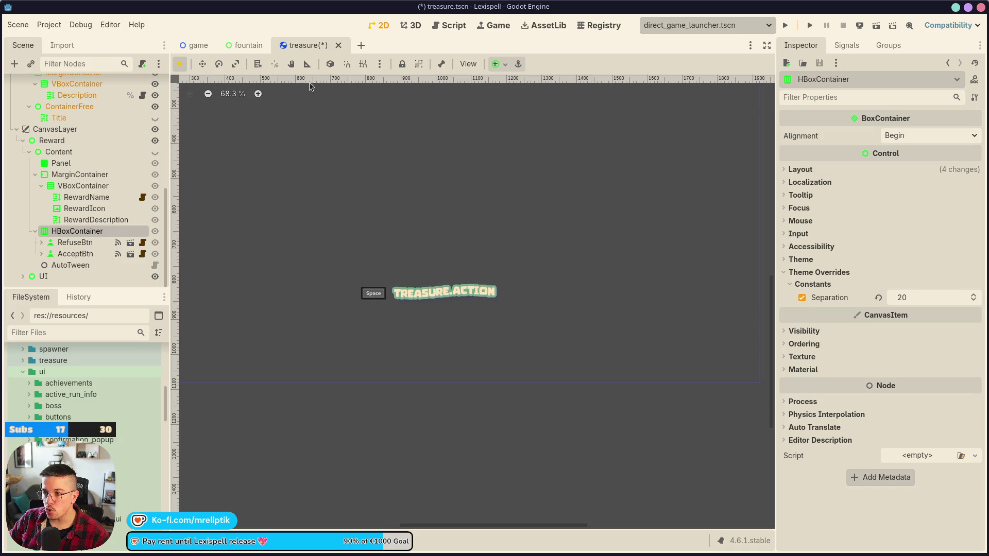
pyautogui.middleClick(308, 48)
# Step: Delete RefuseBtn, shrink the HBoxContainer to fit BTN.ACCEPT, and save the scene
pyautogui.scroll(5, 465, 298)
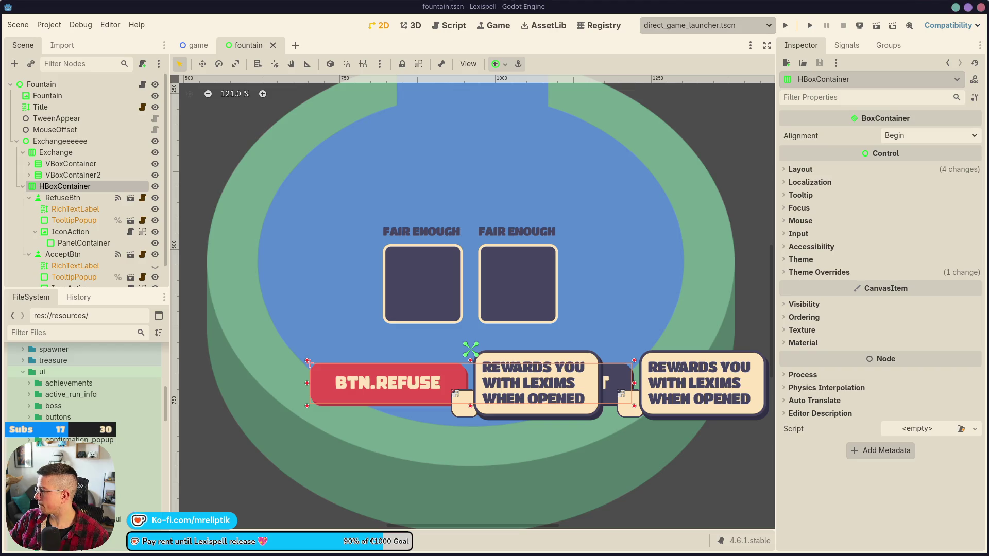
pyautogui.click(64, 197)
pyautogui.press('Delete')
pyautogui.press('Return')
pyautogui.click(67, 187)
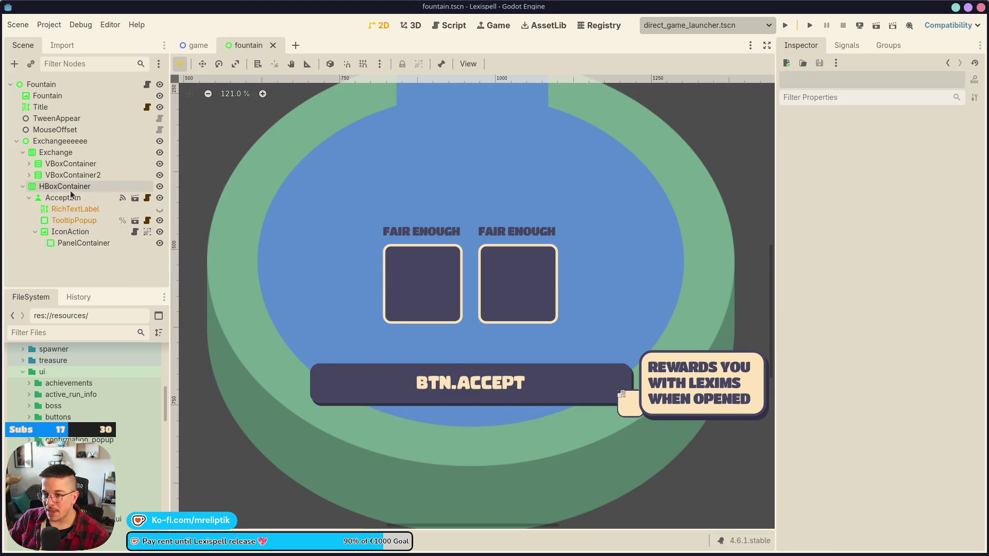
pyautogui.moveTo(635, 387)
pyautogui.mouseDown()
pyautogui.moveTo(502, 389)
pyautogui.moveTo(545, 383)
pyautogui.mouseUp()
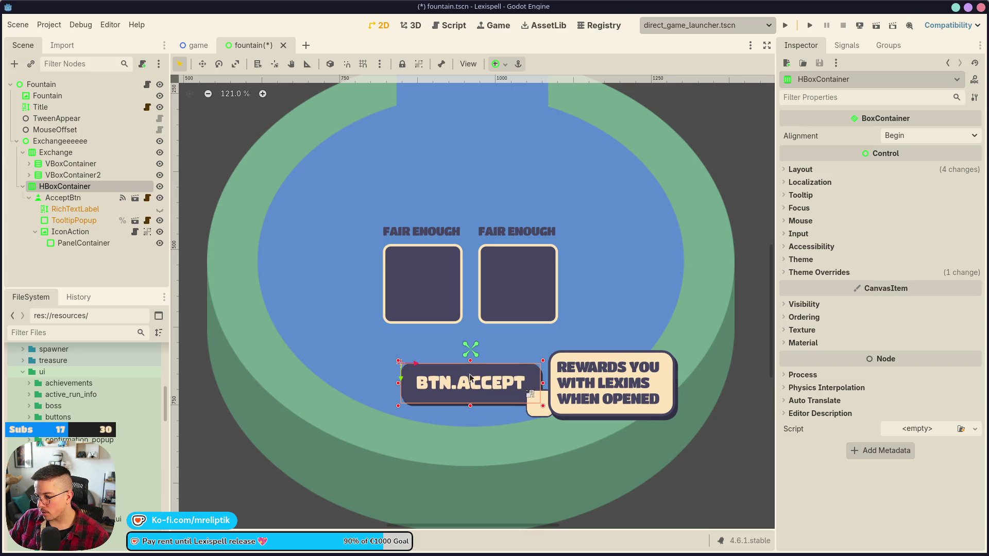
pyautogui.hotkey('ctrl', 's')
# Step: Inspect AcceptBtn, then reselect the HBoxContainer button row
pyautogui.click(57, 197)
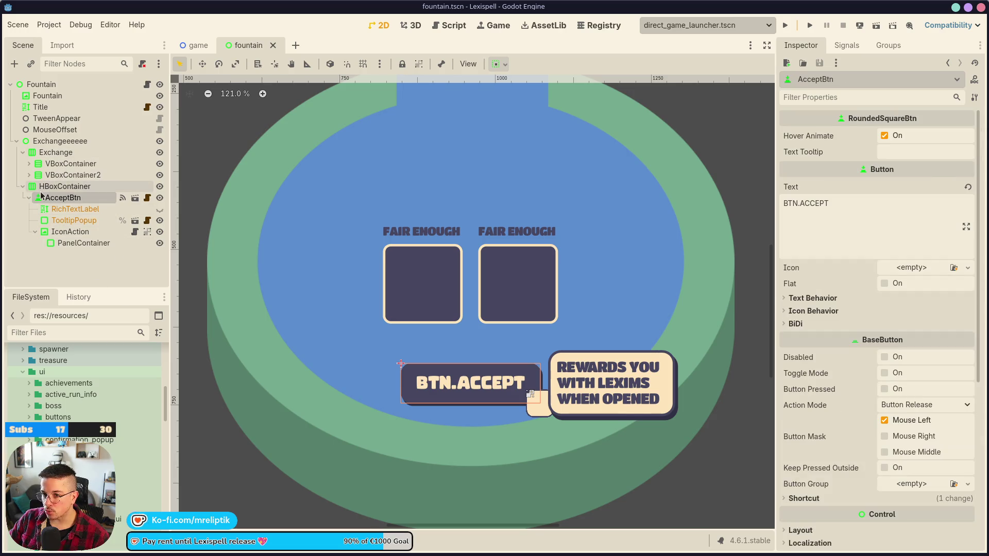
pyautogui.click(65, 187)
pyautogui.click(61, 164)
pyautogui.click(49, 187)
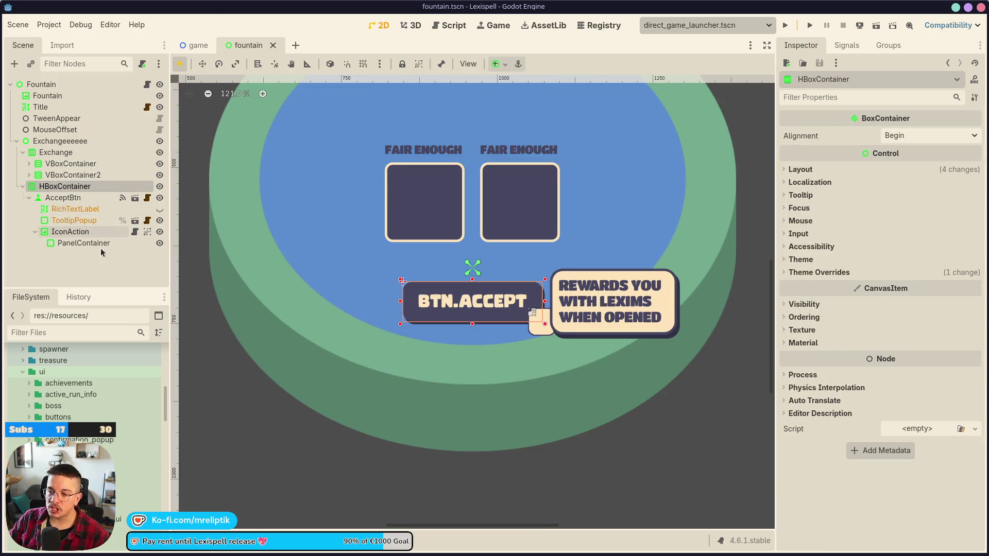
# Step: Anchor the HBoxContainer button row with the Center Bottom preset and save the scene
pyautogui.click(57, 141)
pyautogui.click(65, 187)
pyautogui.scroll(4, 465, 288)
pyautogui.scroll(2, 465, 287)
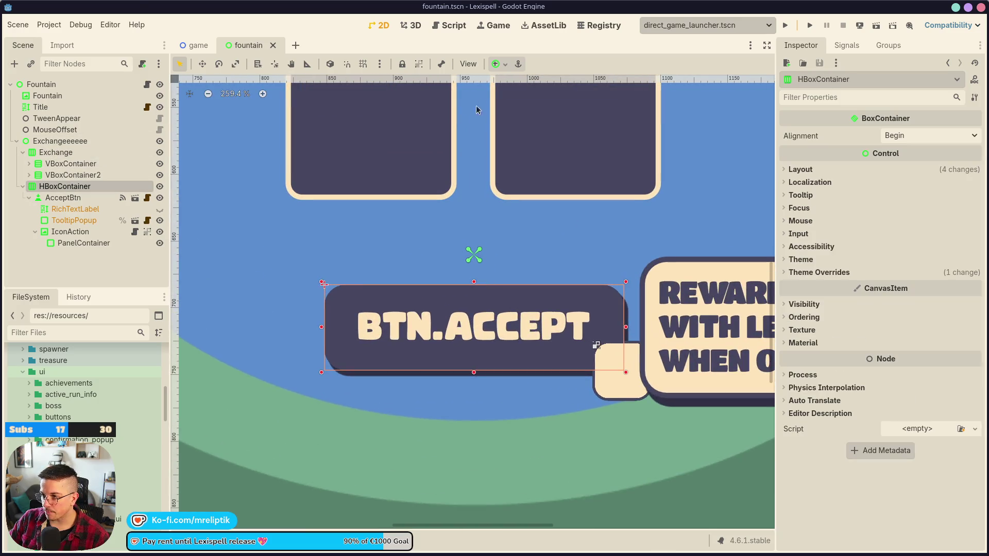
pyautogui.click(509, 68)
pyautogui.click(521, 139)
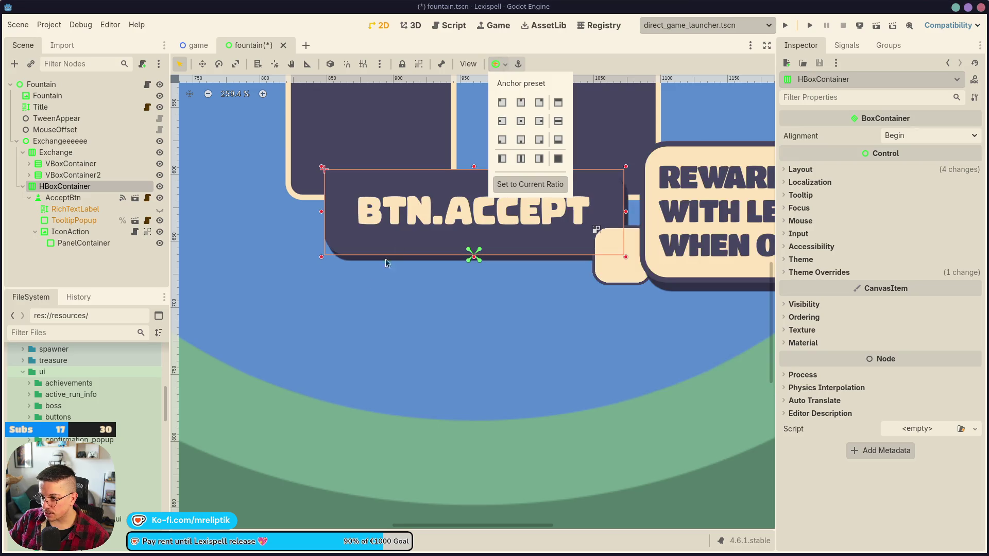
pyautogui.click(94, 180)
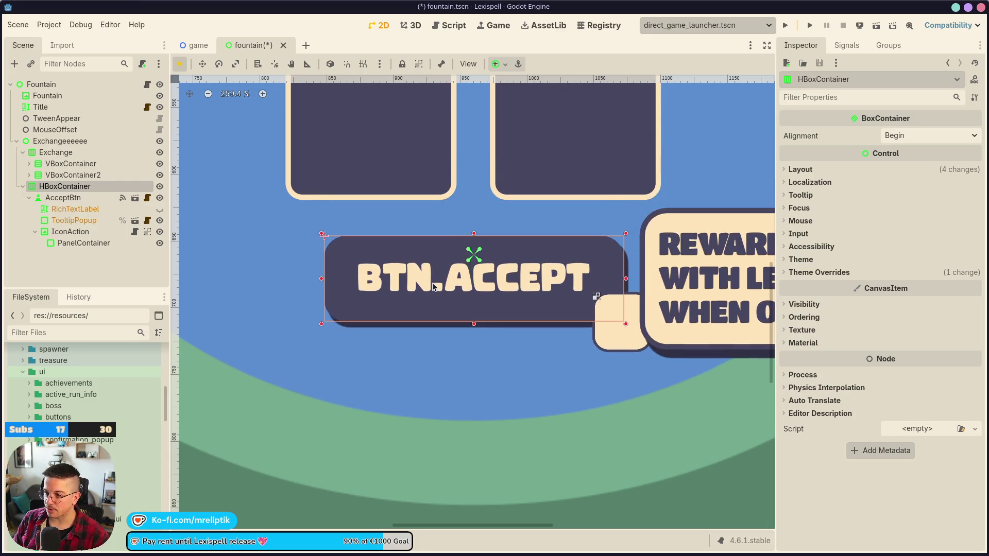
pyautogui.hotkey('ctrl', 's')
# Step: Review the AcceptBtn and IconAction properties, then open Project Settings
pyautogui.scroll(-4, 432, 287)
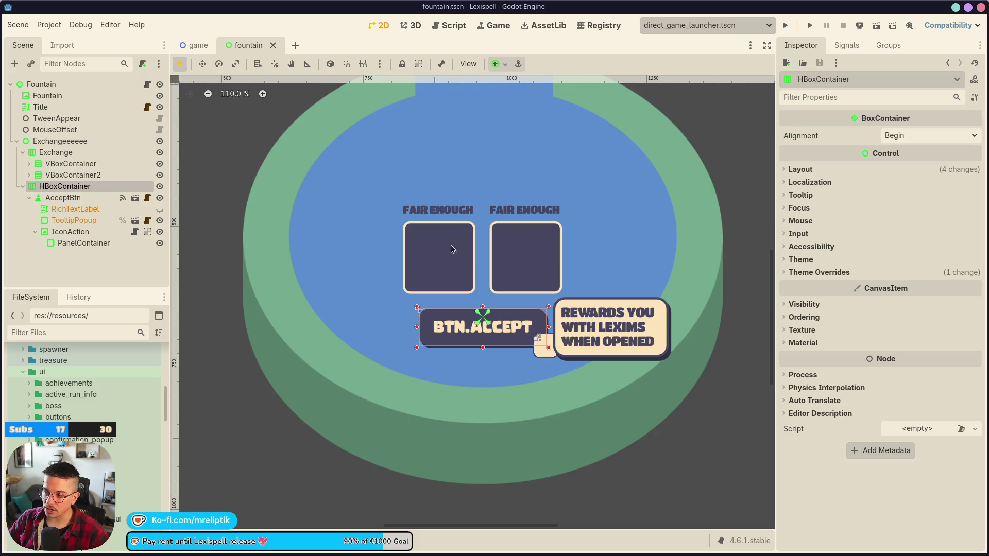
pyautogui.scroll(-2, 454, 247)
pyautogui.scroll(3, 402, 232)
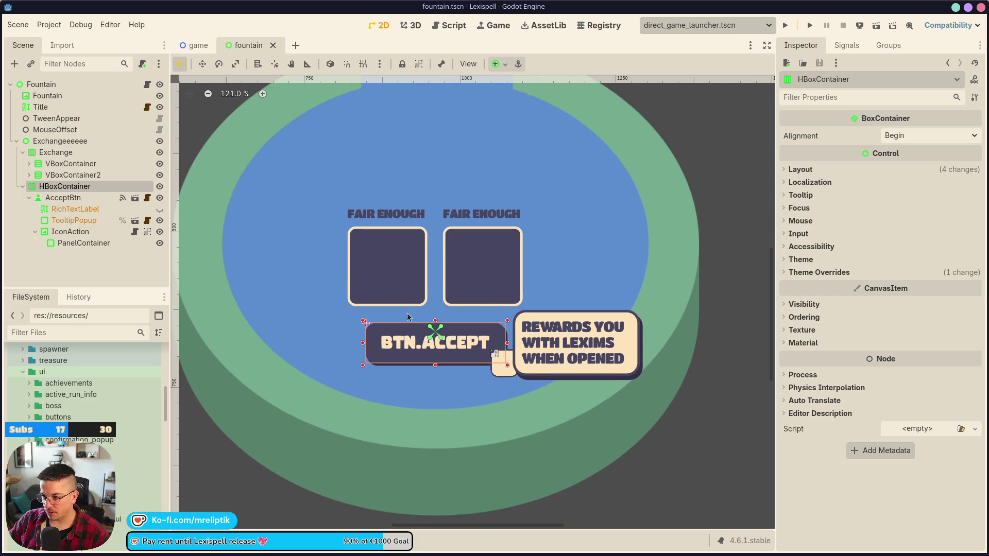
pyautogui.scroll(-6, 462, 308)
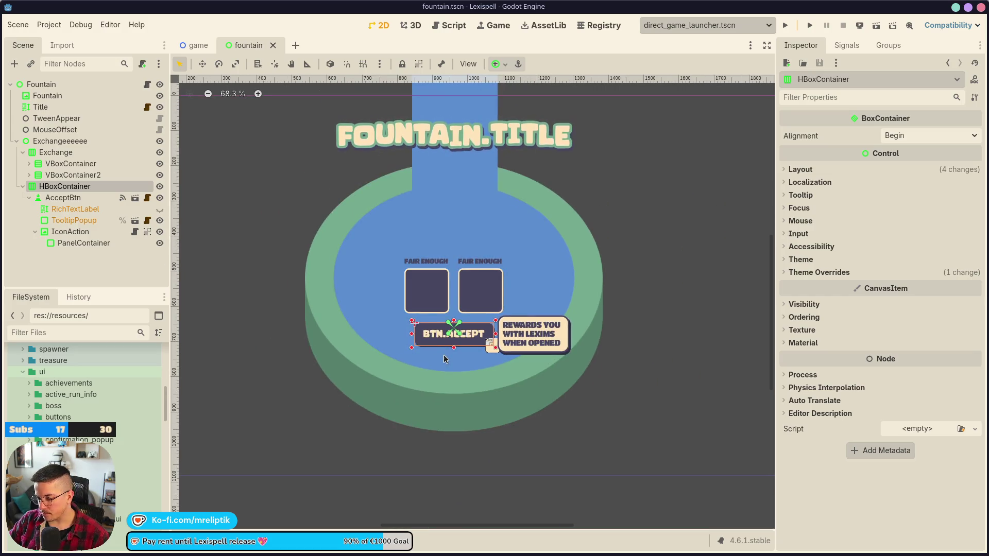
pyautogui.click(127, 278)
pyautogui.click(67, 197)
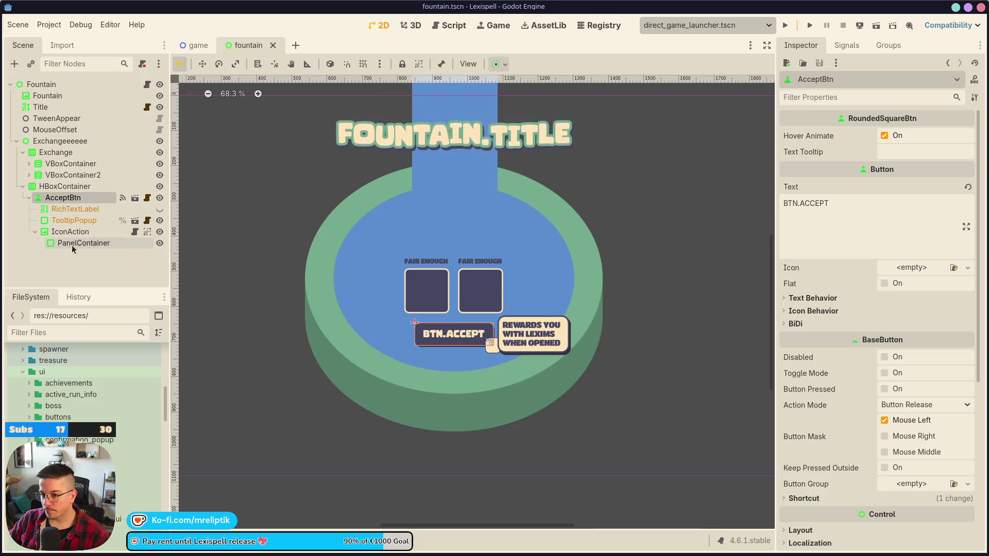
pyautogui.click(67, 232)
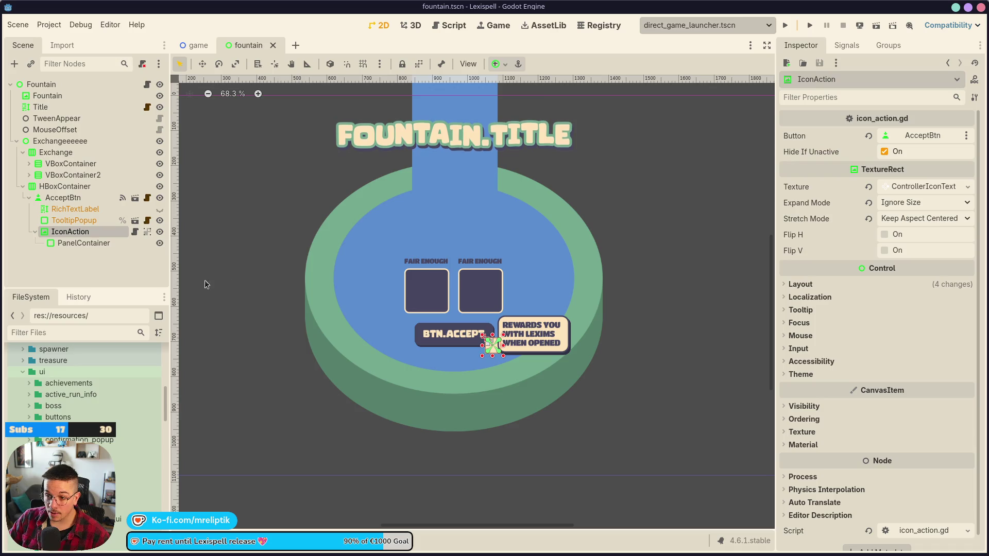
pyautogui.click(62, 198)
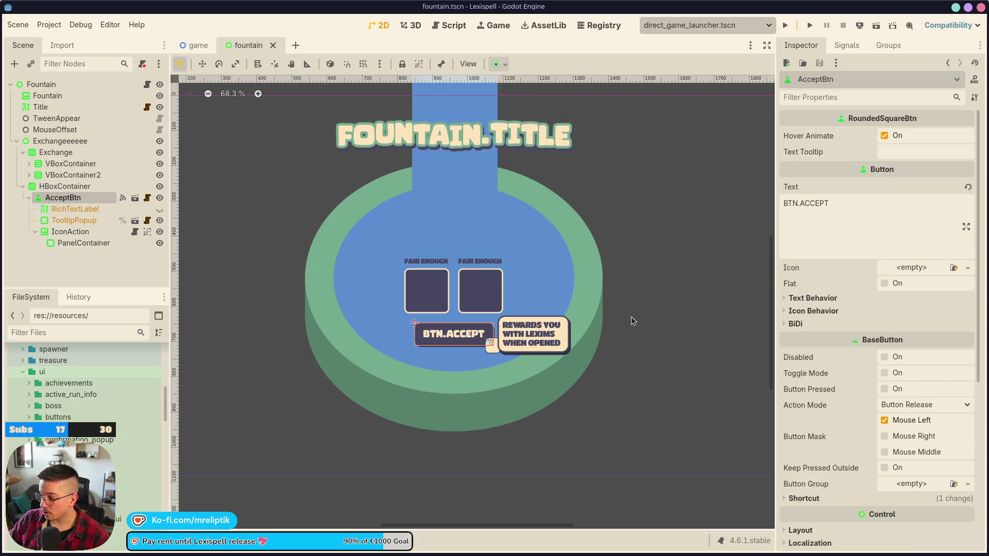
pyautogui.click(233, 93)
pyautogui.click(49, 25)
pyautogui.click(57, 37)
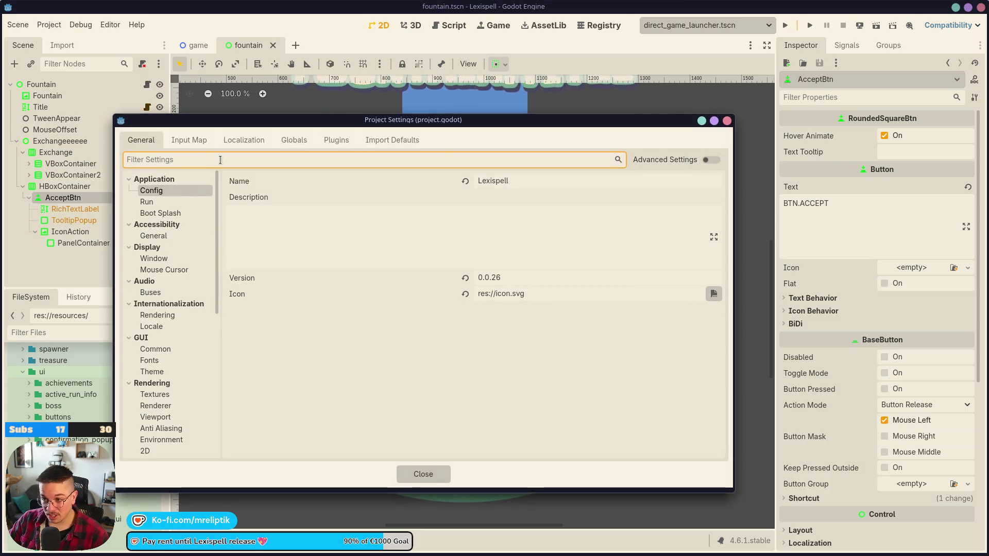
# Step: In the Input Map, bind Joypad Button 2 to fountain_confirm
pyautogui.click(189, 140)
pyautogui.scroll(-15, 311, 407)
pyautogui.scroll(15, 311, 406)
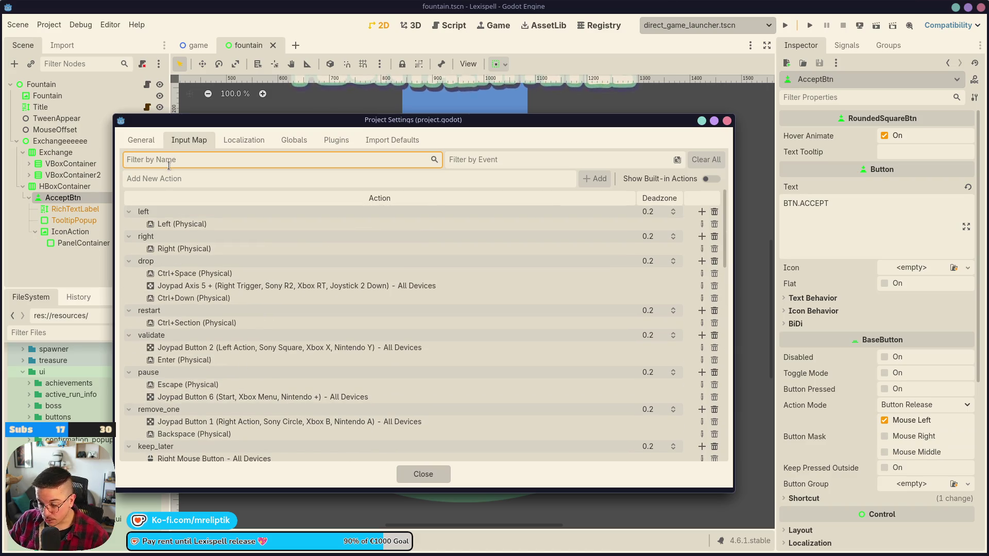
pyautogui.write('fountain')
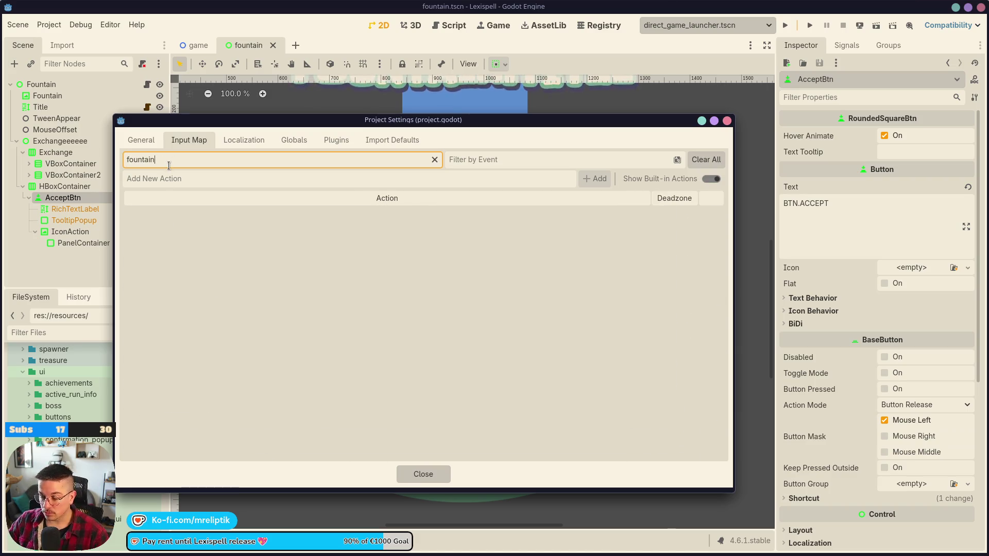
pyautogui.hotkey('ctrl', 'a')
pyautogui.press('BackSpace')
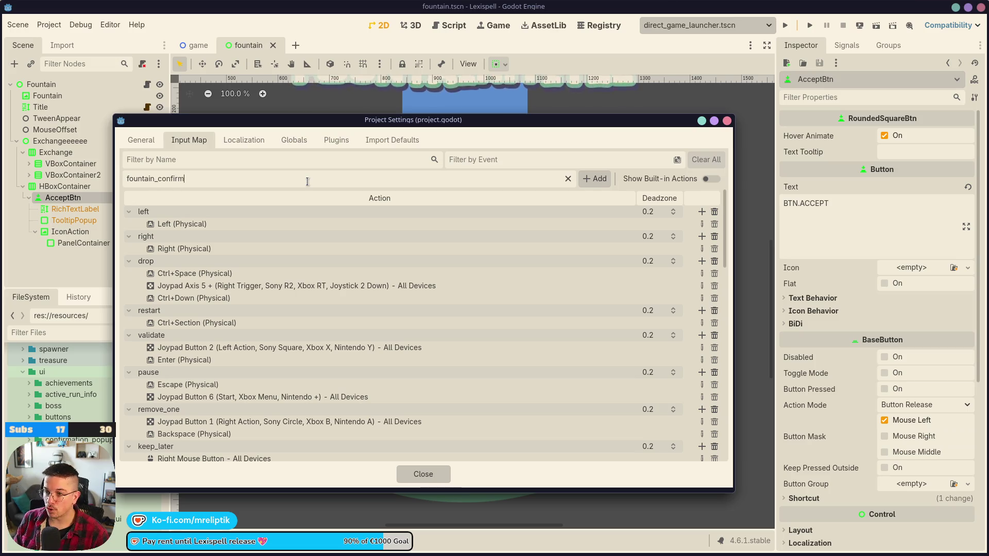
pyautogui.scroll(-15, 242, 309)
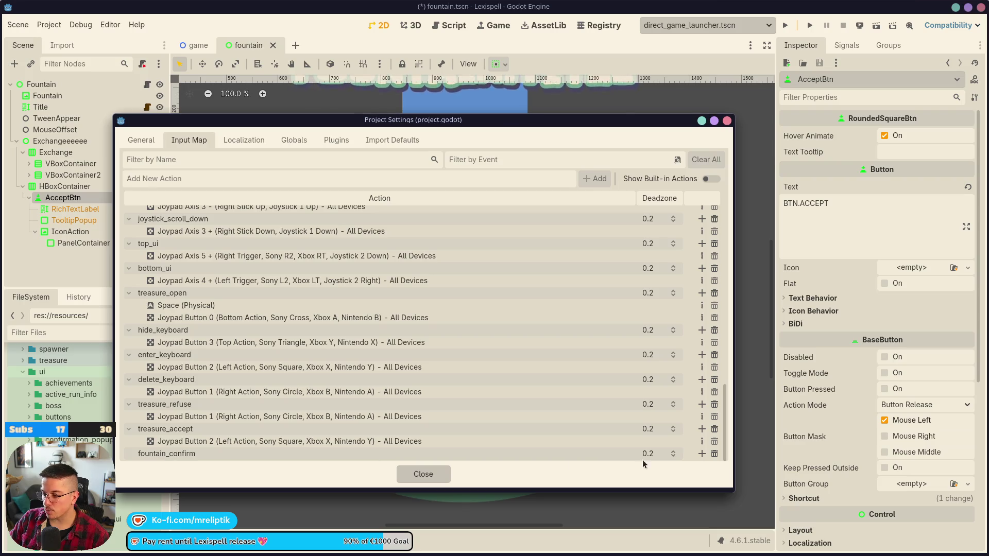
pyautogui.click(702, 454)
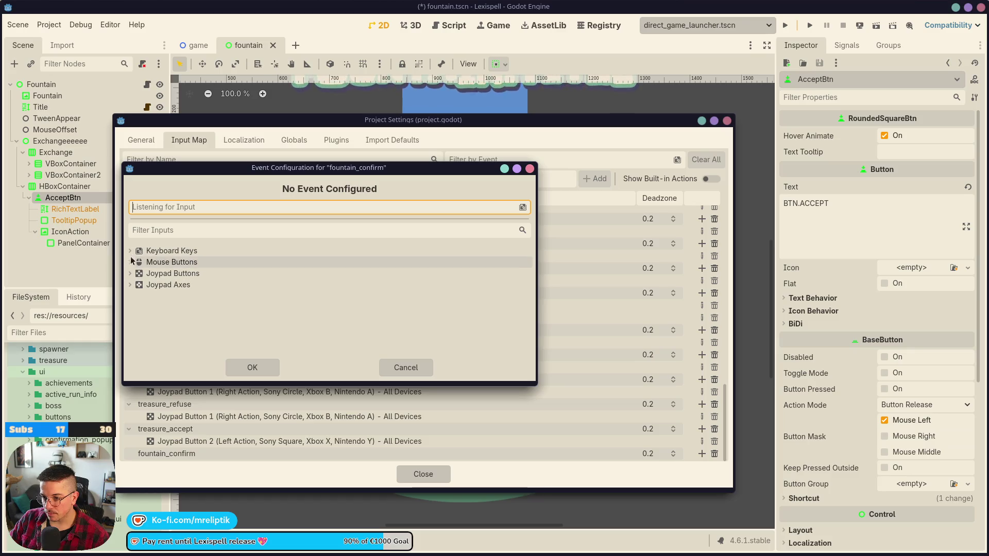
pyautogui.click(132, 274)
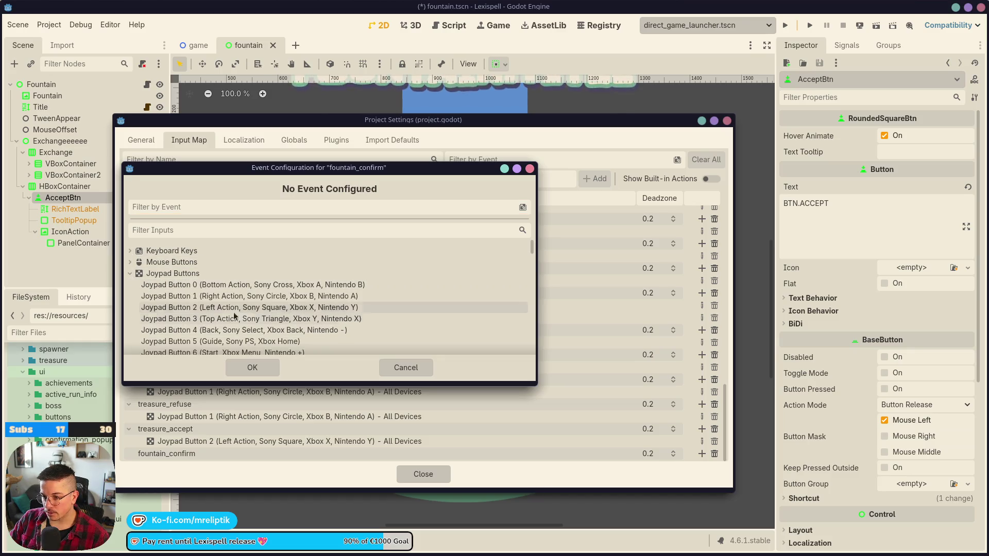
pyautogui.click(288, 308)
pyautogui.click(255, 367)
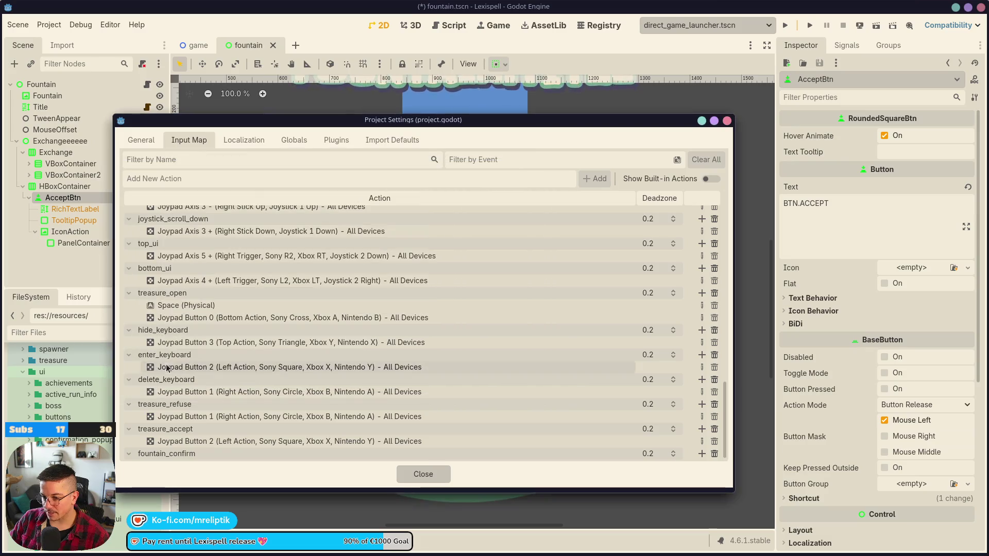
# Step: Add a fountain_skip action bound to Joypad Button 3, close Project Settings, and save
pyautogui.scroll(-1, 175, 370)
pyautogui.write('fountain_skip')
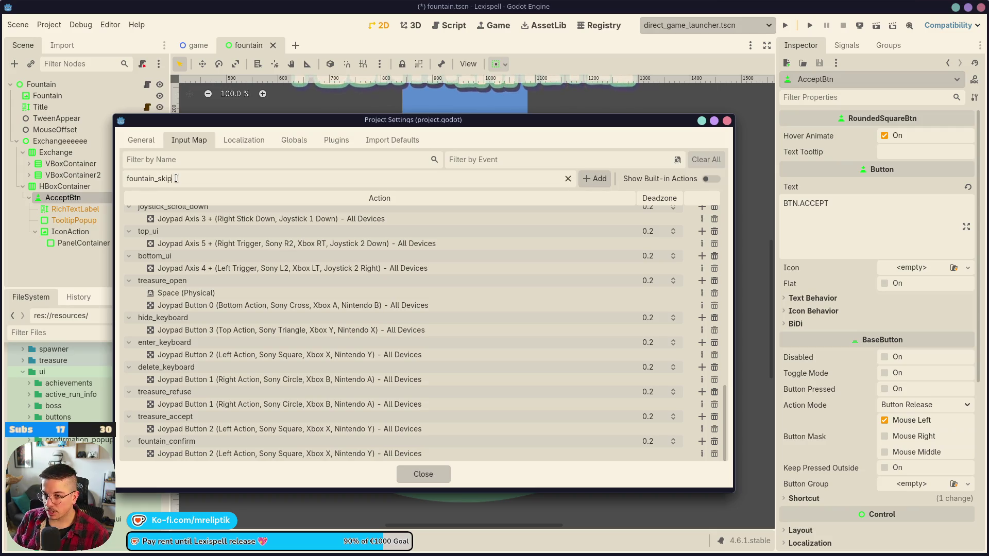
pyautogui.click(595, 178)
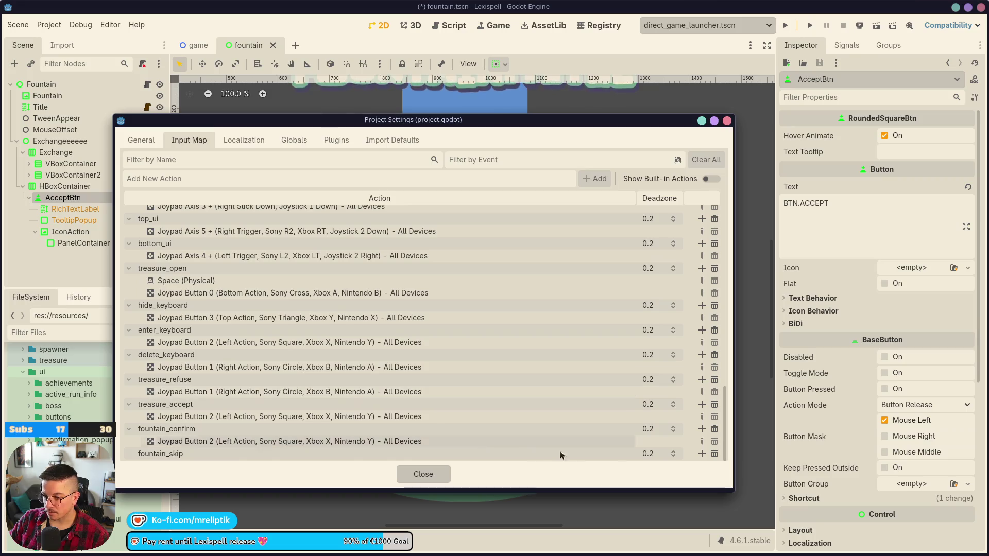
pyautogui.click(700, 454)
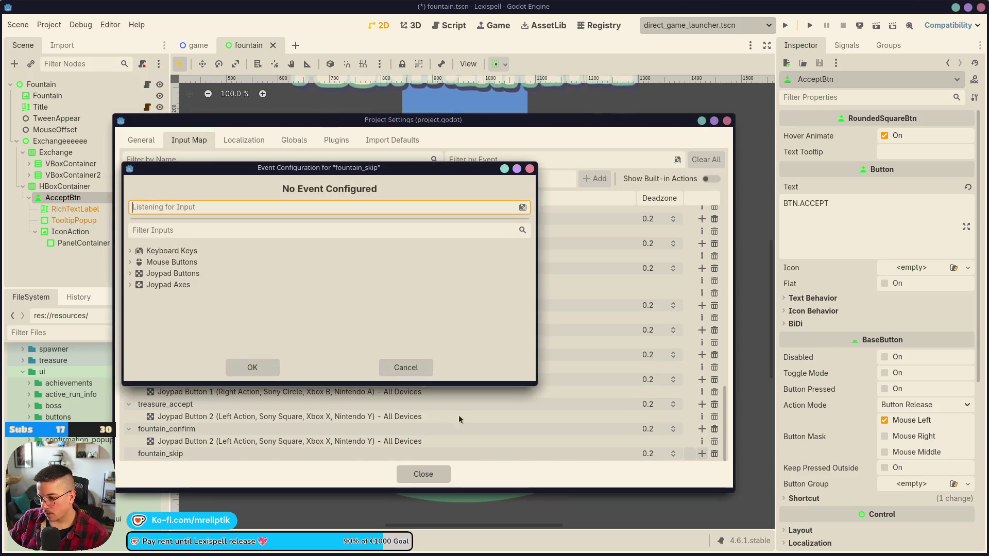
pyautogui.click(130, 273)
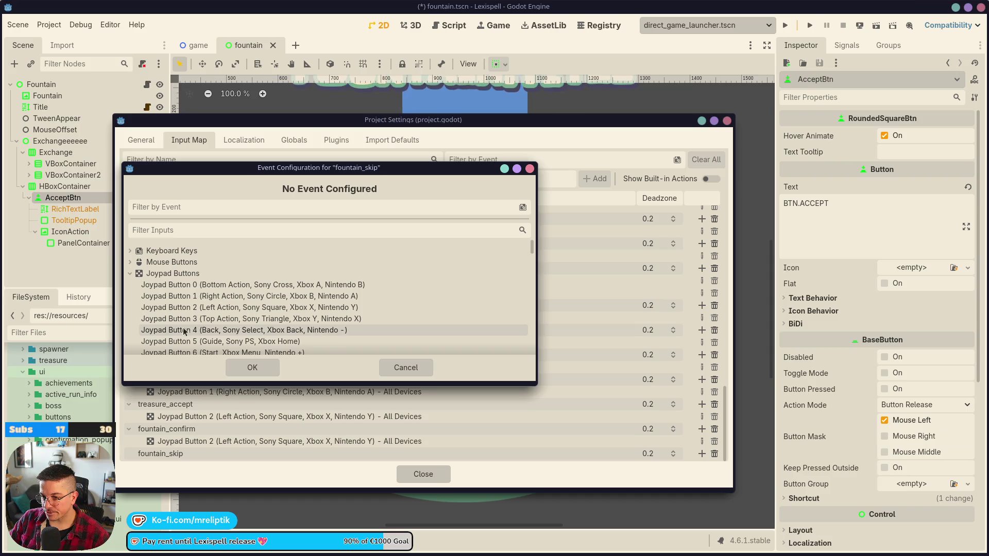
pyautogui.click(318, 318)
pyautogui.click(252, 367)
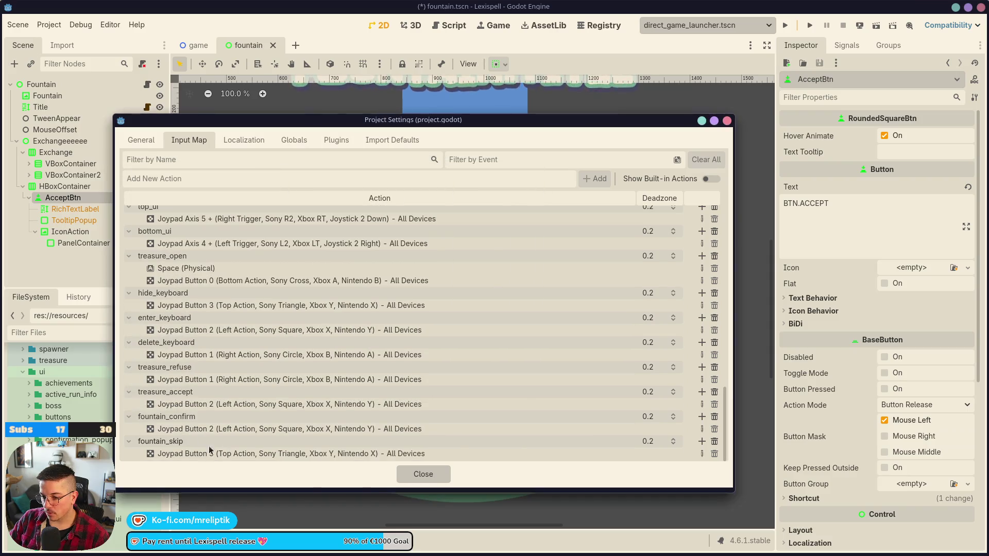
pyautogui.click(438, 475)
pyautogui.hotkey('ctrl', 's')
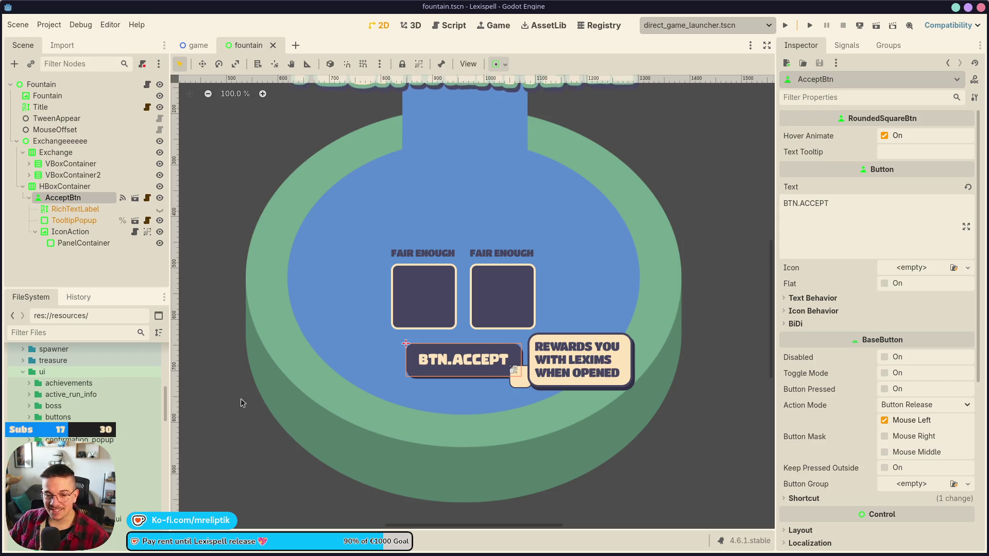
# Step: Clear the Shortcut resource from the AcceptBtn's Shortcut property in the Inspector
pyautogui.scroll(-4, 407, 364)
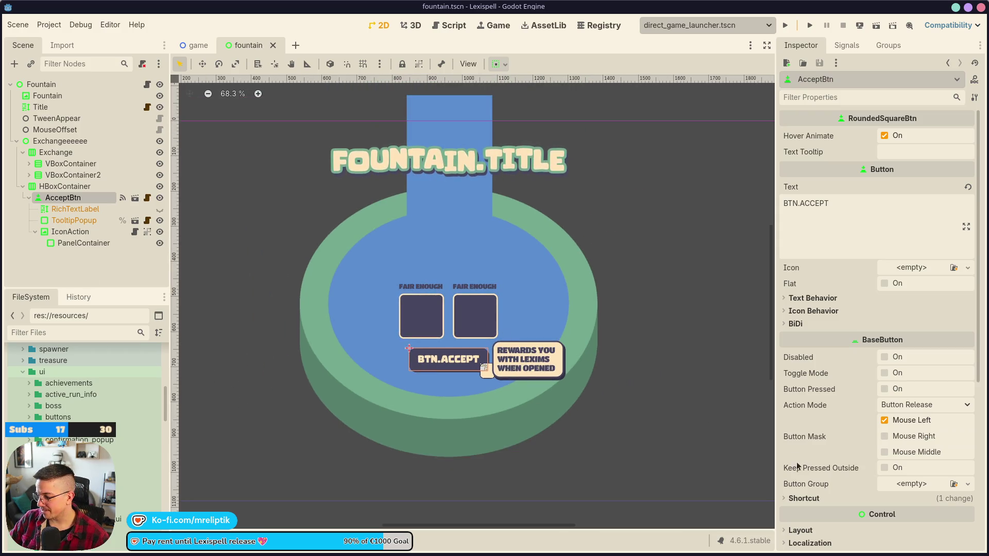
pyautogui.scroll(-5, 821, 432)
pyautogui.scroll(4, 824, 387)
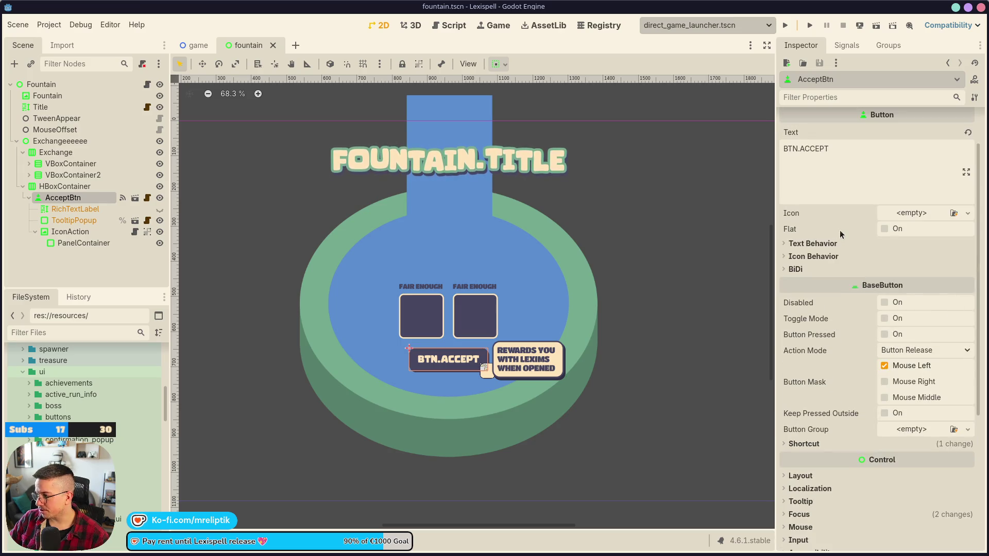
pyautogui.click(802, 446)
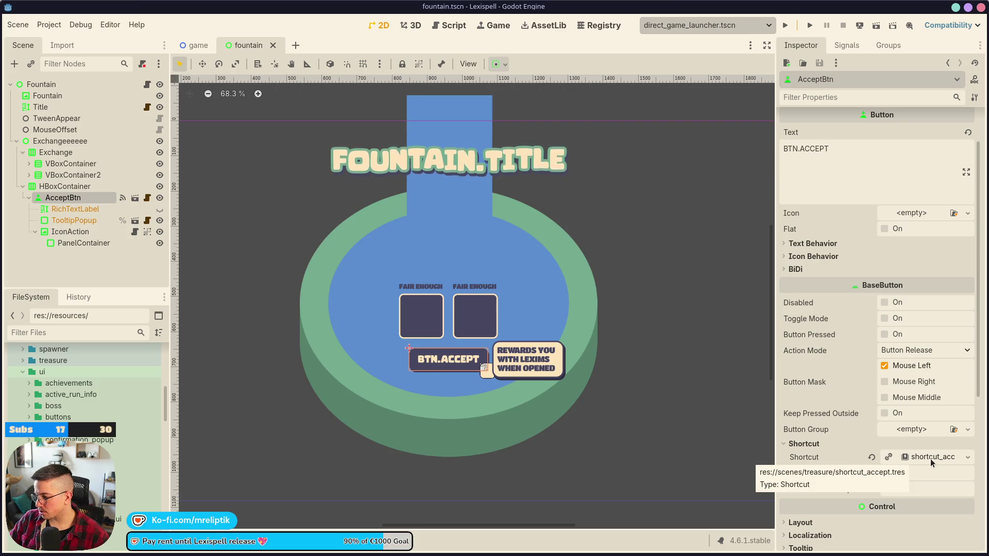
pyautogui.click(968, 458)
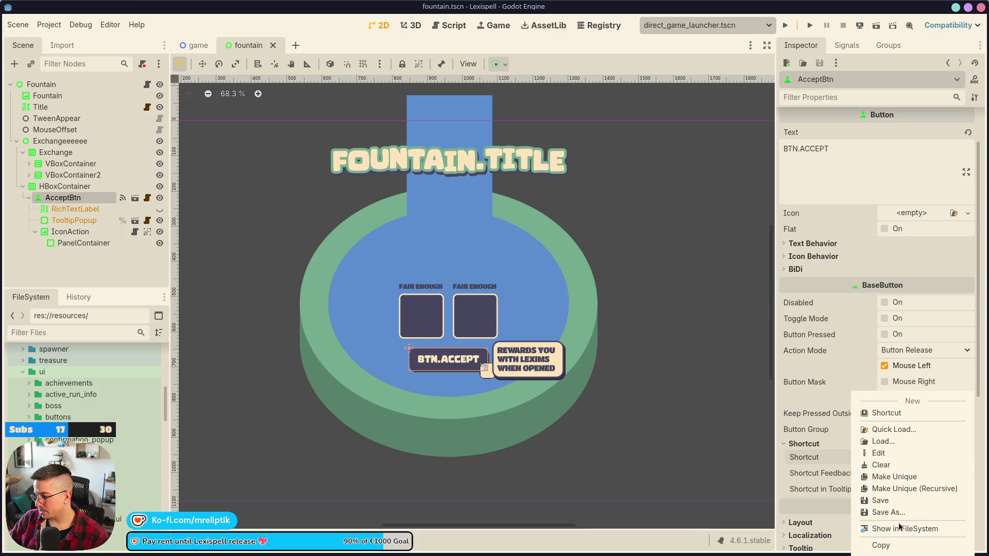
pyautogui.click(890, 467)
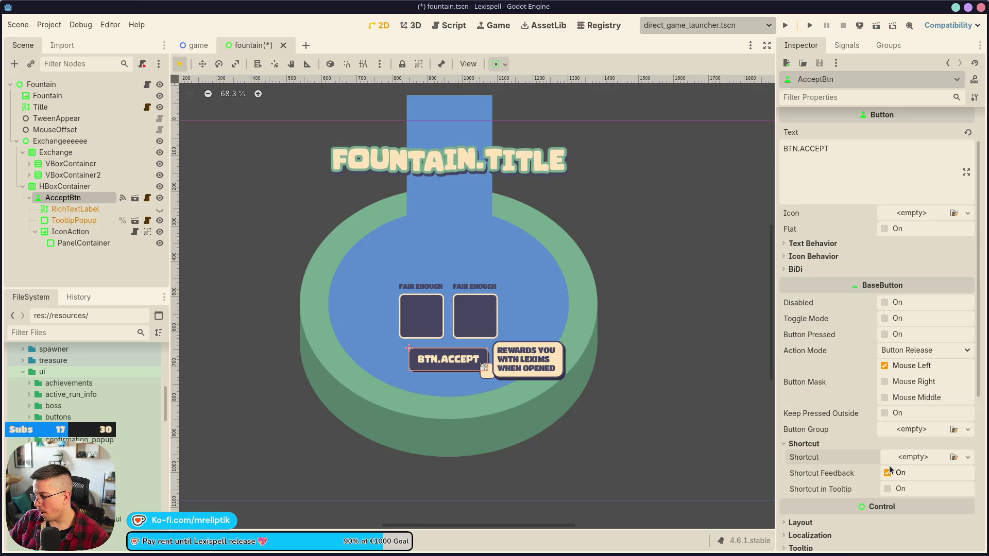
# Step: Expand the shortcut_display folder in the FileSystem dock to browse its contents
pyautogui.scroll(-5, 58, 376)
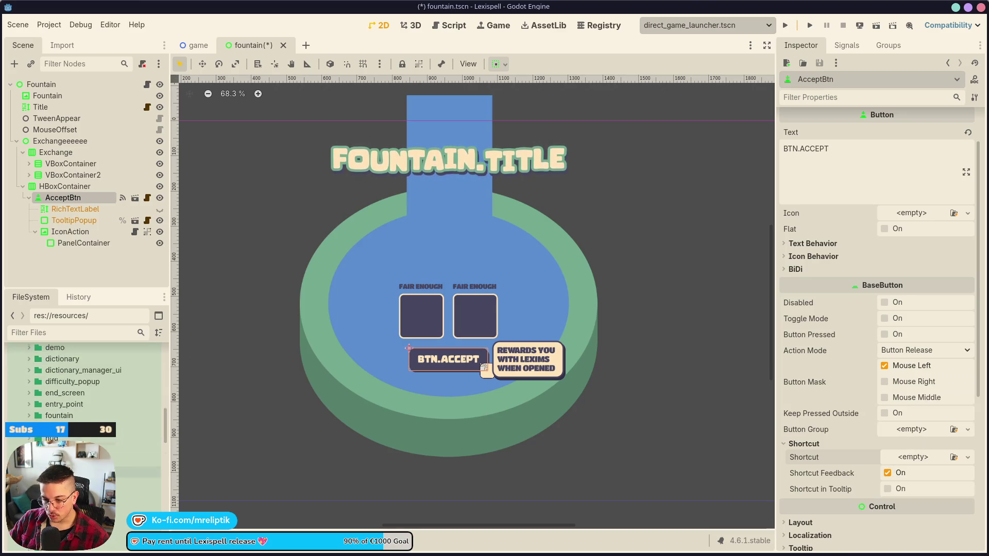
pyautogui.scroll(-10, 58, 376)
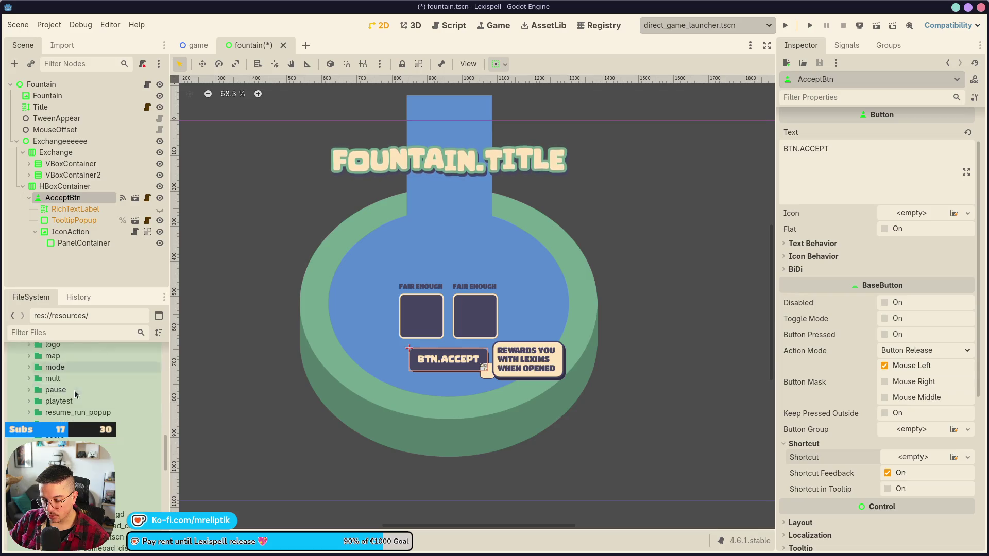
pyautogui.rightClick(56, 417)
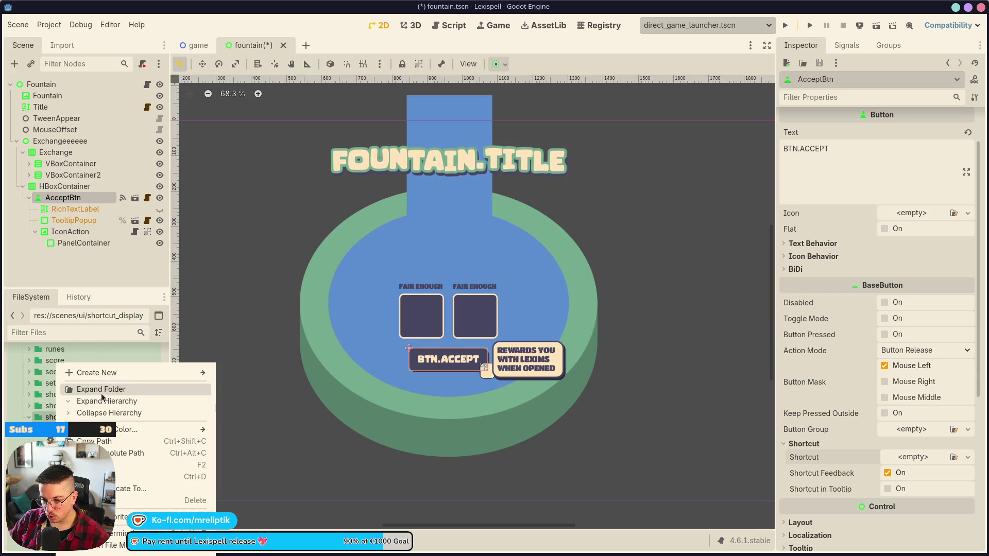
pyautogui.press('Escape')
pyautogui.rightClick(56, 417)
pyautogui.click(101, 389)
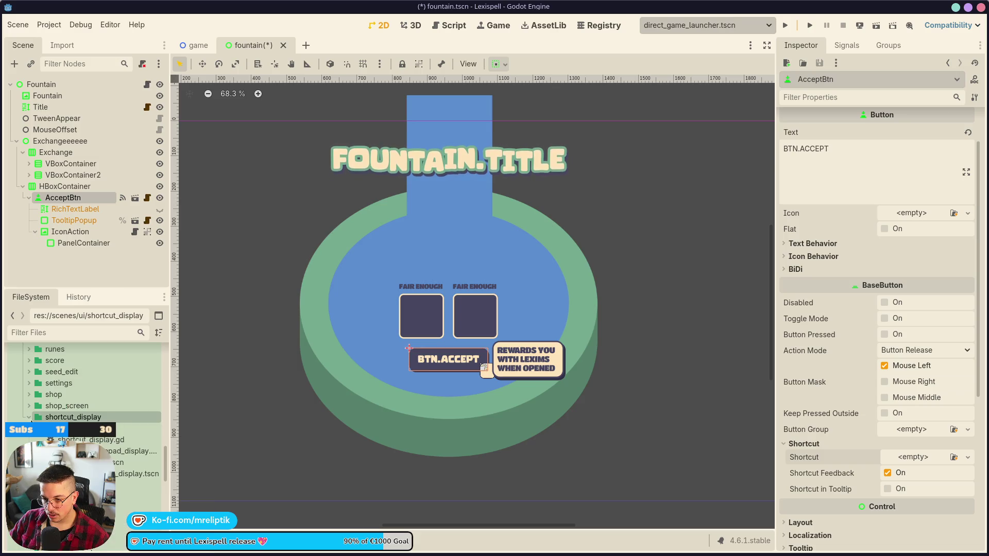
pyautogui.scroll(-5, 26, 402)
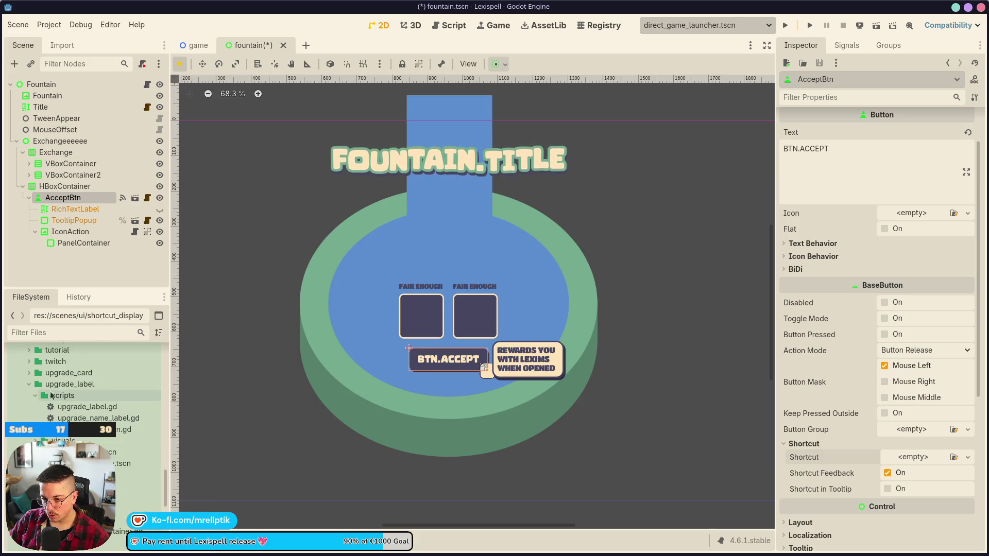
pyautogui.scroll(6, 21, 386)
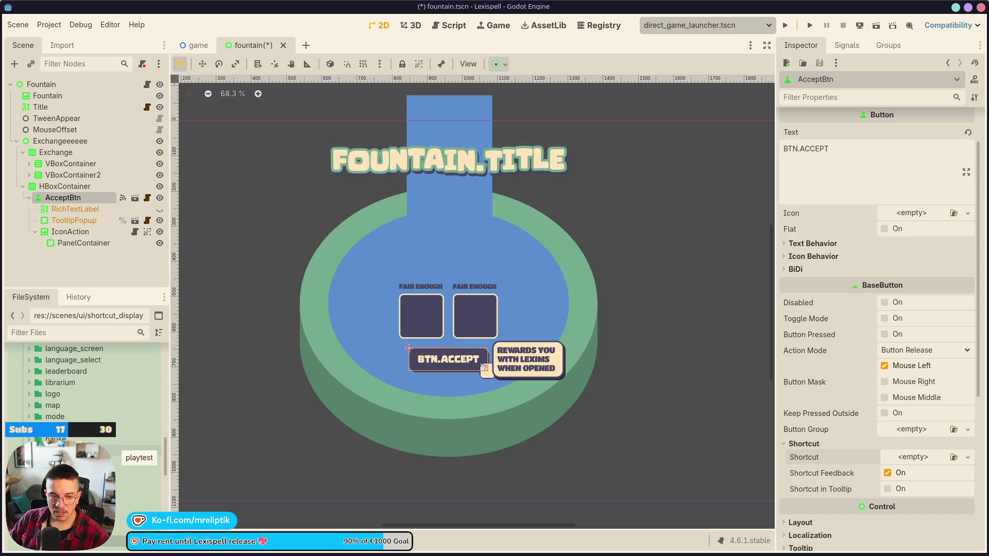
pyautogui.scroll(2, 127, 481)
pyautogui.scroll(3, 124, 487)
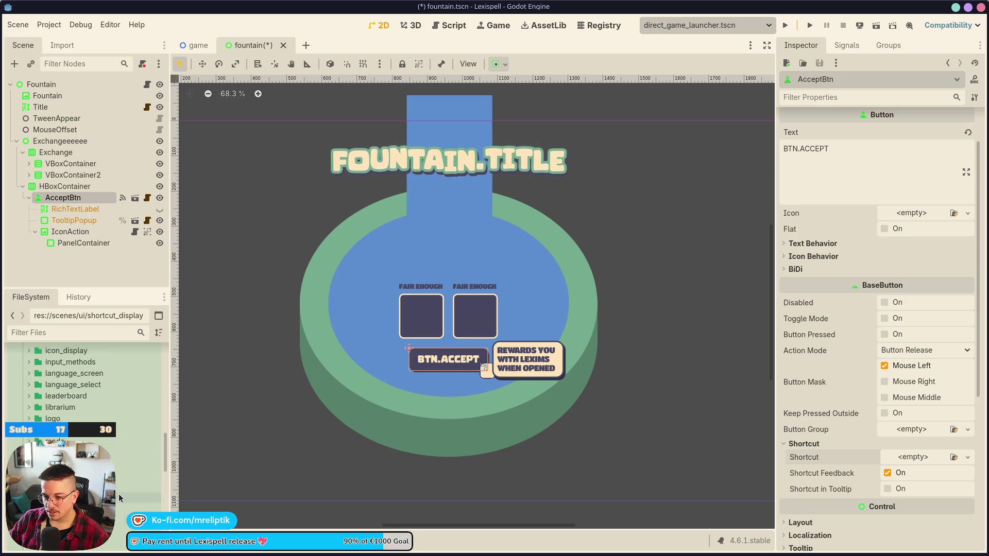
pyautogui.scroll(4, 124, 487)
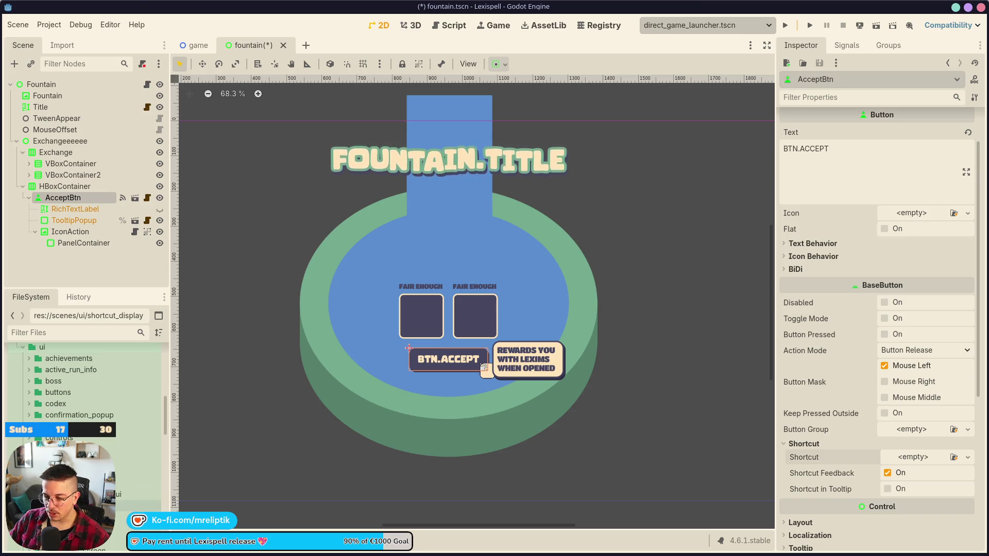
pyautogui.scroll(-2, 124, 487)
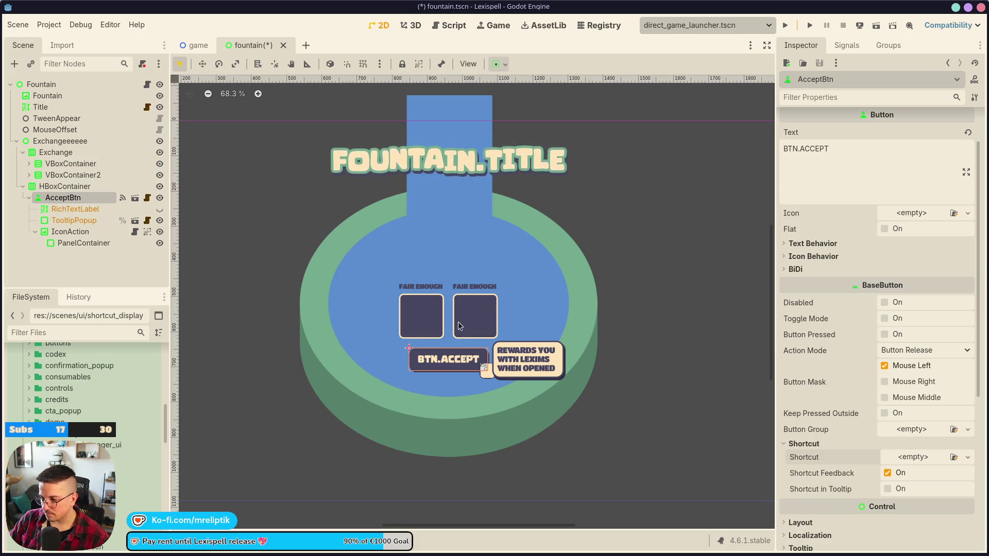
pyautogui.scroll(-5, 124, 456)
pyautogui.scroll(-2, 123, 456)
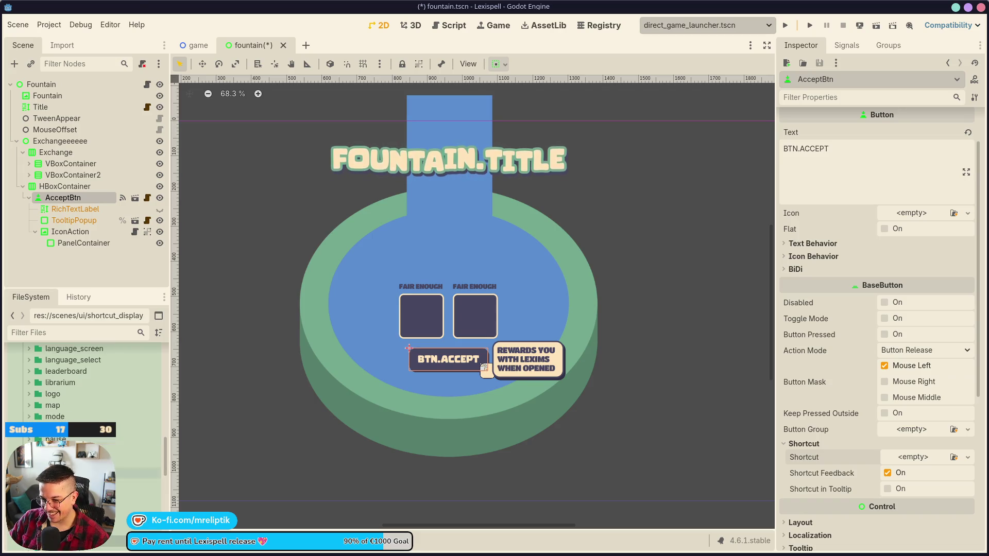
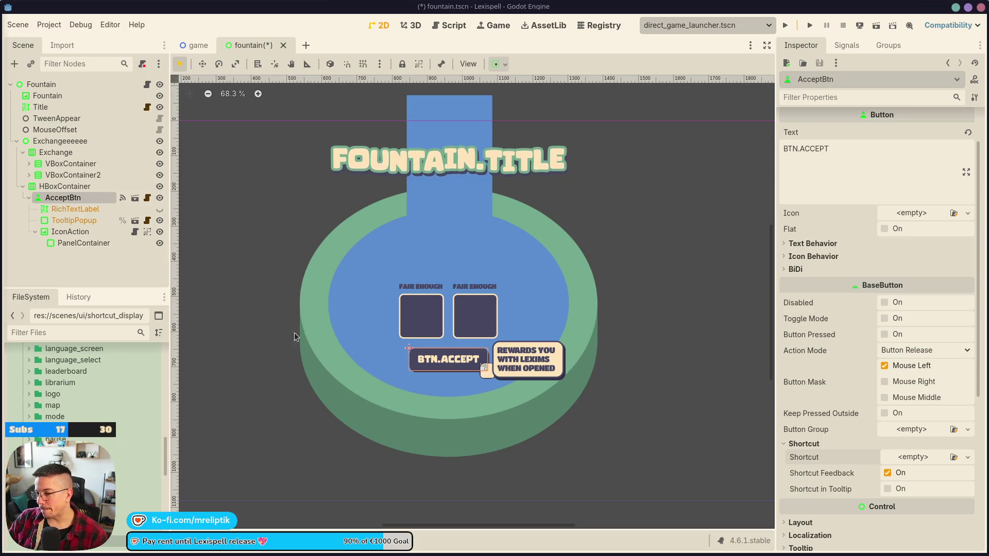
# Step: Zoom around the fountain canvas, save fountain.tscn, and select the AcceptBtn node
pyautogui.click(89, 274)
pyautogui.scroll(5, 403, 269)
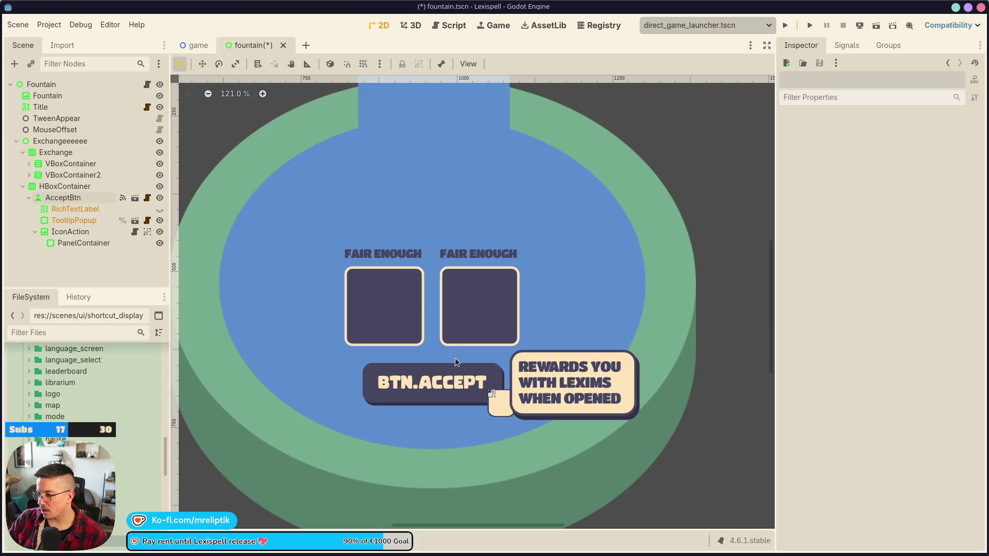
pyautogui.scroll(-5, 363, 239)
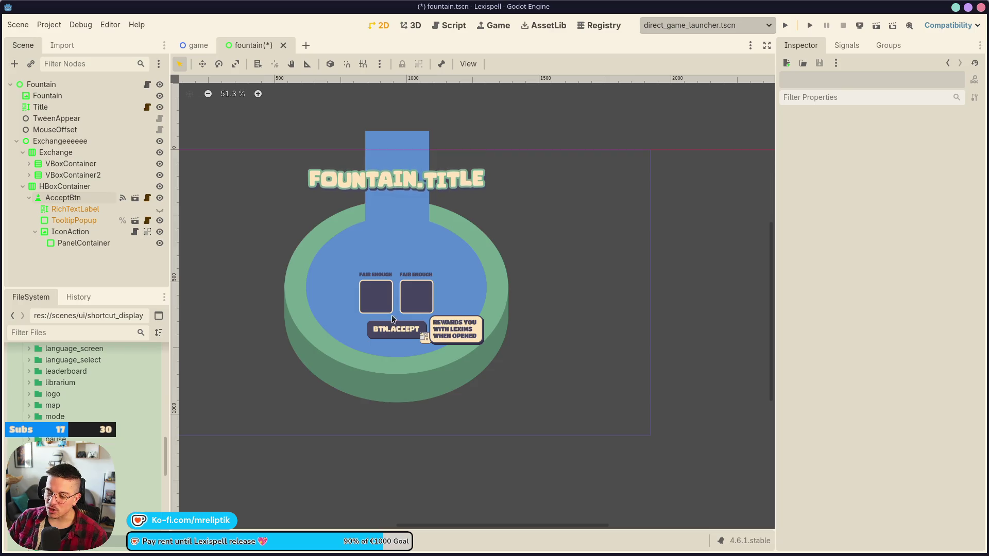
pyautogui.scroll(10, 398, 315)
pyautogui.scroll(3, 408, 338)
pyautogui.scroll(-12, 450, 393)
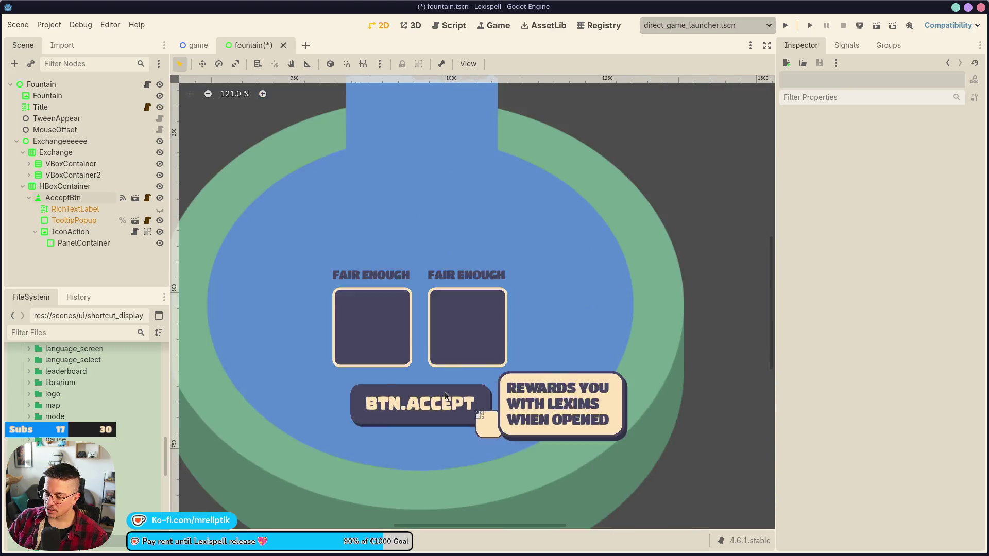
pyautogui.hotkey('ctrl', 's')
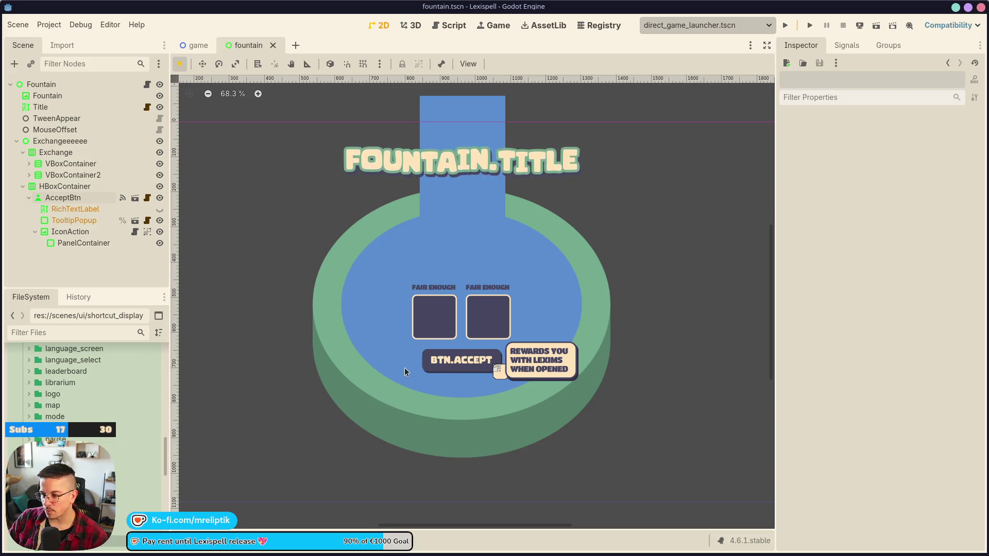
pyautogui.click(62, 197)
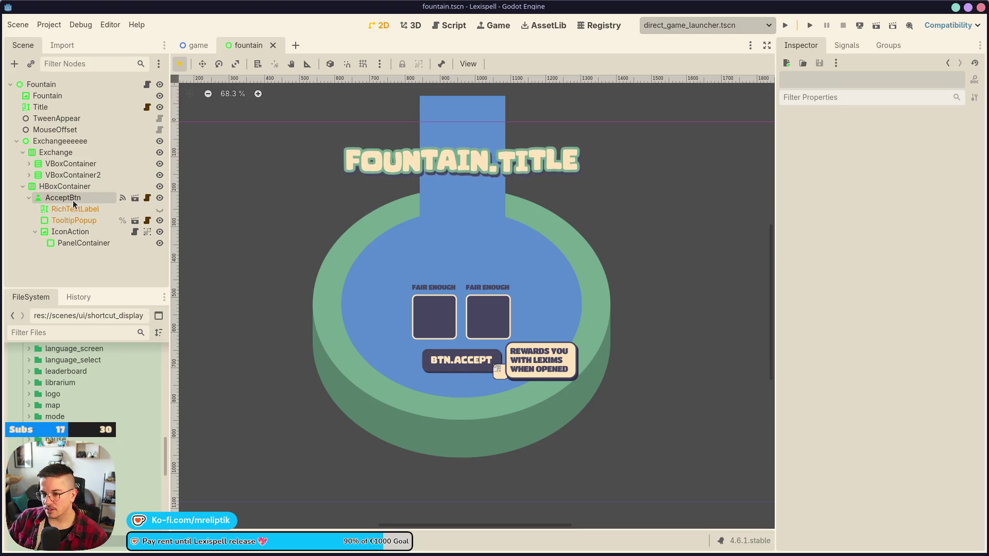
pyautogui.scroll(2, 82, 381)
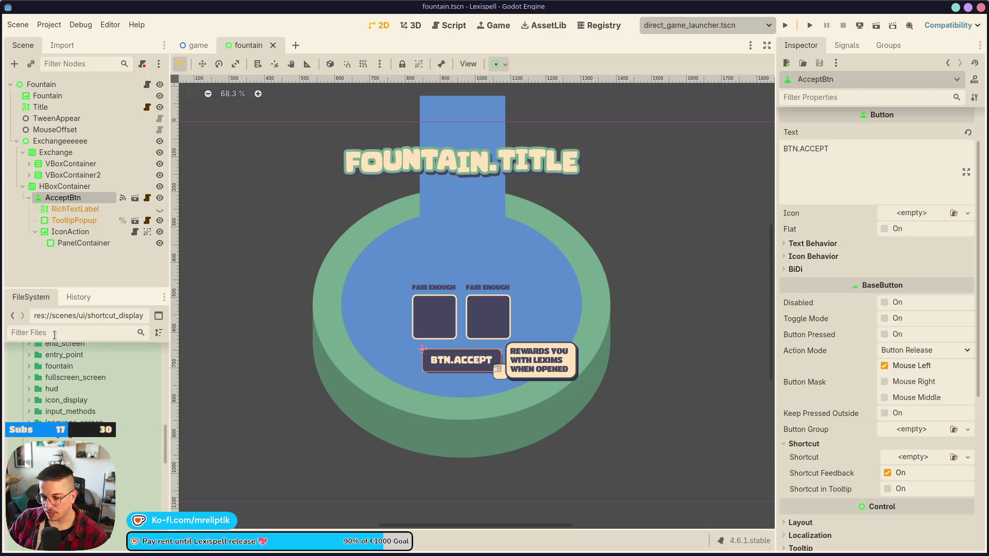
# Step: Filter the FileSystem dock to find and select the fountain folder
pyautogui.write('fountain')
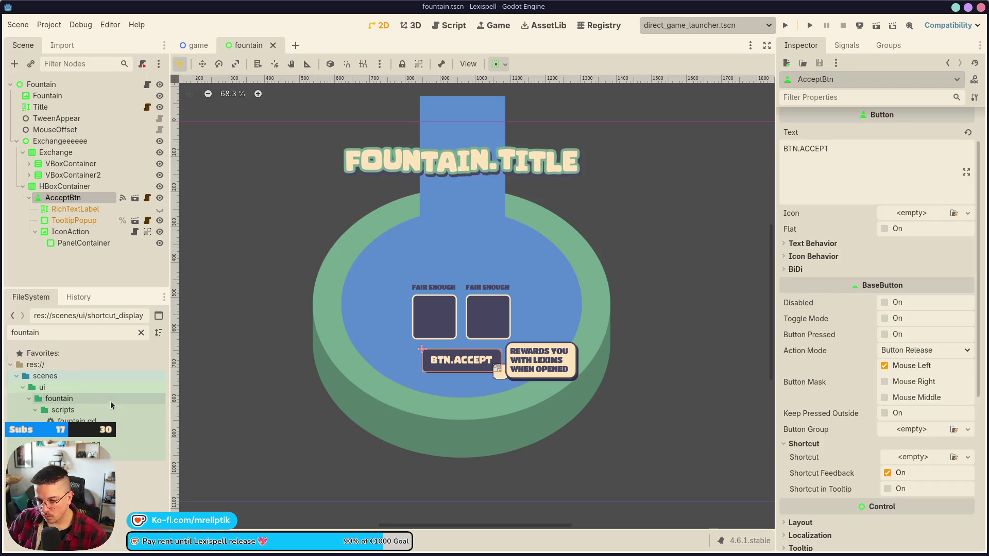
pyautogui.click(79, 399)
pyautogui.click(141, 333)
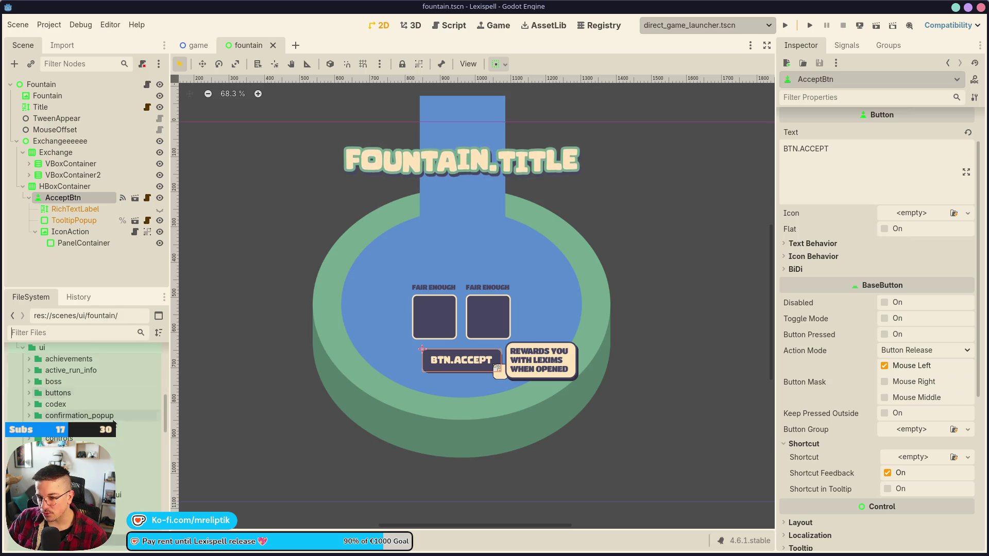
pyautogui.rightClick(58, 416)
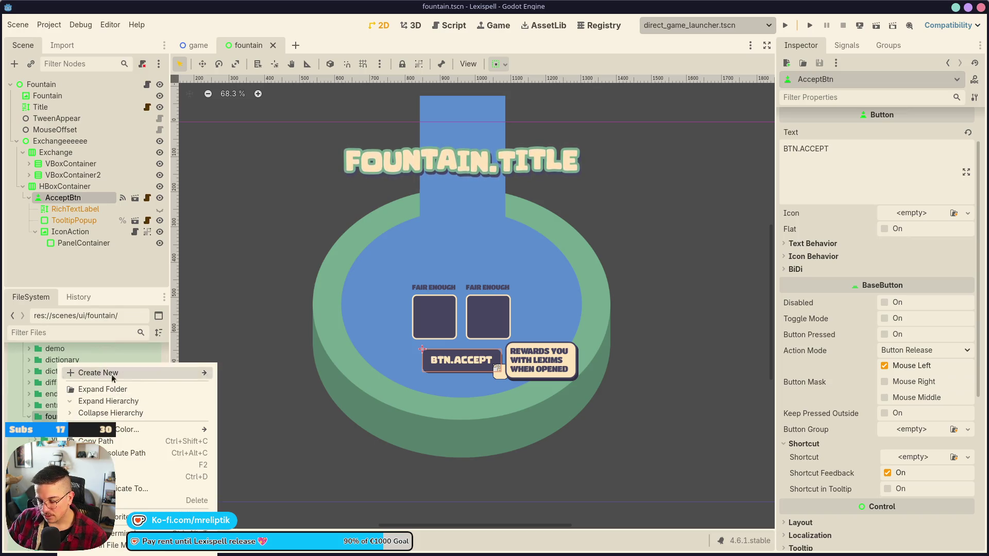
pyautogui.moveTo(170, 373)
pyautogui.click(250, 408)
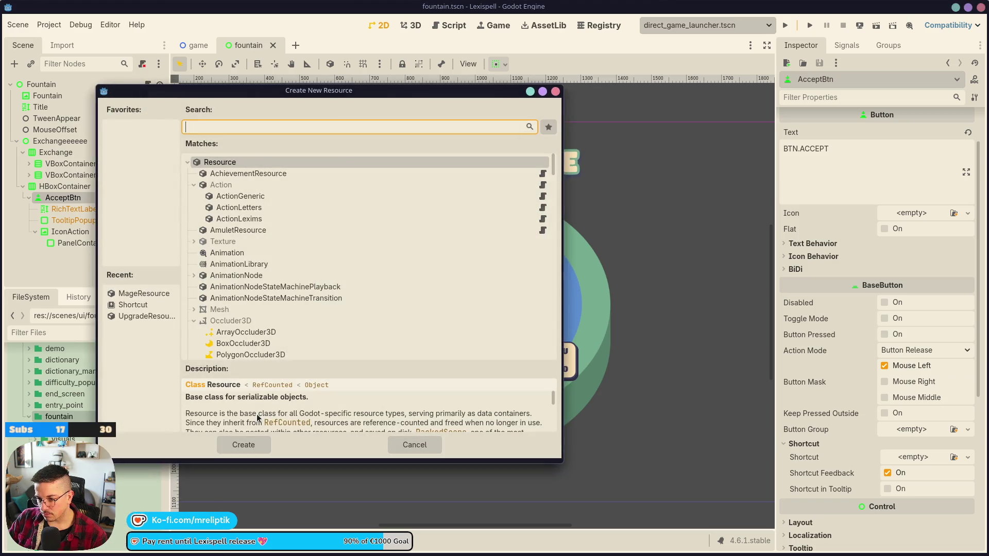
pyautogui.press('Escape')
# Step: Create a new Shortcut resource in the fountain folder saved as shortcut_confirm.tres
pyautogui.rightClick(72, 416)
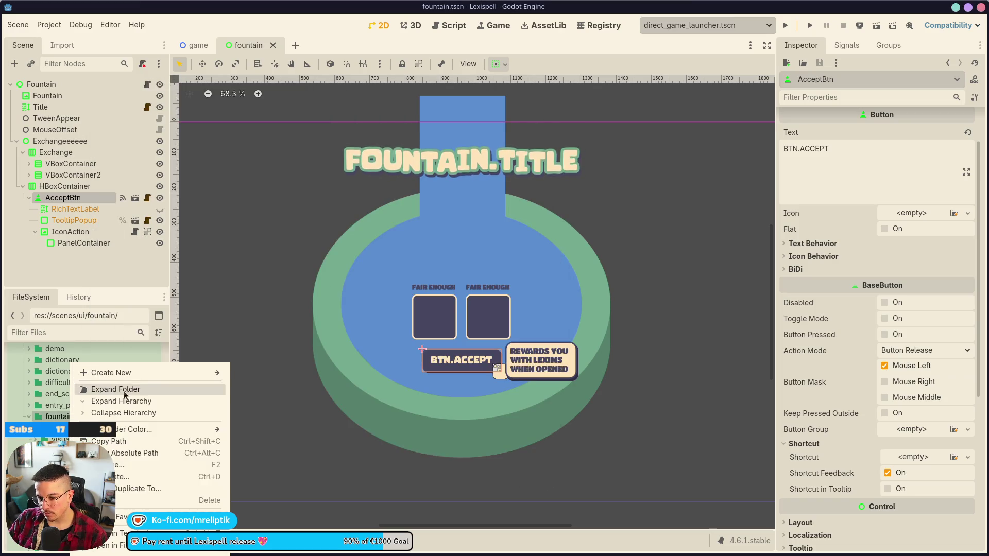
pyautogui.moveTo(195, 376)
pyautogui.click(252, 409)
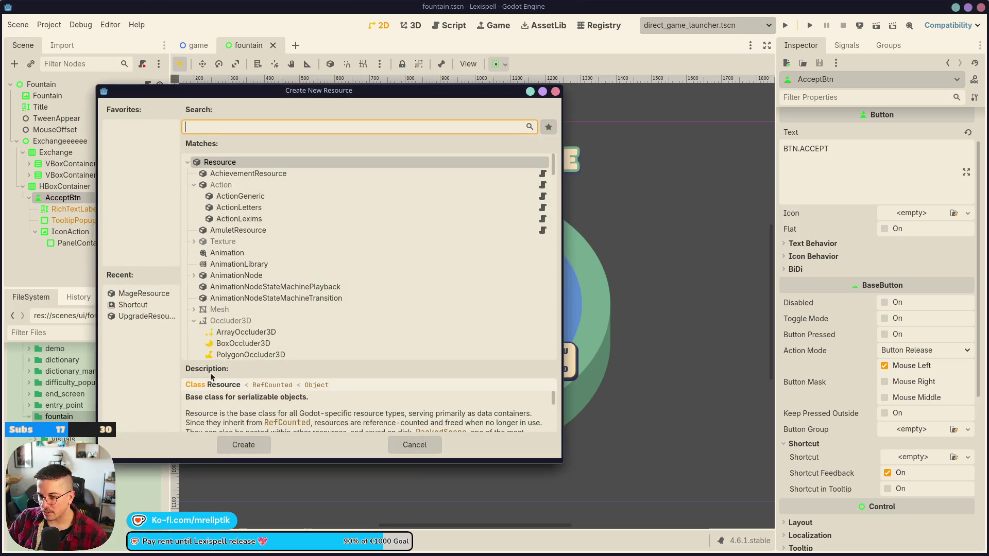
pyautogui.write('sh')
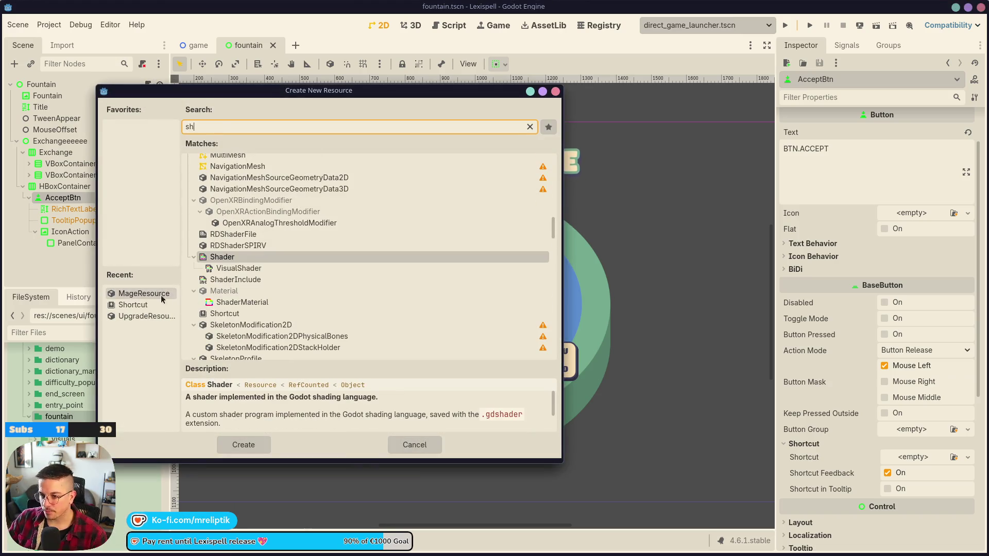
pyautogui.doubleClick(127, 306)
pyautogui.write('short')
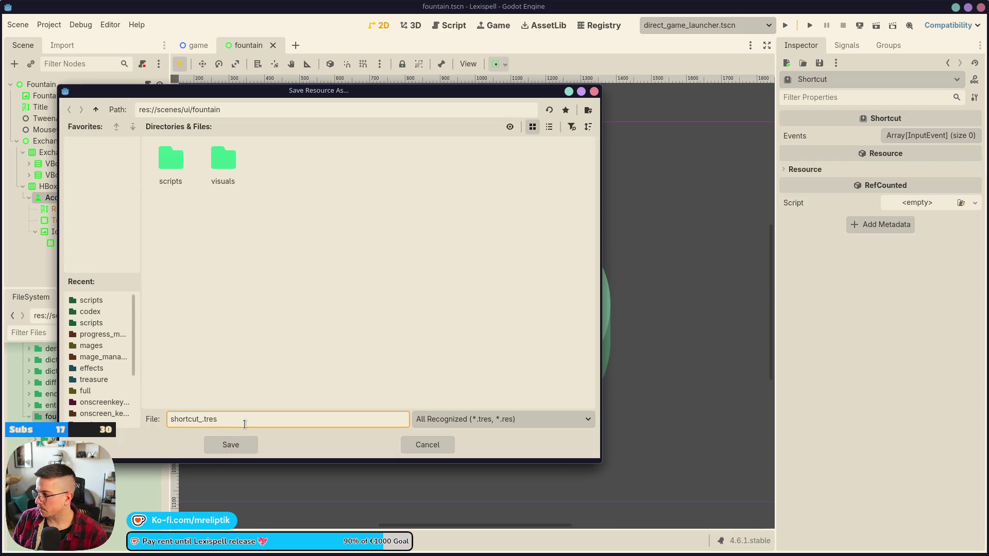
pyautogui.write('cut_confirm')
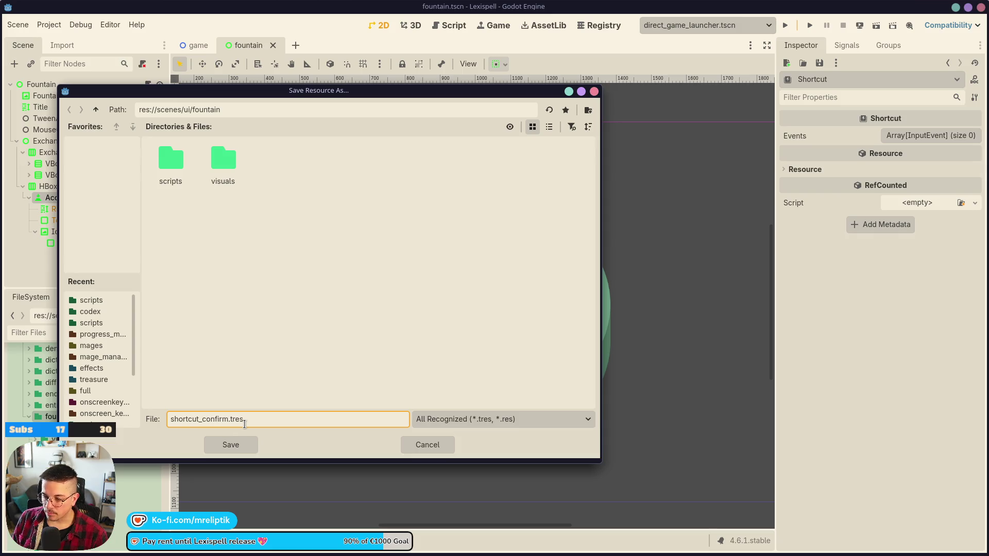
pyautogui.press('Return')
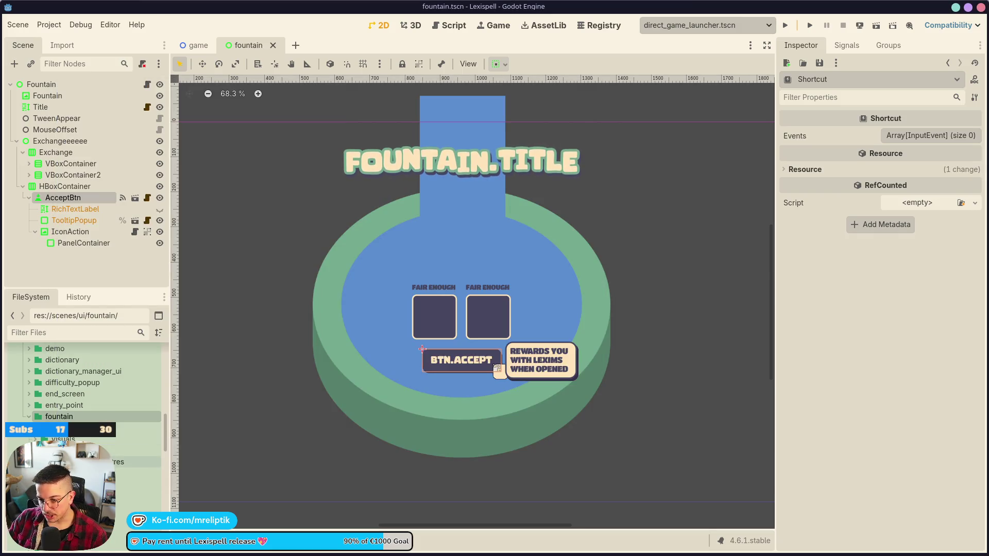
# Step: Add one event to the shortcut's Events list and make it a New InputEventAction
pyautogui.click(907, 136)
pyautogui.click(883, 168)
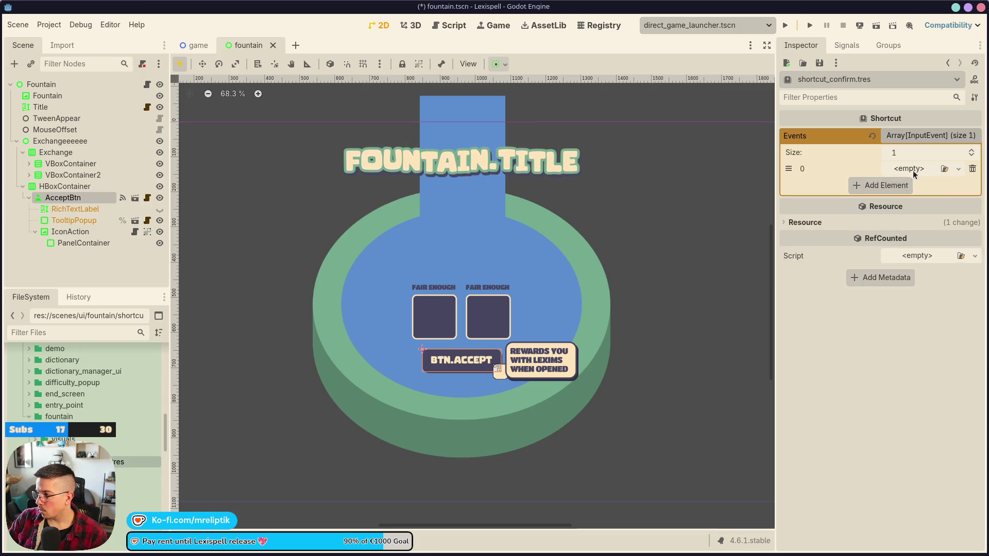
pyautogui.click(913, 170)
pyautogui.click(886, 317)
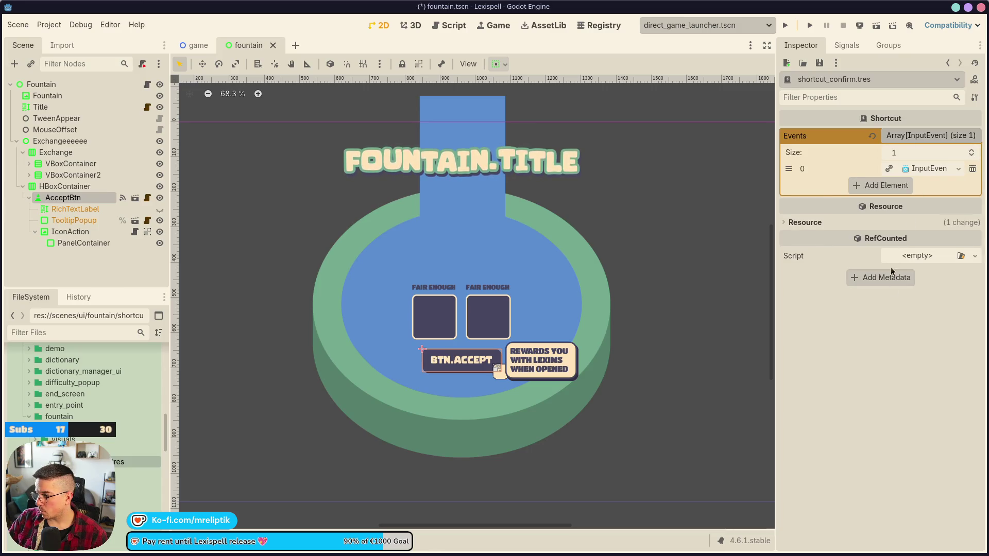
# Step: Set the input event's Action to fountain_confirm, then select AcceptBtn
pyautogui.click(916, 172)
pyautogui.click(917, 184)
pyautogui.scroll(5, 870, 407)
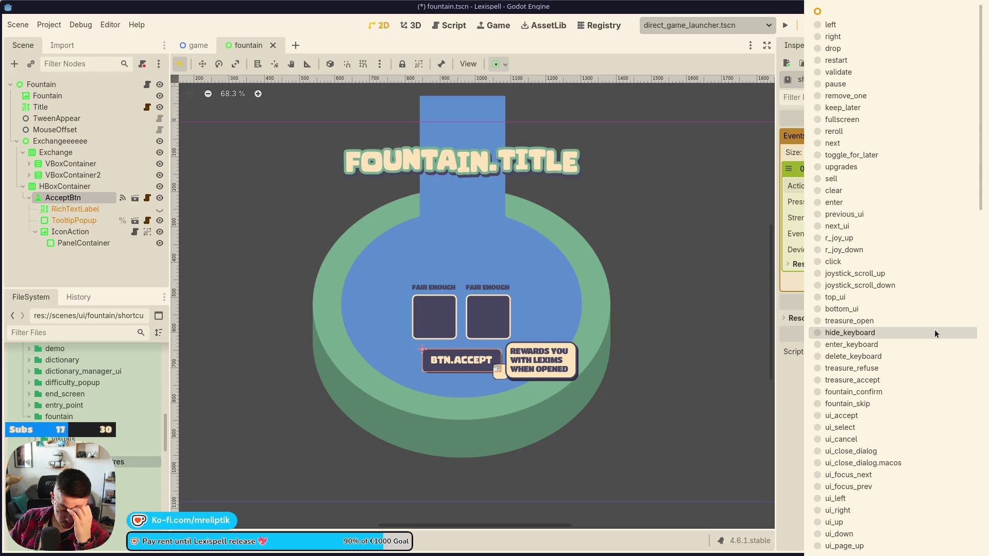
pyautogui.click(853, 392)
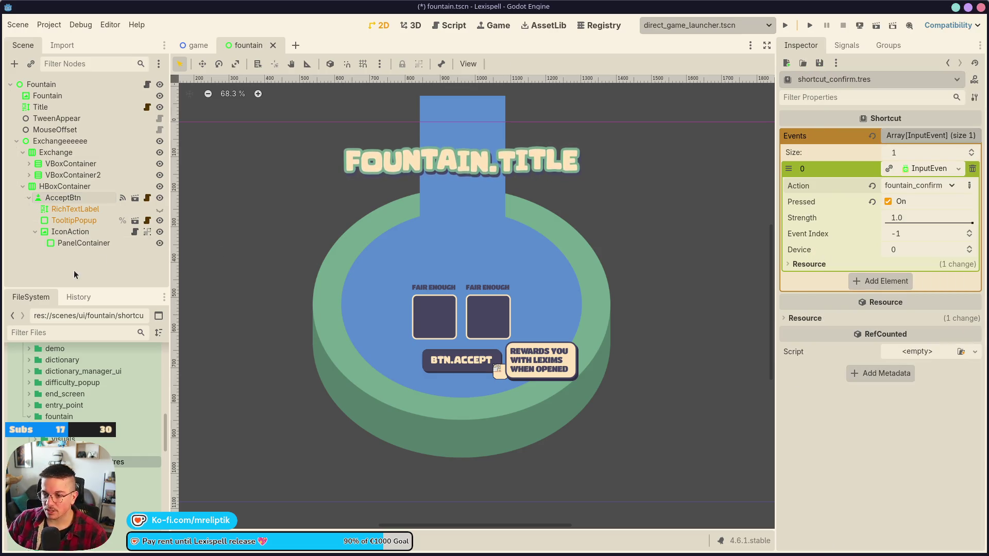
pyautogui.click(29, 198)
# Step: Rename the AcceptBtn node to ConfirmBtn
pyautogui.click(70, 199)
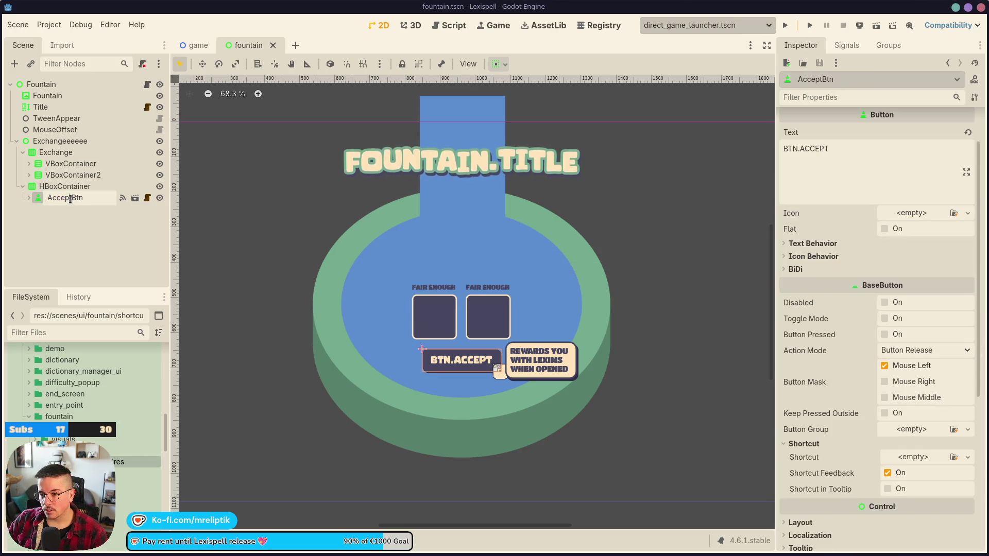
pyautogui.press('BackSpace')
pyautogui.press('BackSpace')
pyautogui.press('BackSpace')
pyautogui.write('Confirm')
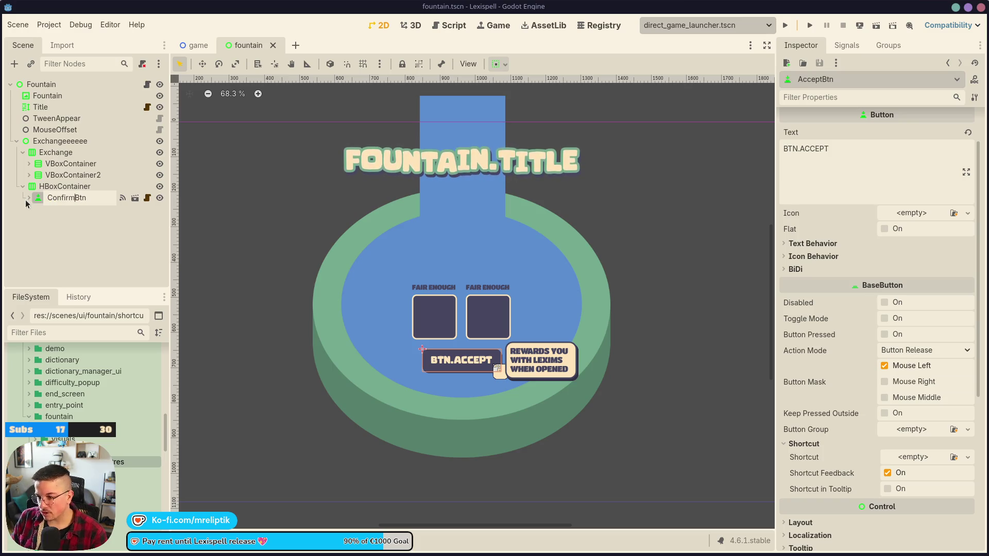
pyautogui.press('Return')
# Step: Change the button's Text to BTN.CONFIRM, save, and copy the text
pyautogui.click(884, 160)
pyautogui.hotkey('ctrl', 'shift', 'Left')
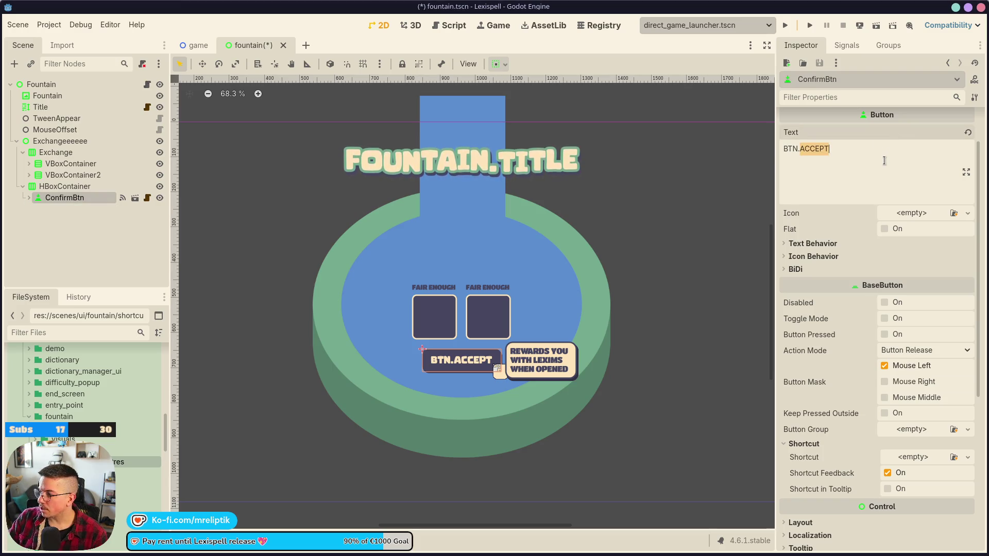
pyautogui.write('CONFIRM')
pyautogui.hotkey('ctrl', 's')
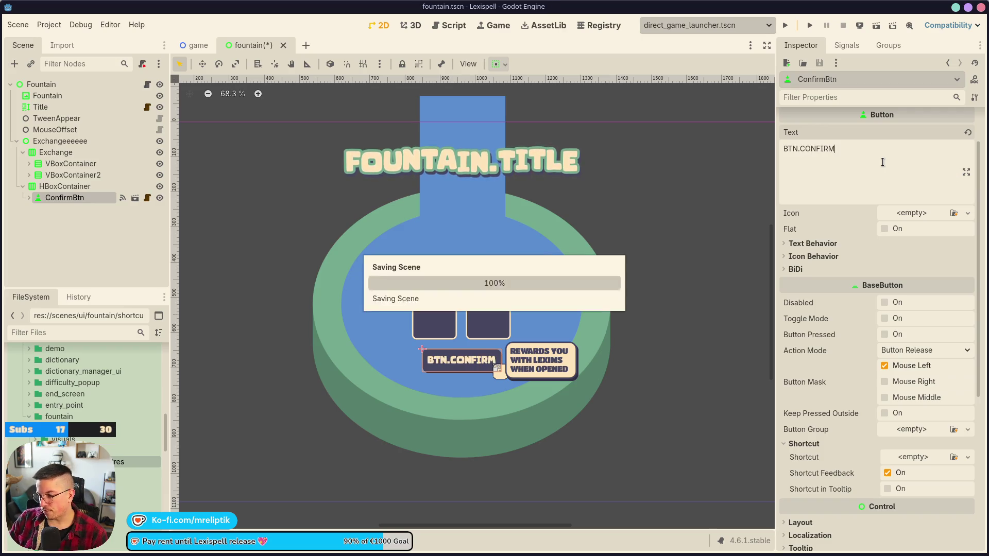
pyautogui.hotkey('ctrl', 'a')
pyautogui.hotkey('ctrl', 'c')
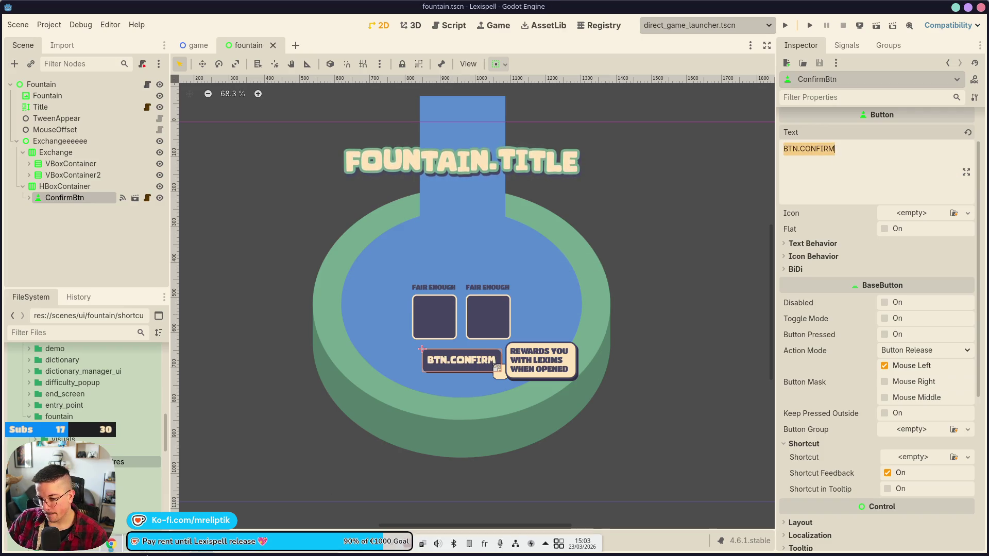
pyautogui.hotkey('alt', 'Tab')
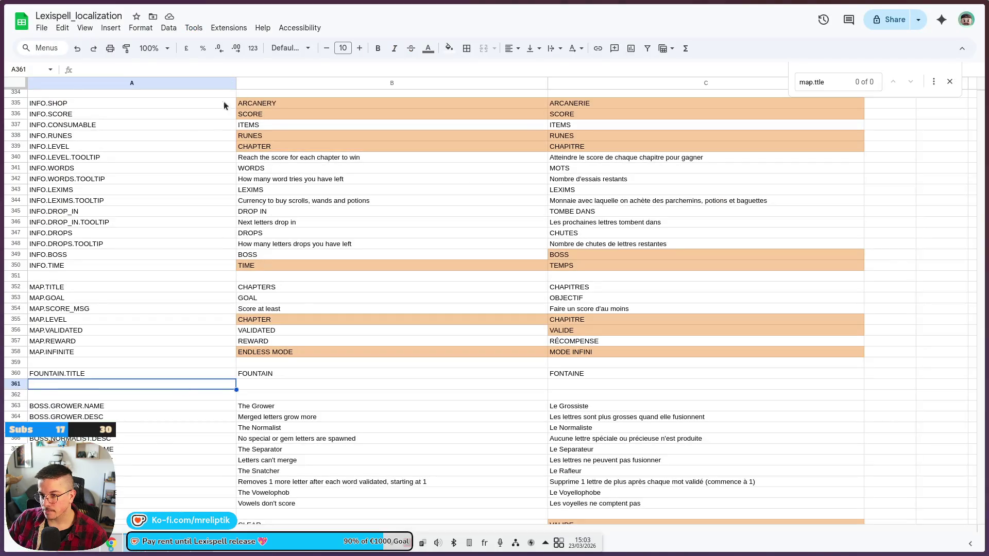
# Step: Insert row 40 in the localization sheet with BTN.CONFIRM, CONFIRM and CONFIRMER
pyautogui.scroll(20, 194, 313)
pyautogui.scroll(20, 168, 315)
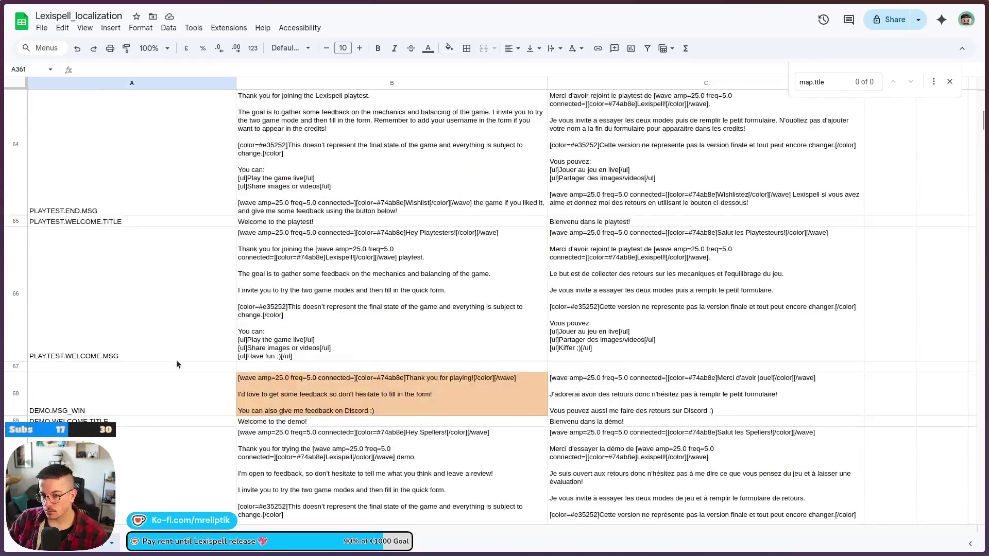
pyautogui.scroll(10, 177, 359)
pyautogui.rightClick(75, 353)
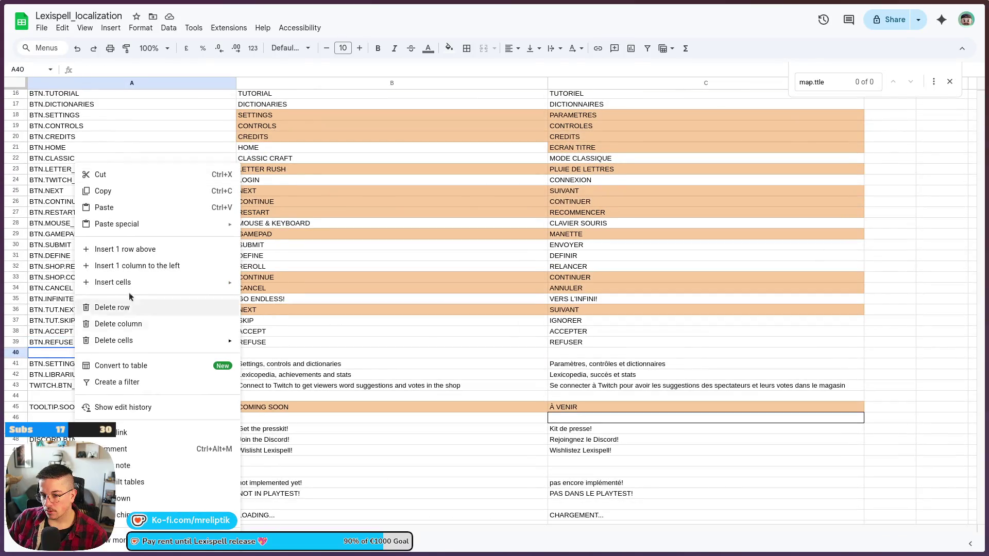
pyautogui.click(125, 250)
pyautogui.hotkey('ctrl', 'v')
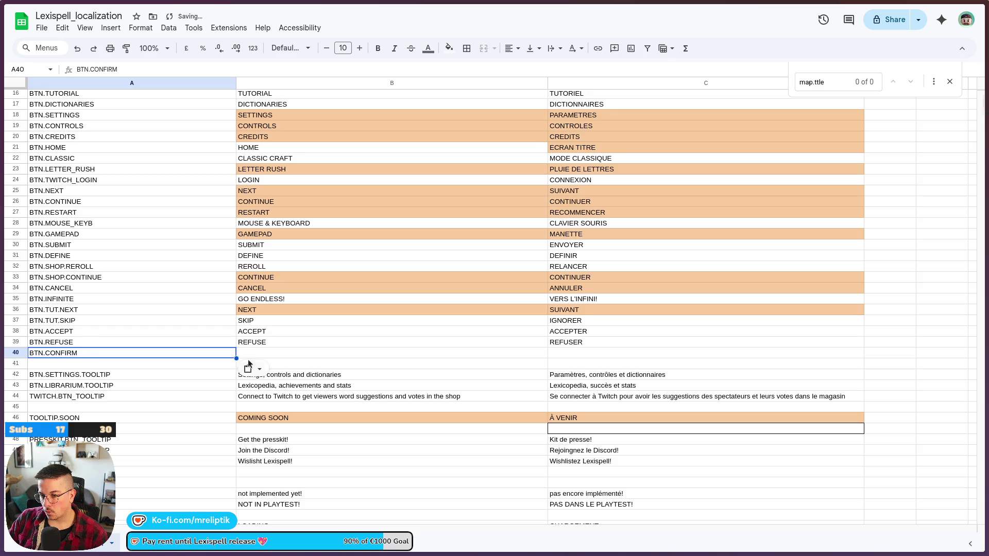
pyautogui.click(256, 351)
pyautogui.write('CONFIRM')
pyautogui.press('Tab')
pyautogui.write('CONFIRMER')
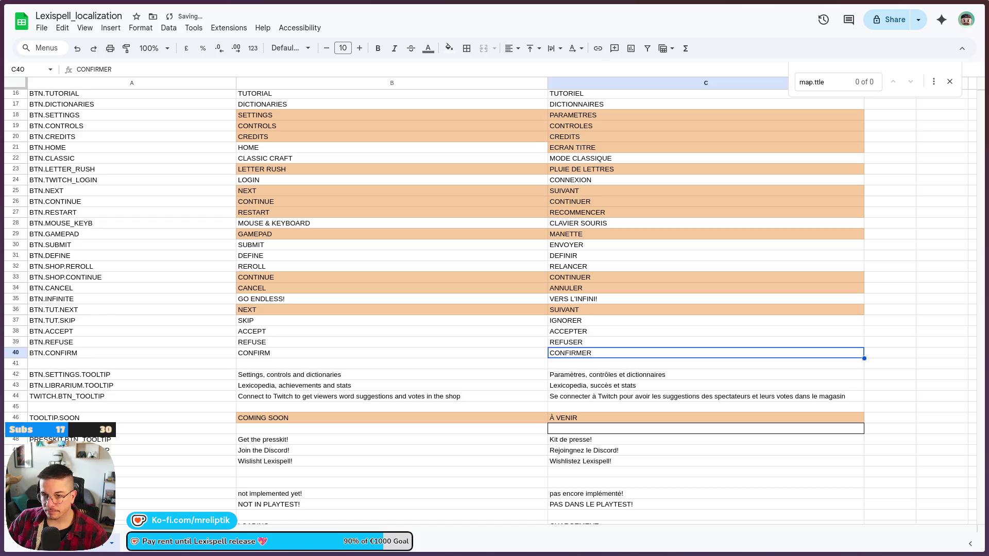
pyautogui.hotkey('alt', 'Tab')
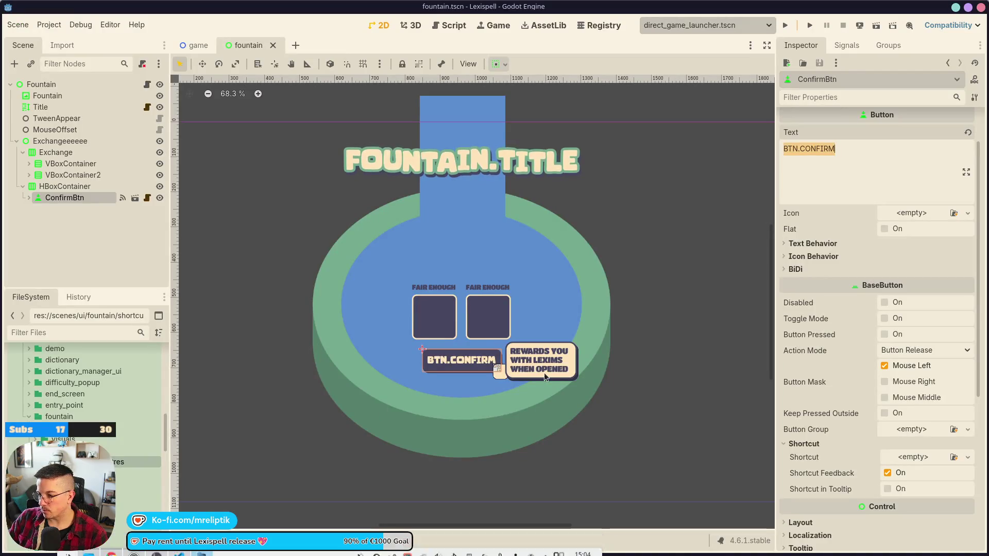
# Step: Copy the ConfirmBtn node, paste it under the root Fountain node, and save
pyautogui.scroll(-5, 536, 340)
pyautogui.click(147, 209)
pyautogui.click(80, 197)
pyautogui.hotkey('ctrl', 's')
pyautogui.hotkey('ctrl', 'c')
pyautogui.click(69, 84)
pyautogui.hotkey('ctrl', 'v')
pyautogui.hotkey('ctrl', 's')
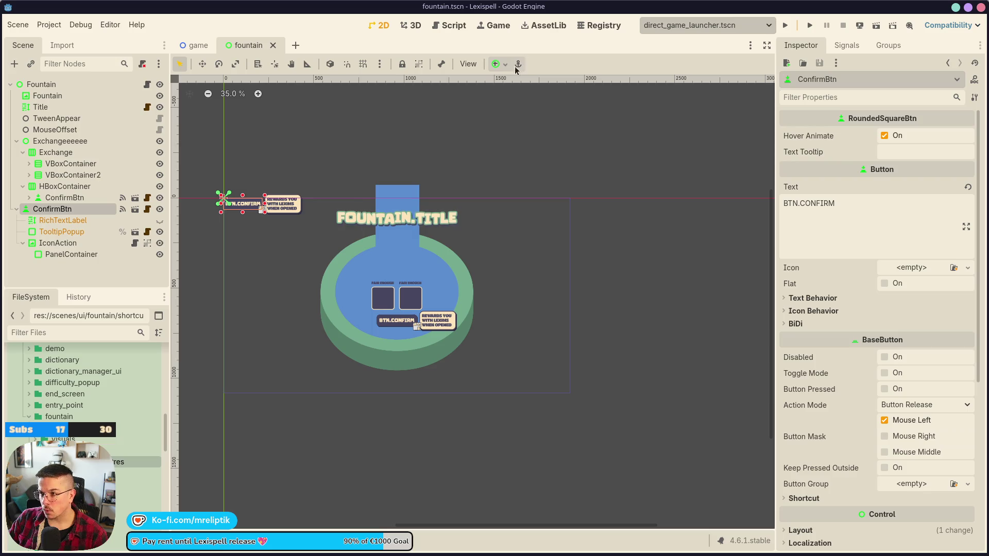
# Step: Anchor the copied button to Bottom Right and nudge its position up and right
pyautogui.click(502, 64)
pyautogui.click(539, 140)
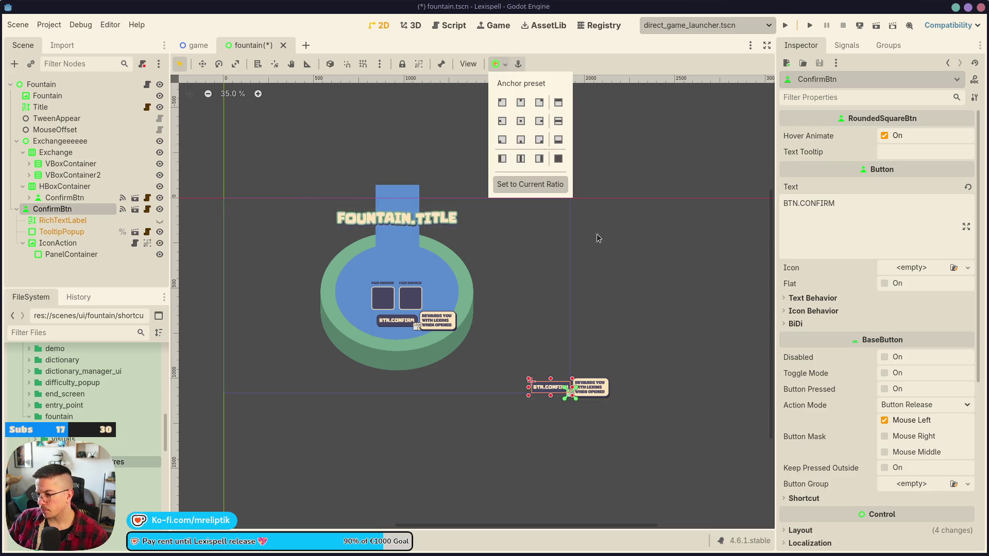
pyautogui.hotkey('ctrl', 's')
pyautogui.click(193, 45)
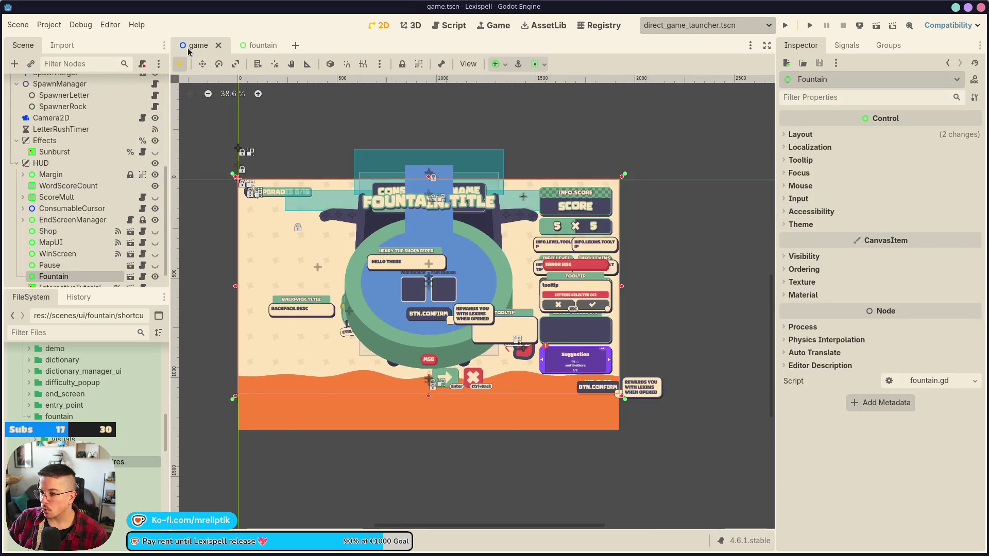
pyautogui.click(260, 49)
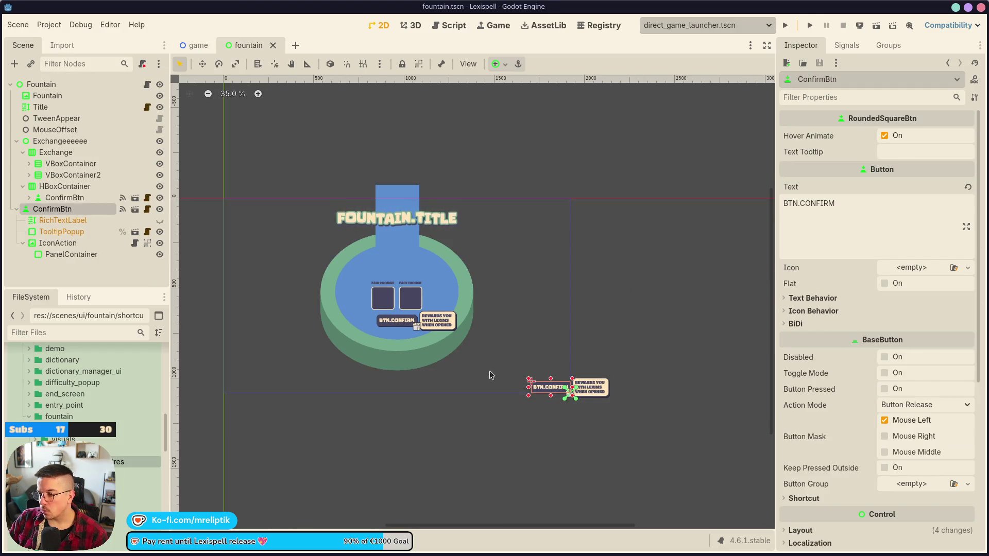
pyautogui.scroll(5, 550, 387)
pyautogui.moveTo(524, 338)
pyautogui.mouseDown()
pyautogui.moveTo(543, 355)
pyautogui.moveTo(554, 345)
pyautogui.mouseUp()
pyautogui.click(553, 428)
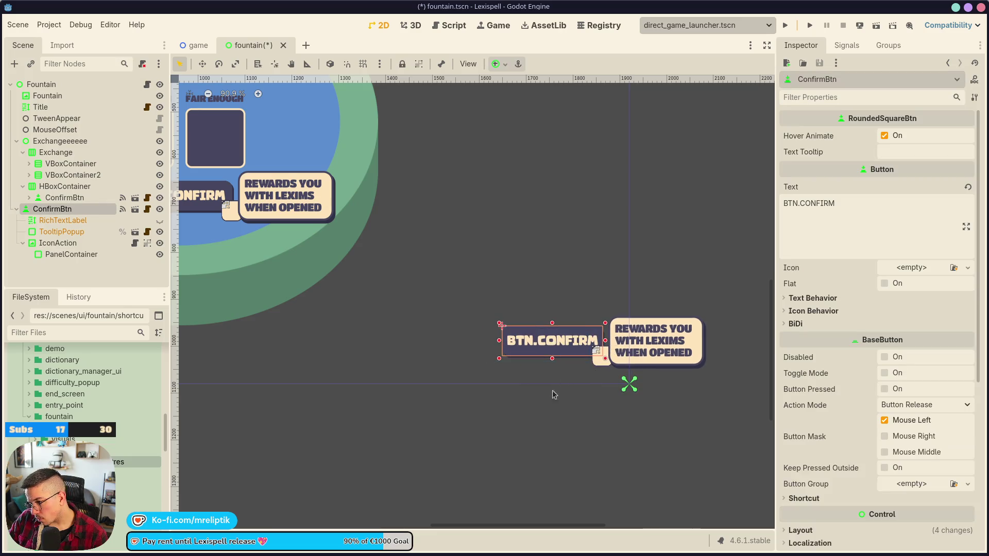
pyautogui.click(549, 429)
pyautogui.scroll(-4, 524, 405)
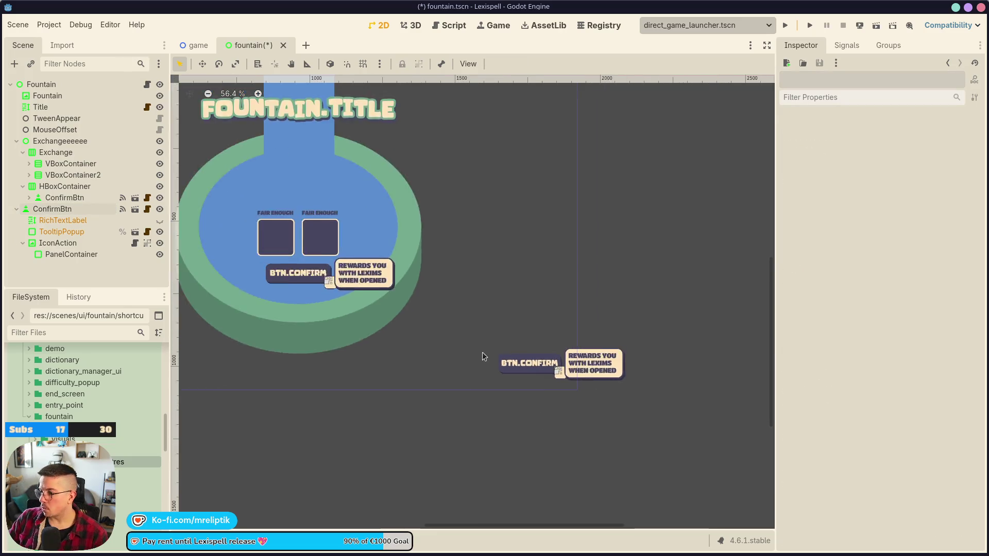
# Step: Change the copied button's Text to BTN.SKIP and save the scene
pyautogui.click(539, 375)
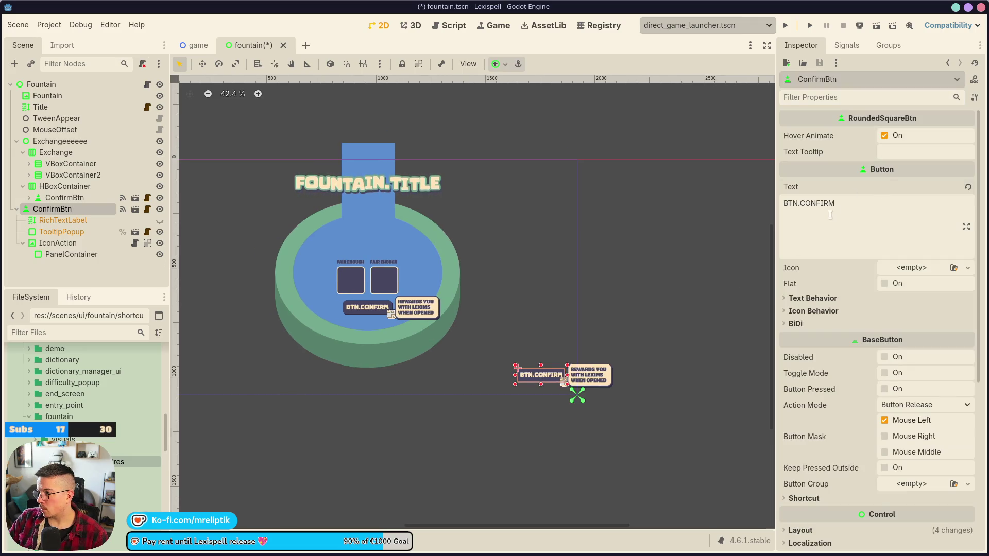
pyautogui.doubleClick(819, 202)
pyautogui.write('SKIP')
pyautogui.hotkey('ctrl', 's')
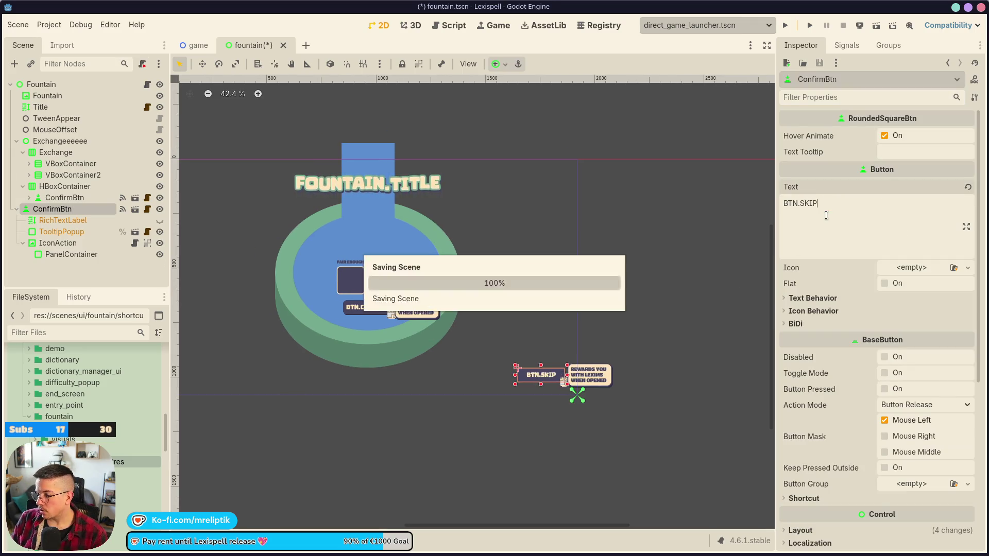
pyautogui.click(124, 550)
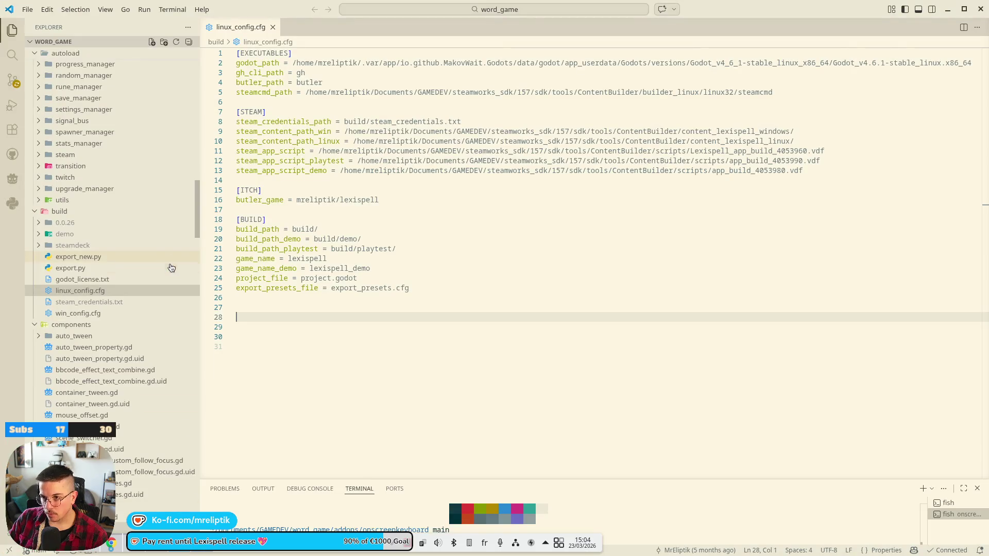
# Step: Review existing SKIP and NEXT entries, then insert an empty row at row 41
pyautogui.click(123, 551)
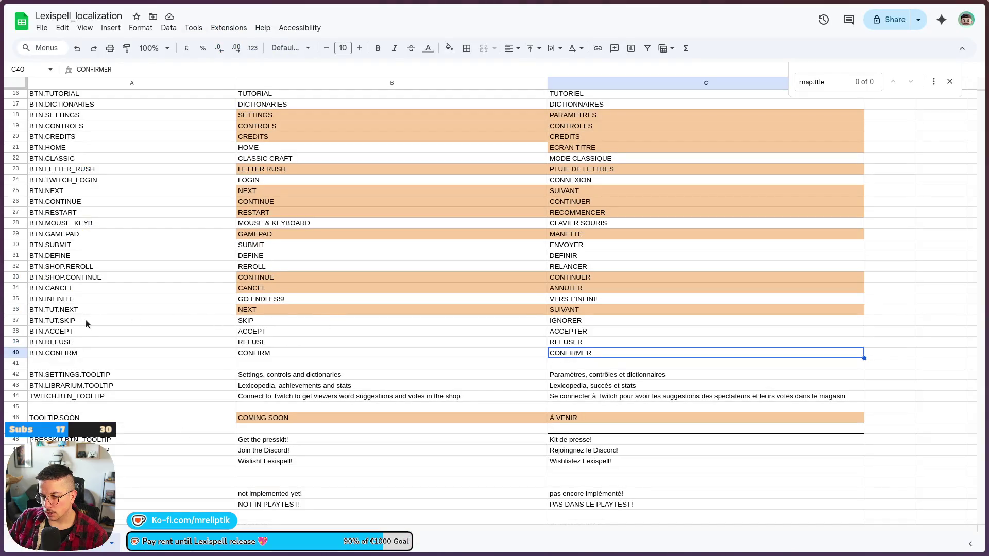
pyautogui.click(274, 322)
pyautogui.scroll(5, 276, 309)
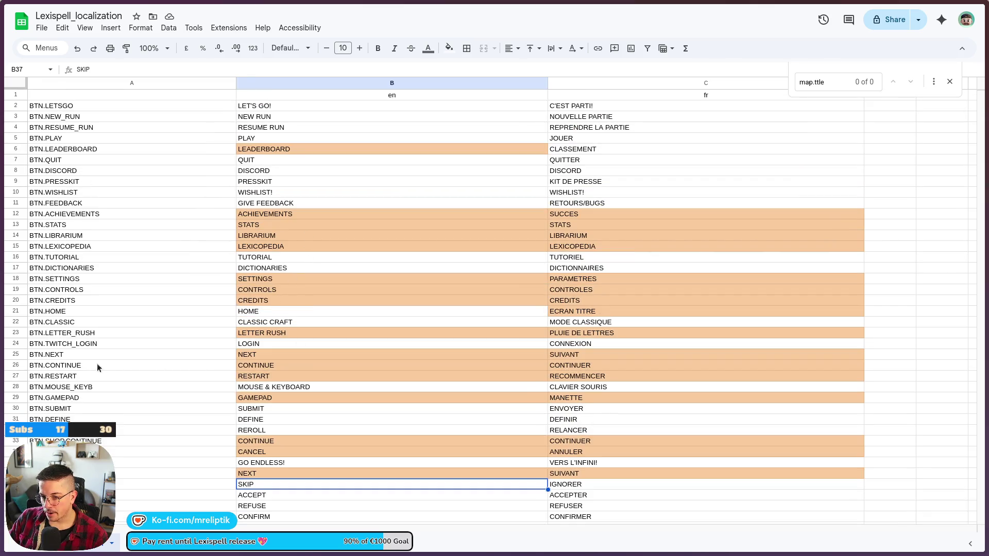
pyautogui.click(267, 359)
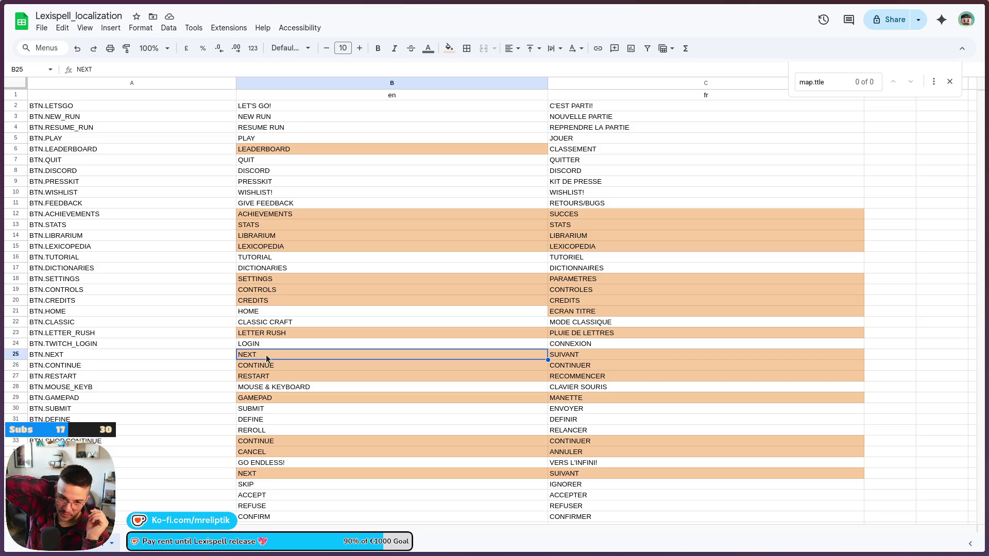
pyautogui.scroll(-4, 208, 382)
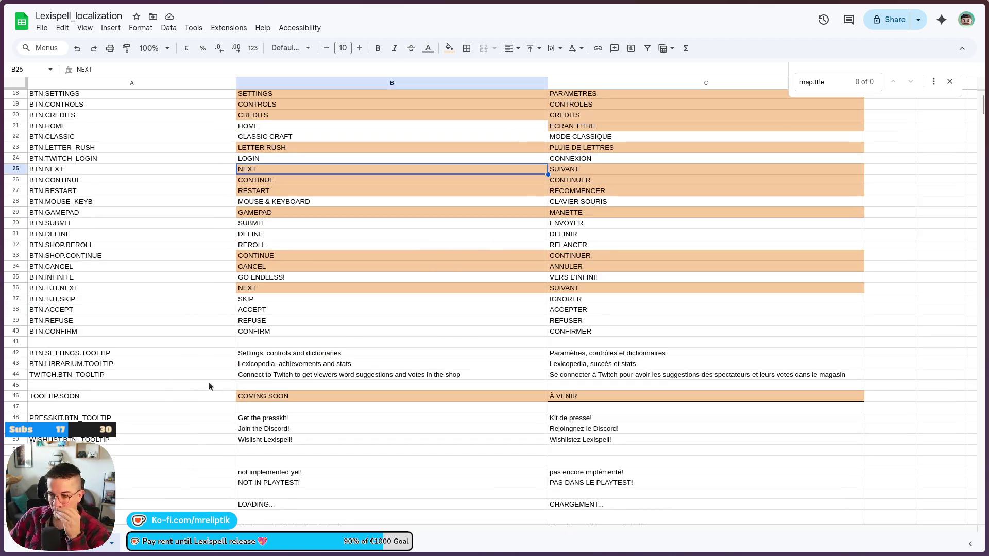
pyautogui.click(63, 341)
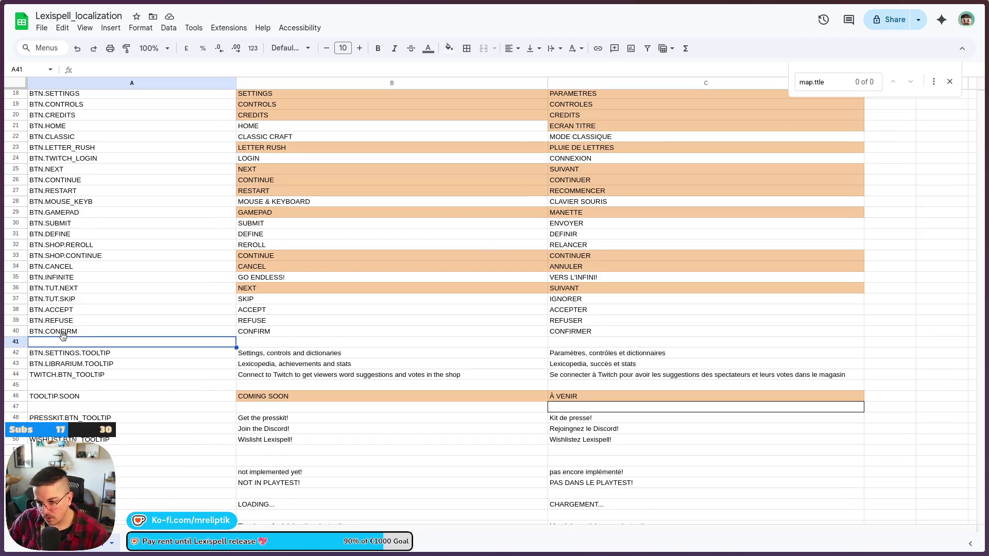
pyautogui.rightClick(69, 341)
pyautogui.click(150, 249)
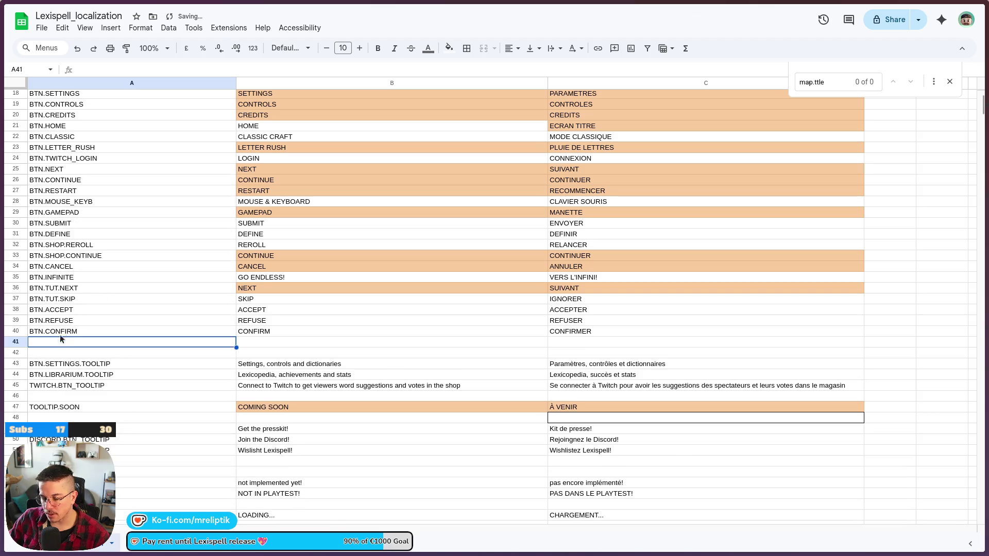
# Step: Fill row 41 with key BTN.SKIP, English SKIP and French PASSER
pyautogui.write('BTN.SKIP')
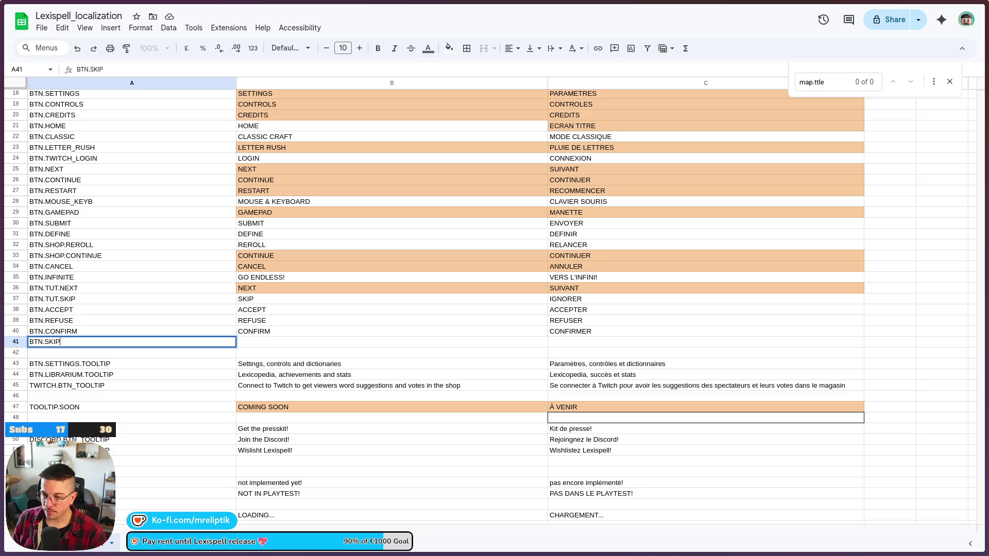
pyautogui.press('Tab')
pyautogui.write('SKIP')
pyautogui.press('Tab')
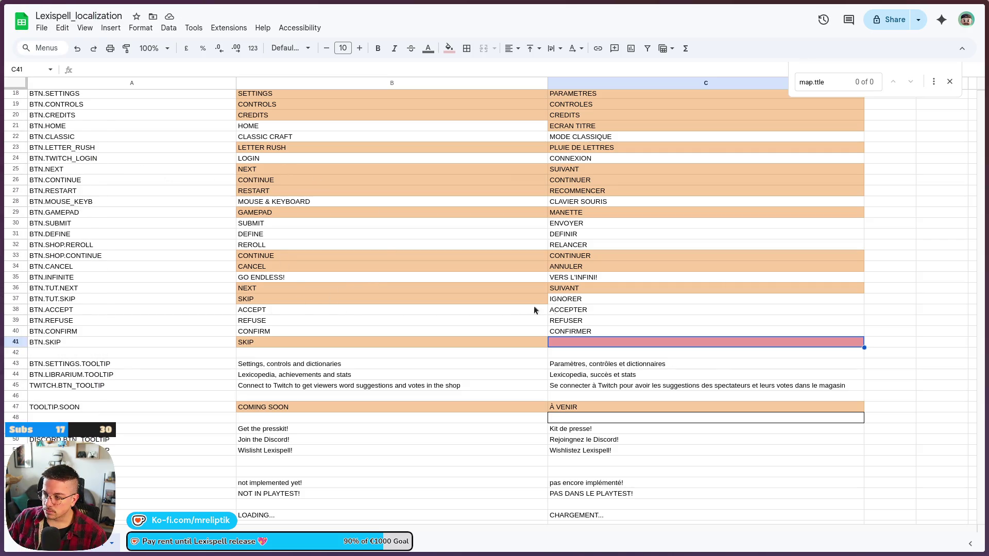
pyautogui.click(587, 301)
pyautogui.click(581, 345)
pyautogui.write('PASE')
pyautogui.write('ER')
pyautogui.press('Return')
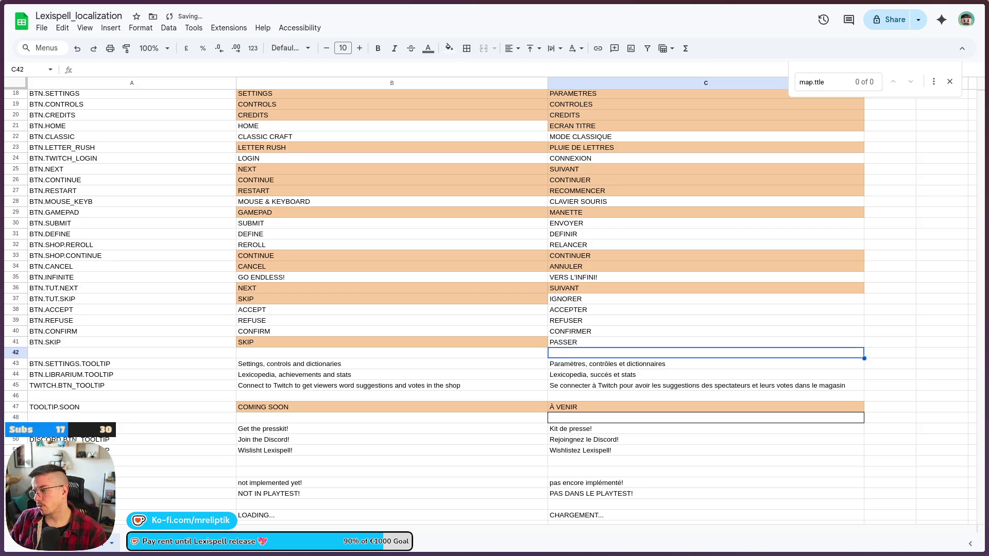
# Step: Copy the BTN.SKIP key and save the fountain scene back in Godot
pyautogui.click(117, 340)
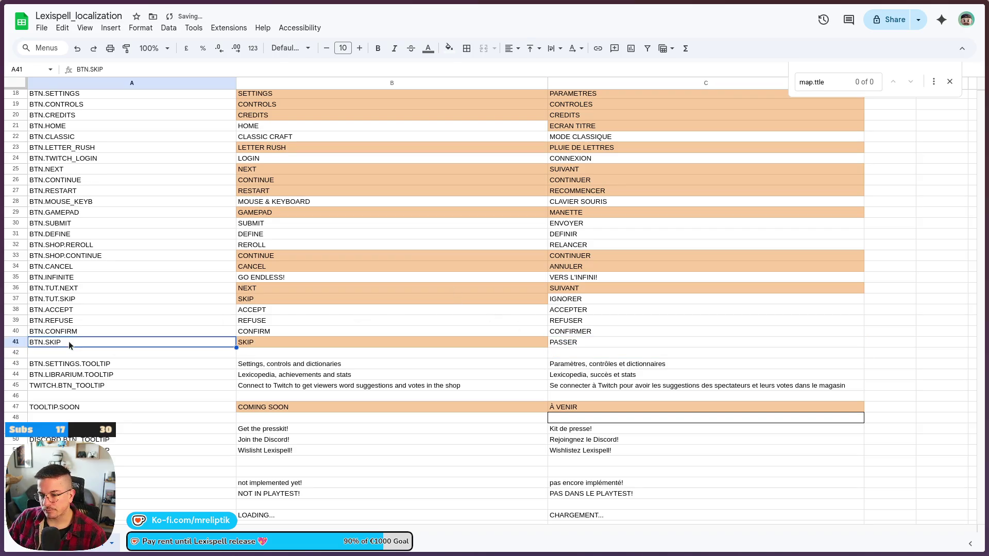
pyautogui.hotkey('ctrl', 'c')
pyautogui.hotkey('alt', 'Tab')
pyautogui.hotkey('ctrl', 's')
pyautogui.scroll(-2, 479, 304)
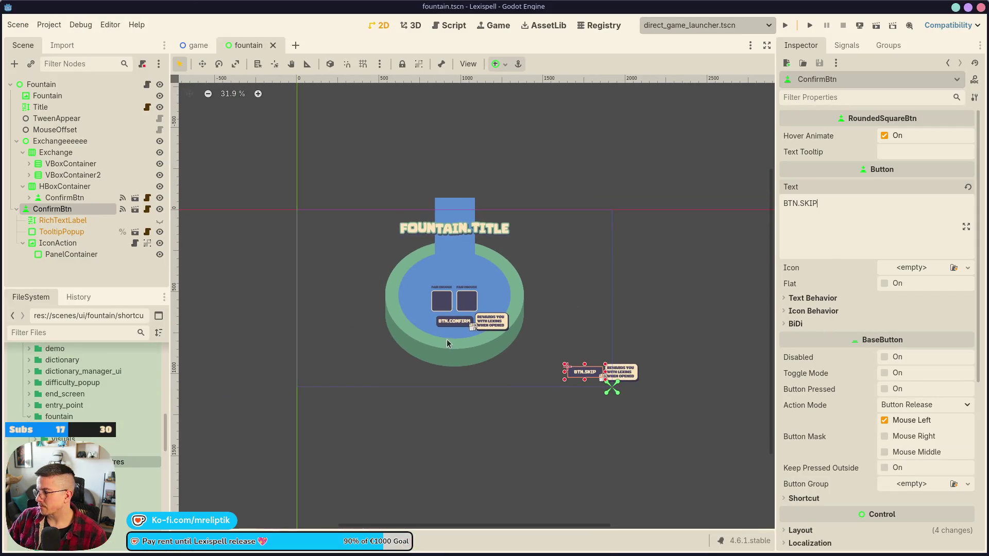
# Step: Assign shortcut_confirm.tres as the original confirm button's shortcut and save
pyautogui.scroll(2, 540, 361)
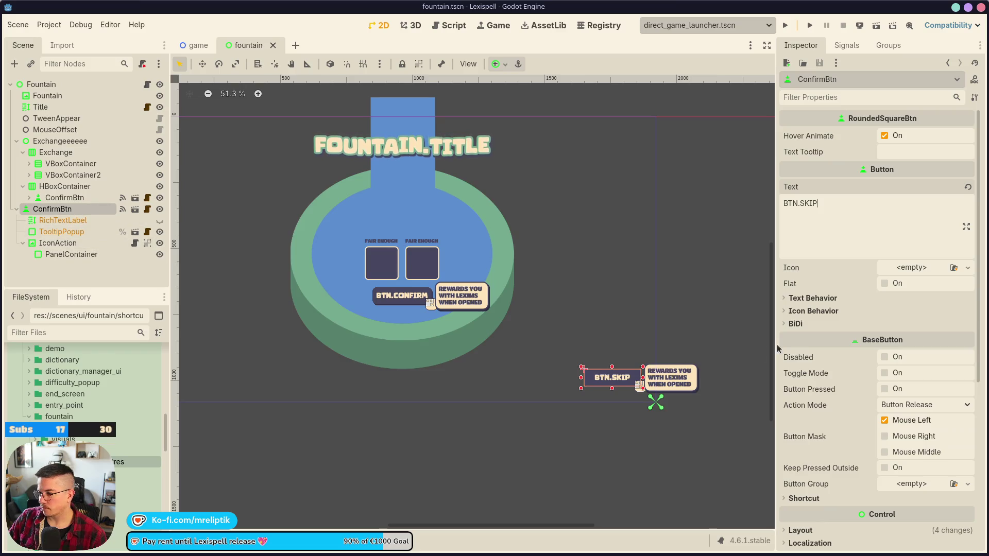
pyautogui.click(376, 302)
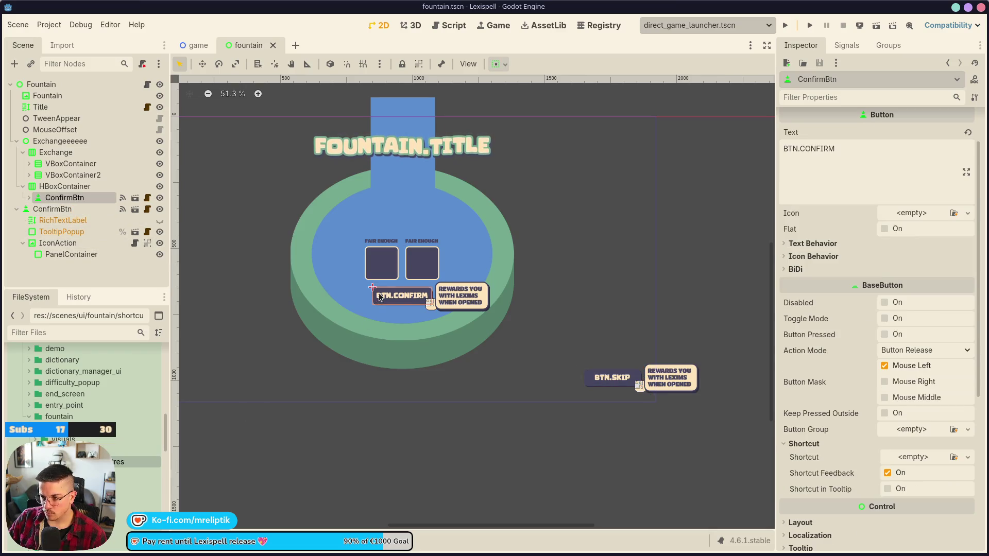
pyautogui.scroll(-5, 870, 403)
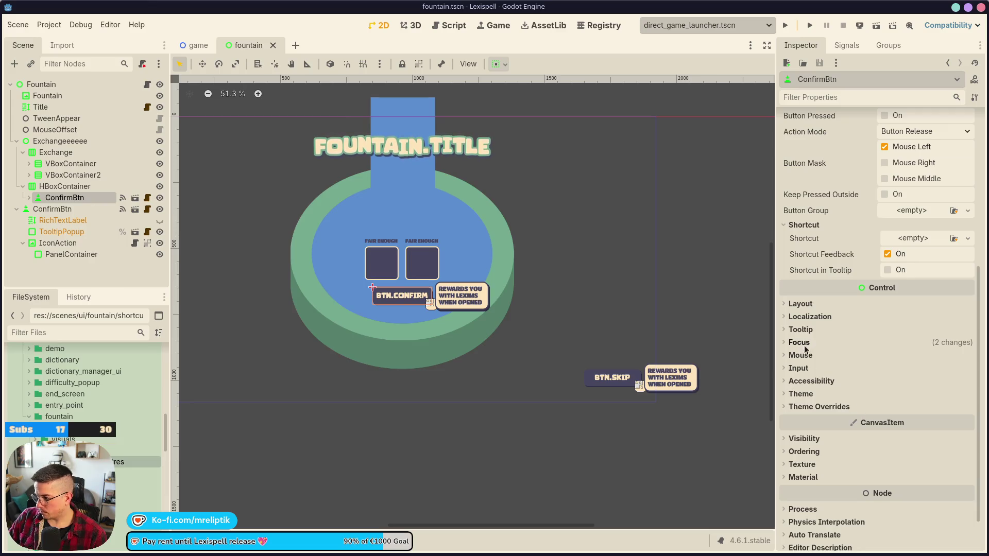
pyautogui.moveTo(124, 463)
pyautogui.mouseDown()
pyautogui.moveTo(785, 320)
pyautogui.moveTo(922, 255)
pyautogui.moveTo(922, 238)
pyautogui.mouseUp()
pyautogui.hotkey('ctrl', 's')
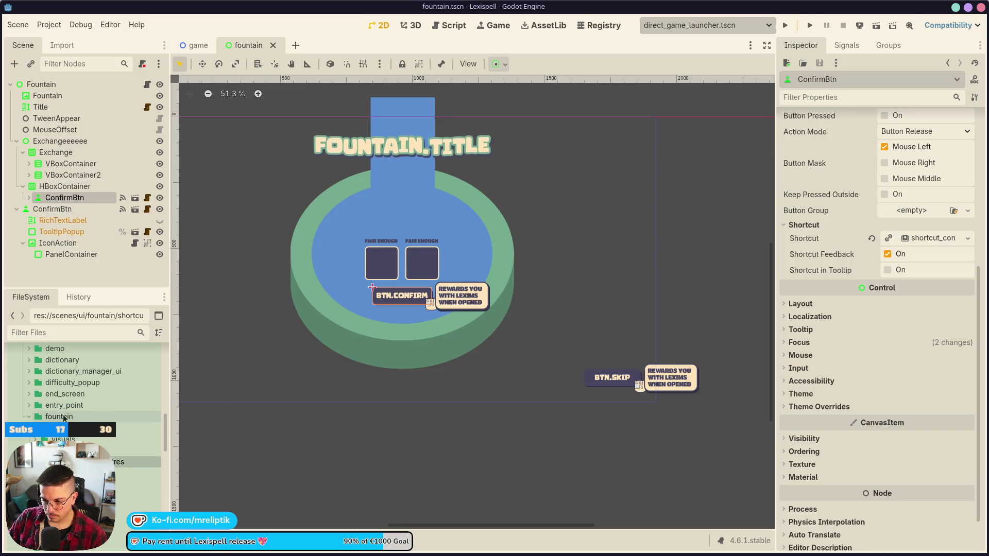
# Step: Create a new Shortcut resource in the fountain folder named shortcut_skip.tres
pyautogui.rightClick(62, 416)
pyautogui.click(257, 408)
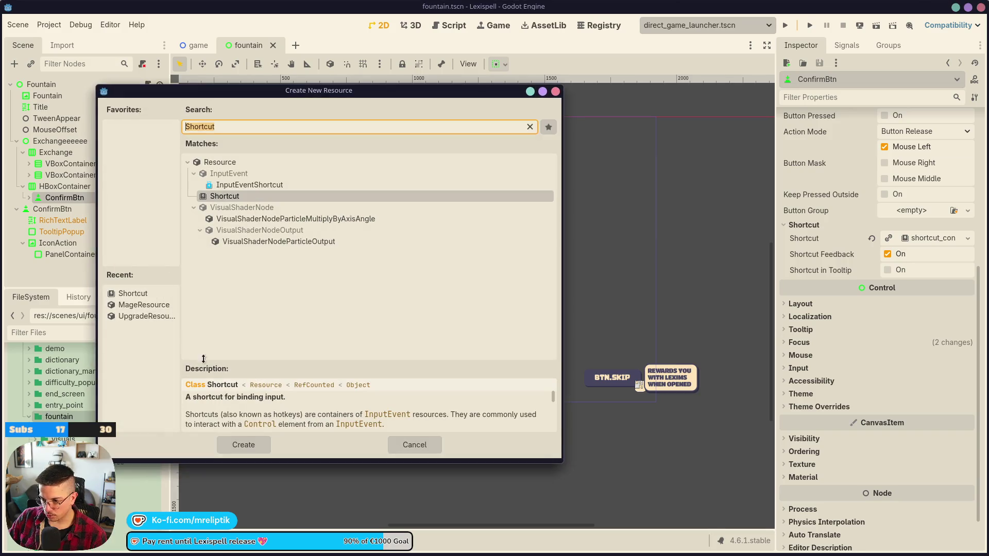
pyautogui.click(129, 297)
pyautogui.doubleClick(129, 297)
pyautogui.write('shortcut_skip')
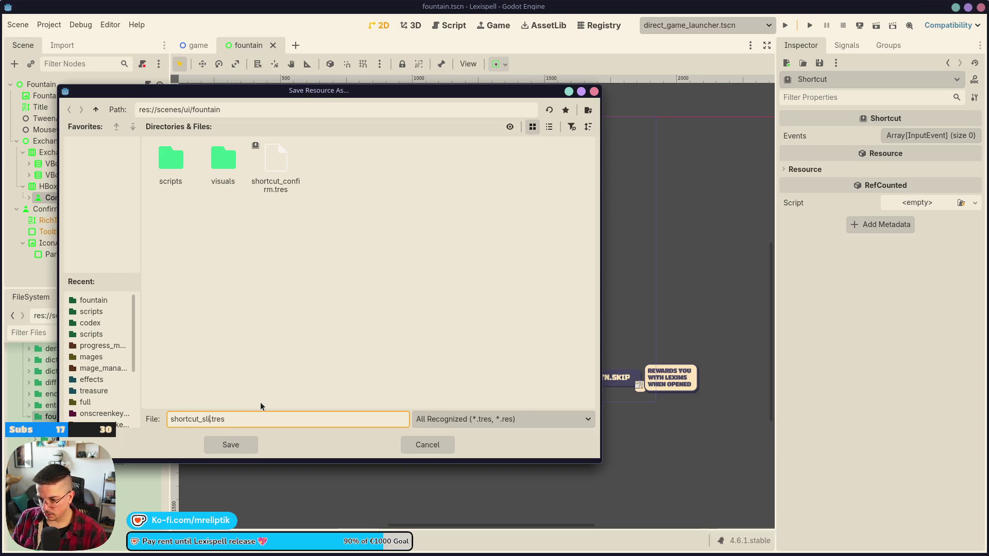
pyautogui.press('Return')
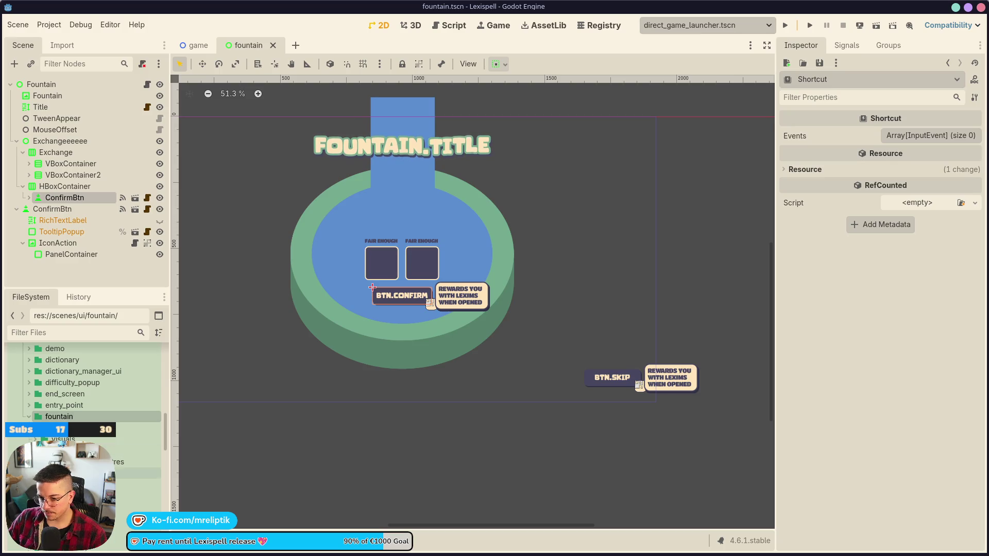
# Step: Add one InputEventAction event bound to fountain_skip to the skip shortcut and save
pyautogui.click(922, 135)
pyautogui.click(897, 170)
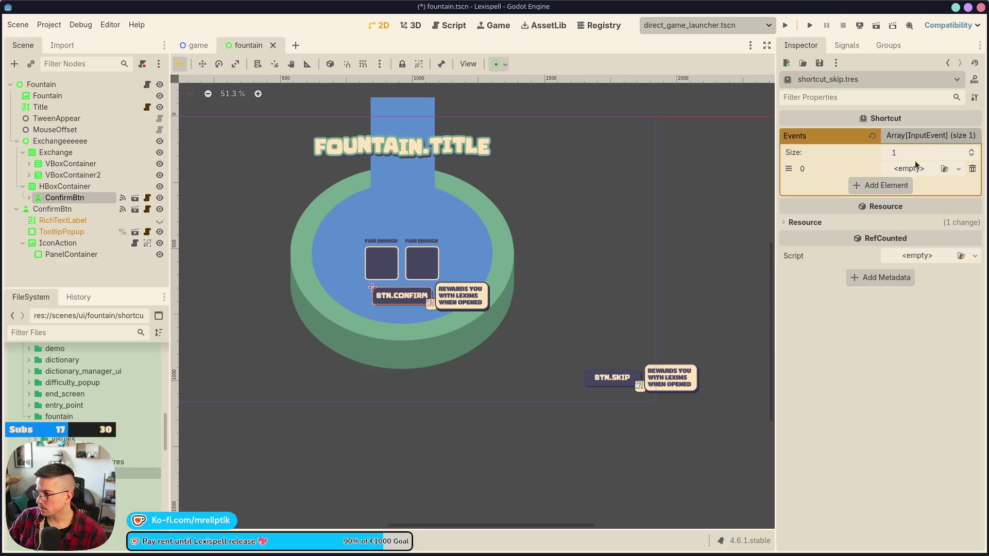
pyautogui.click(958, 168)
pyautogui.click(907, 316)
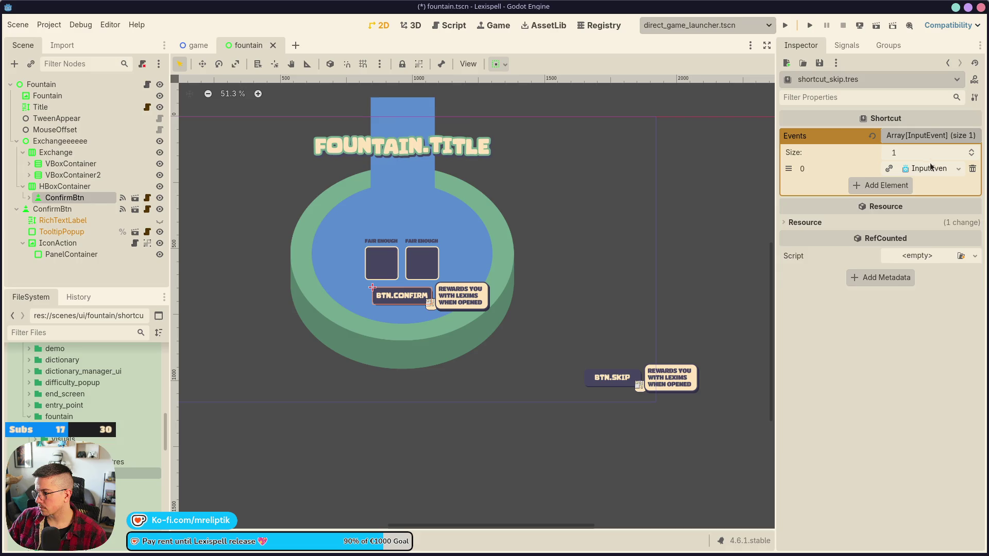
pyautogui.click(922, 187)
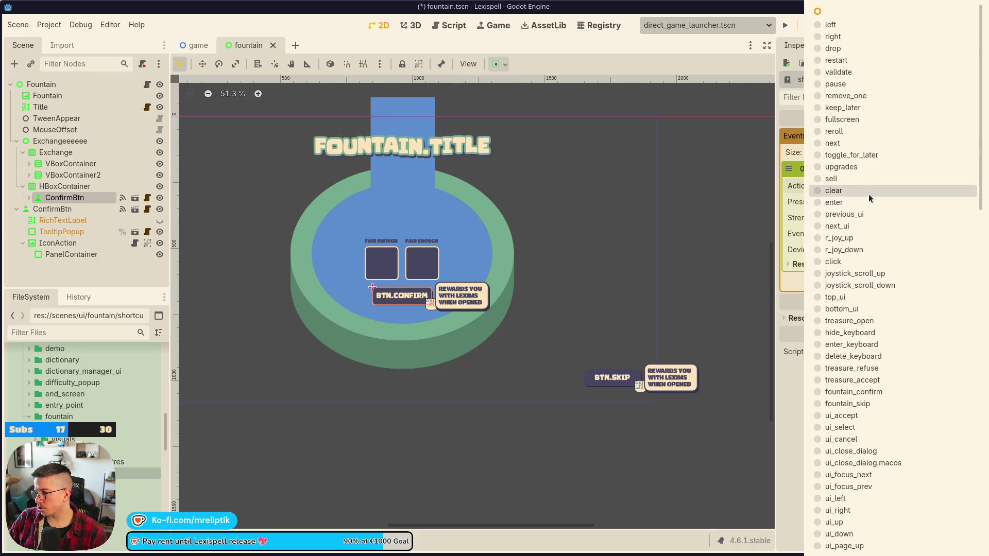
pyautogui.scroll(-5, 870, 202)
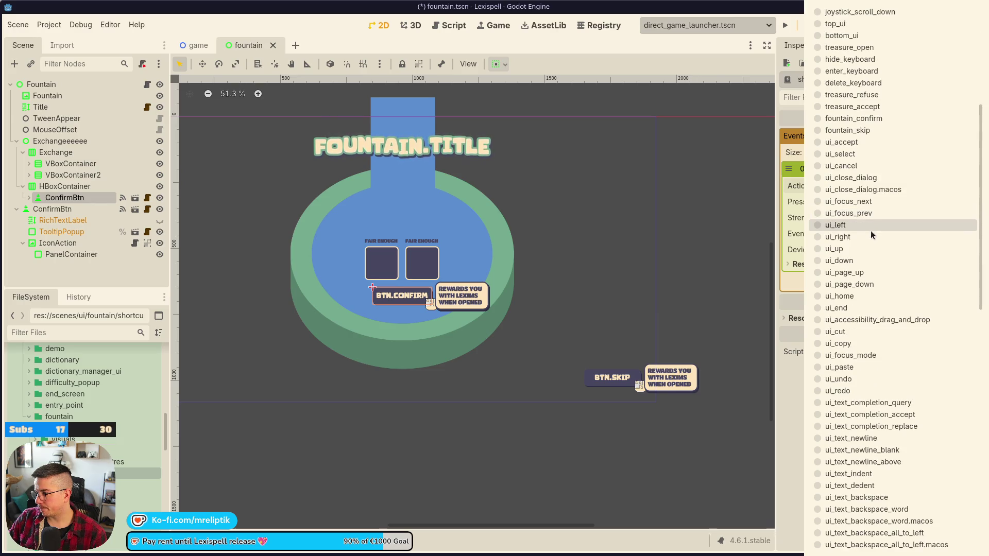
pyautogui.scroll(-7, 870, 230)
pyautogui.scroll(12, 879, 233)
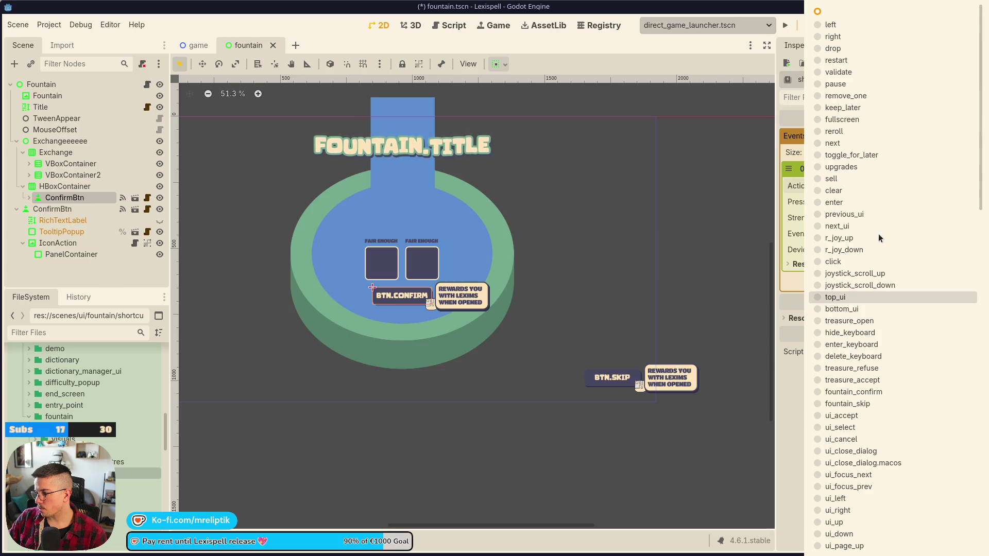
pyautogui.click(856, 404)
pyautogui.hotkey('ctrl', 's')
pyautogui.click(922, 169)
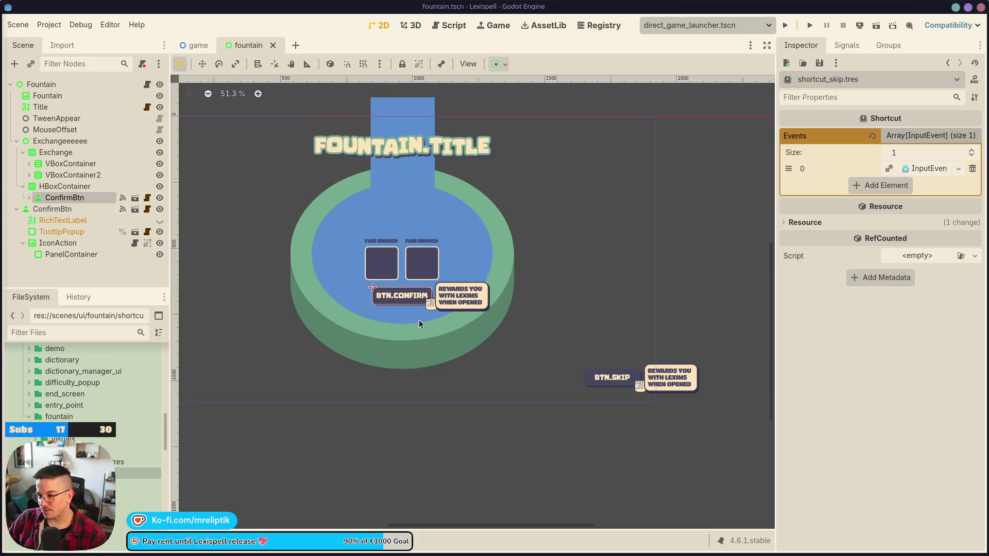
# Step: Close the stray Open dialog, zoom the fountain canvas in and out, and adjust the volume
pyautogui.hotkey('ctrl', 'o')
pyautogui.press('Escape')
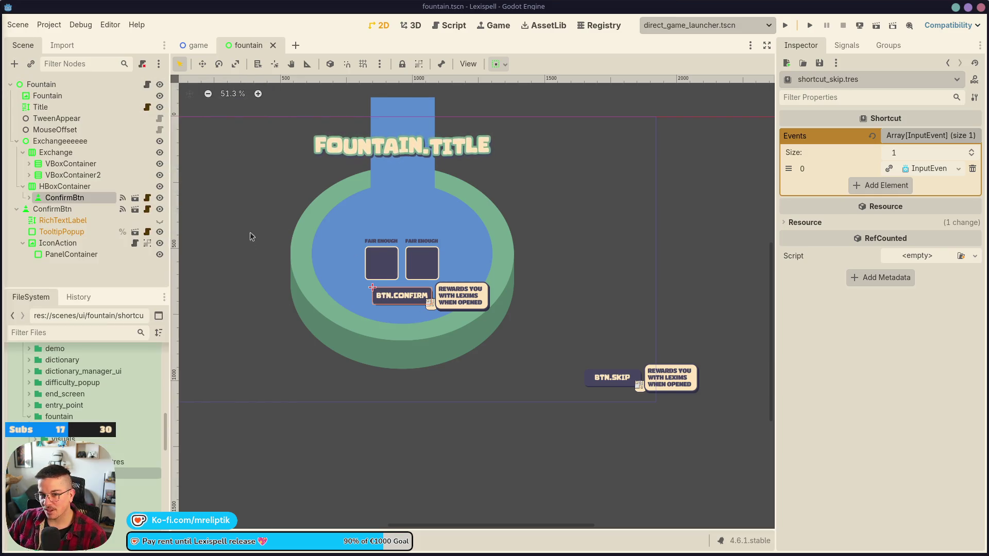
pyautogui.scroll(3, 415, 374)
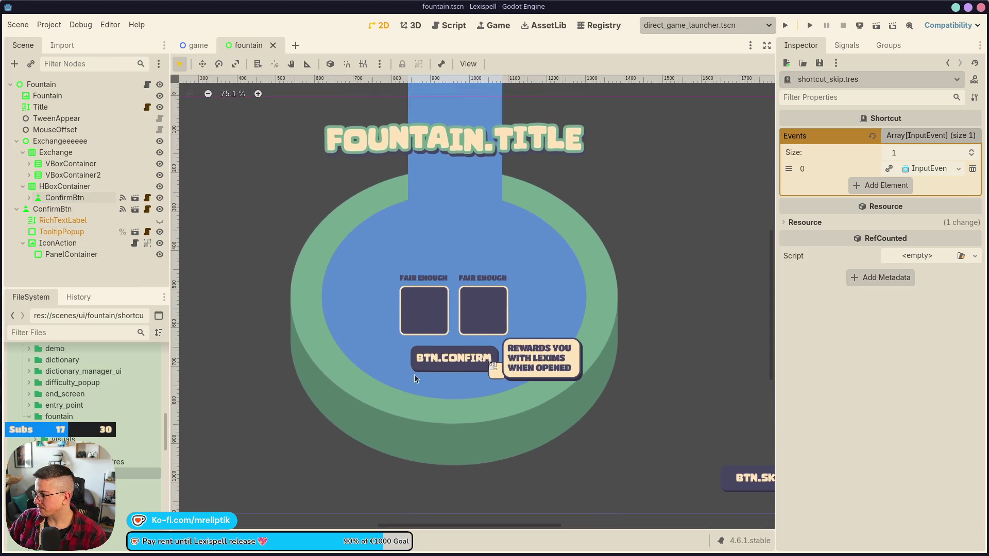
pyautogui.scroll(-3, 430, 404)
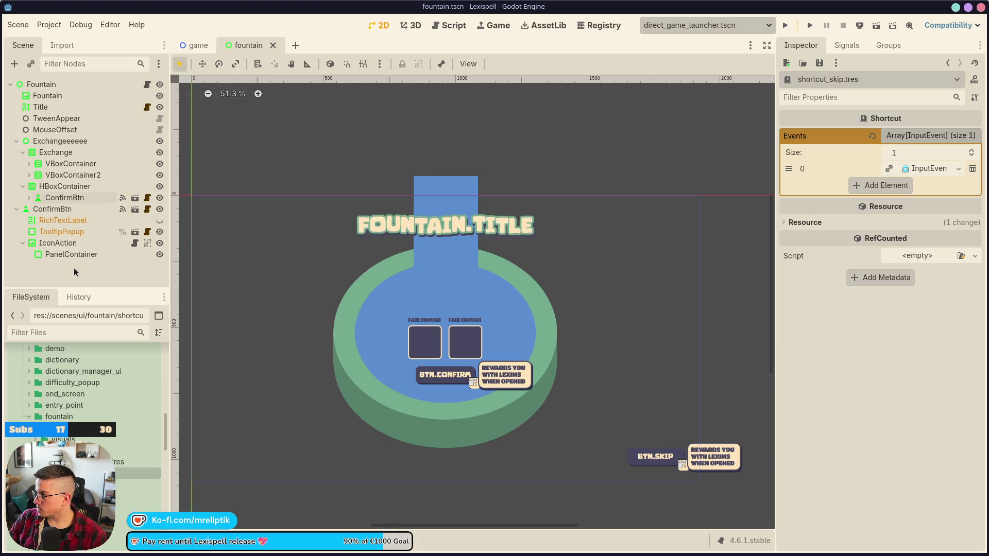
pyautogui.press('XF86AudioLowerVolume')
pyautogui.press('XF86AudioLowerVolume')
pyautogui.press('XF86AudioLowerVolume')
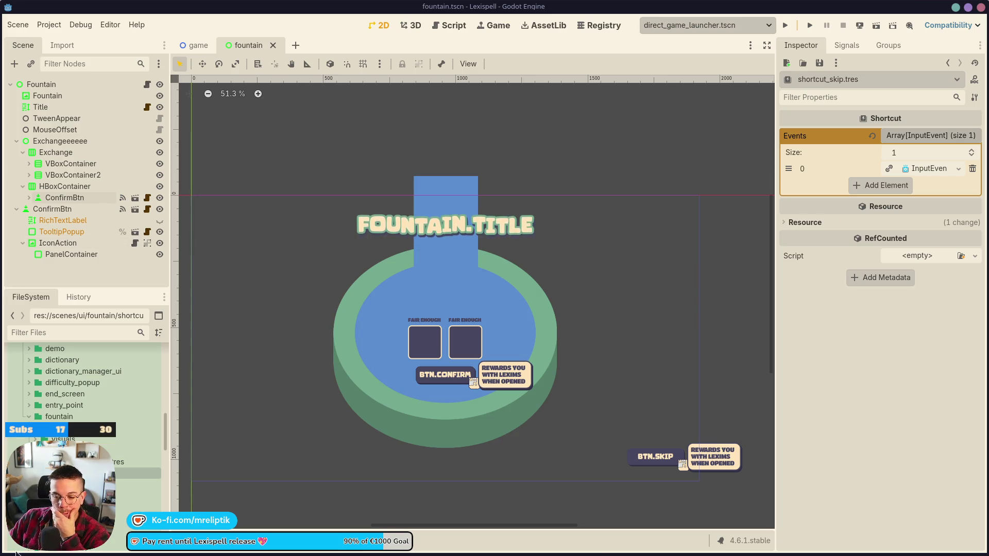
# Step: Go to YouTube Studio's live streaming page and dismiss the stream summary
pyautogui.moveTo(257, 555)
pyautogui.click(111, 543)
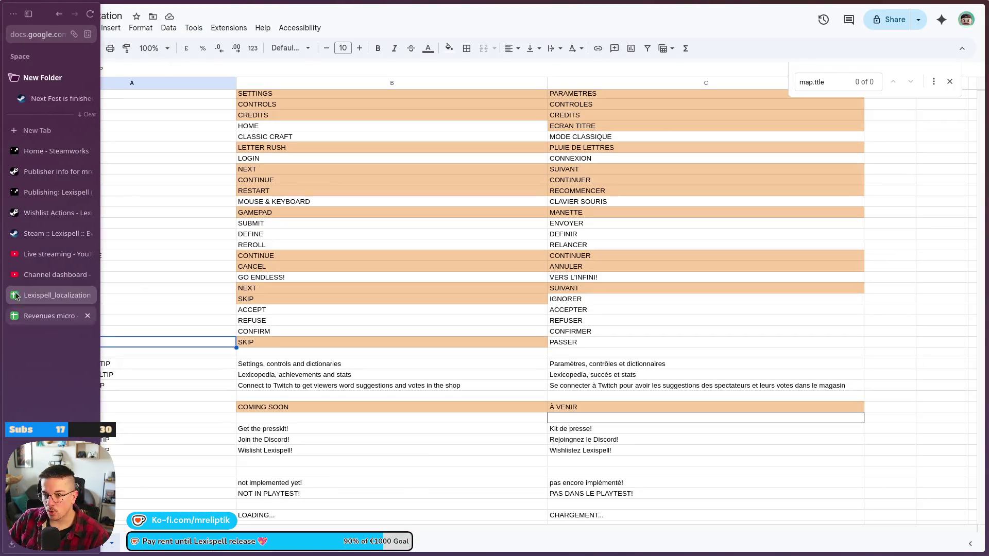
pyautogui.click(50, 259)
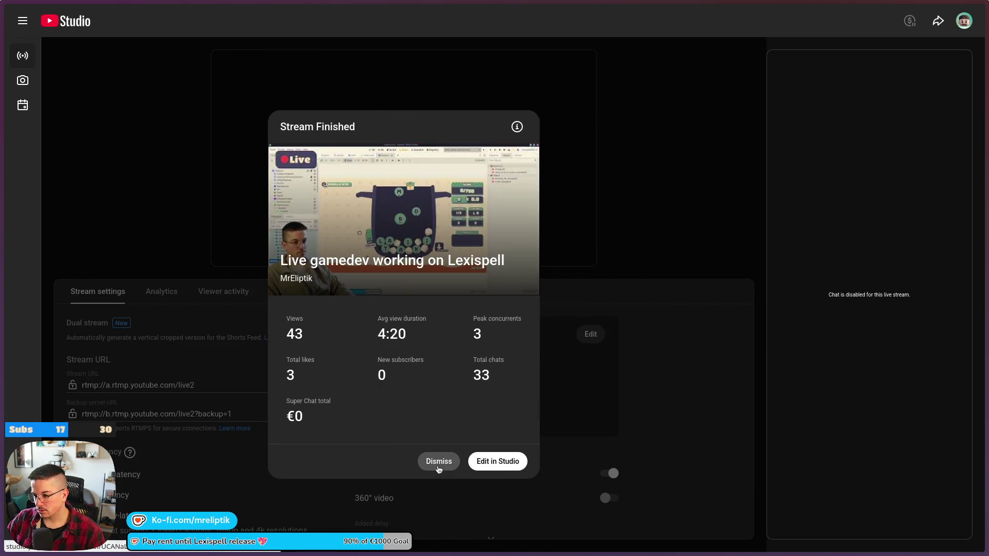
pyautogui.click(439, 468)
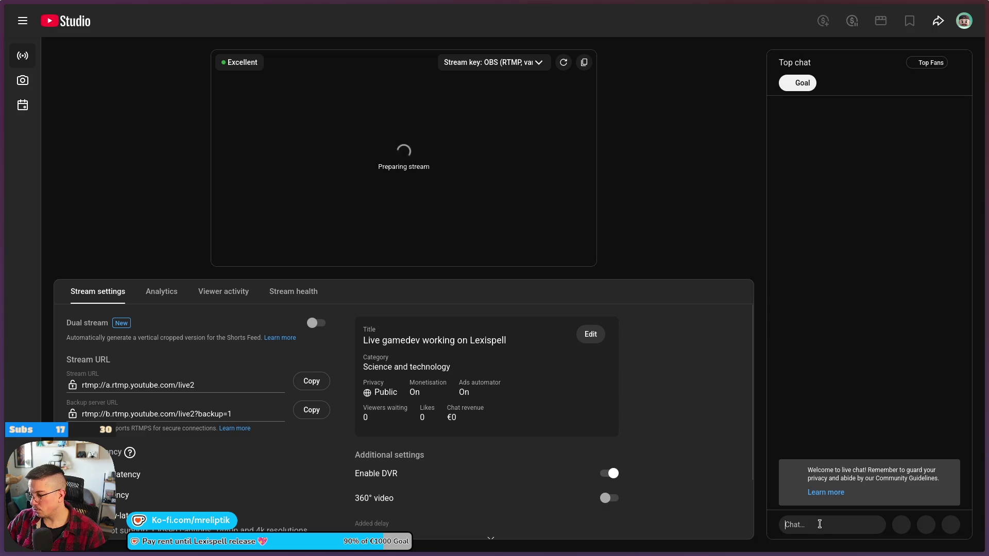
# Step: Paste and send the Try Lexispell on Steam message with the store link in live chat
pyautogui.click(796, 528)
pyautogui.click(796, 528)
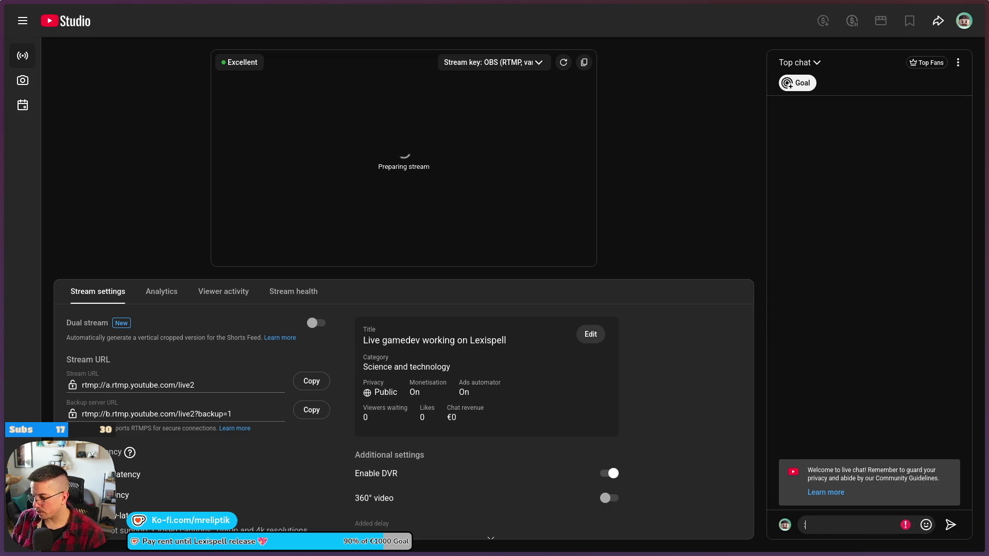
pyautogui.write(':tl')
pyautogui.press('BackSpace')
pyautogui.press('BackSpace')
pyautogui.press('BackSpace')
pyautogui.write(':te')
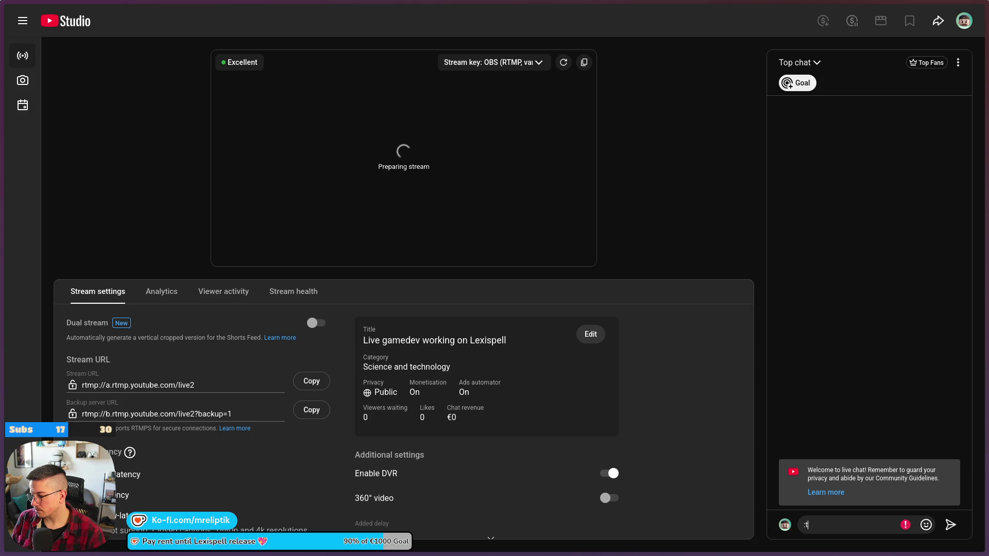
pyautogui.press('BackSpace')
pyautogui.press('BackSpace')
pyautogui.press('BackSpace')
pyautogui.write('✨ Try Lexispell on Steam https://s.team/a/4053960')
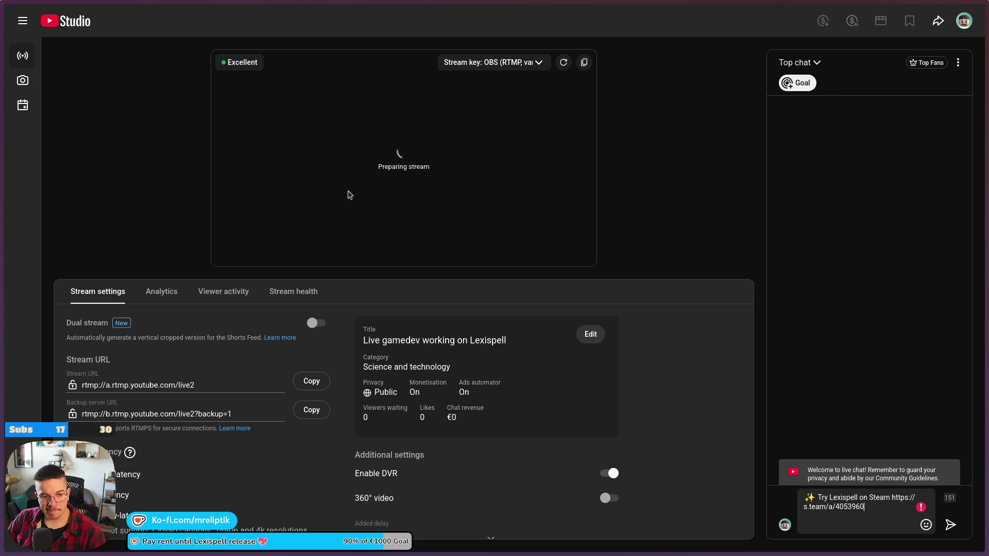
pyautogui.press('Return')
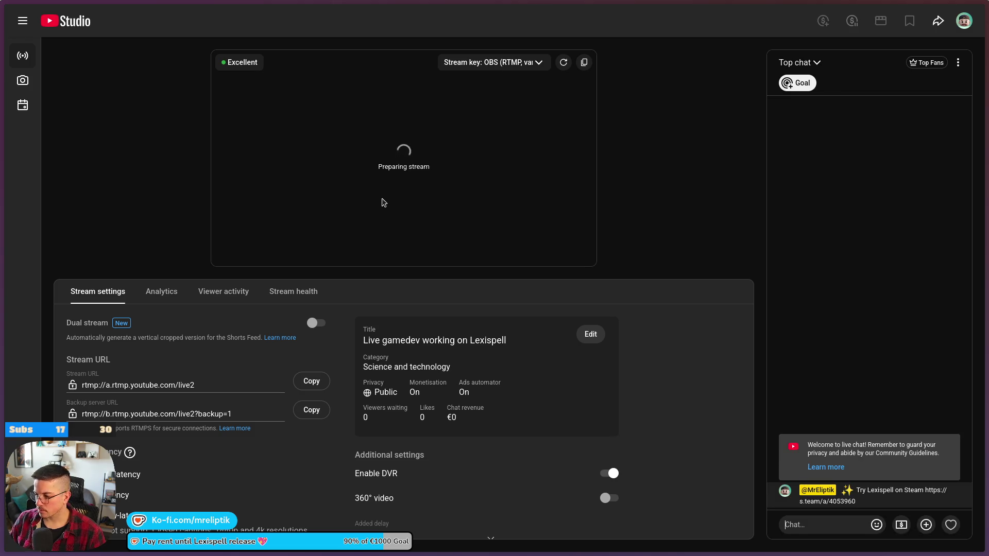
# Step: Pin the posted Steam message in the live chat
pyautogui.scroll(-2, 268, 464)
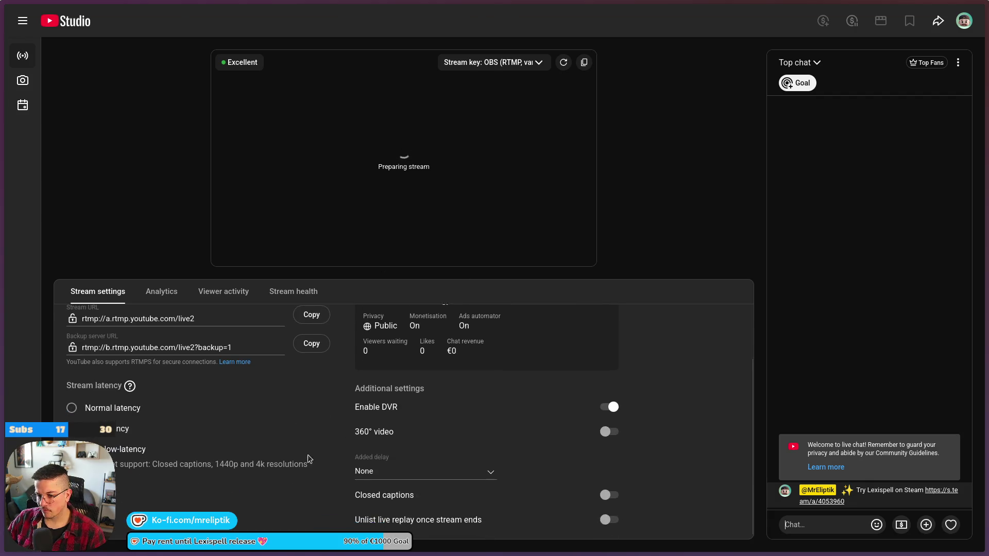
pyautogui.scroll(2, 314, 464)
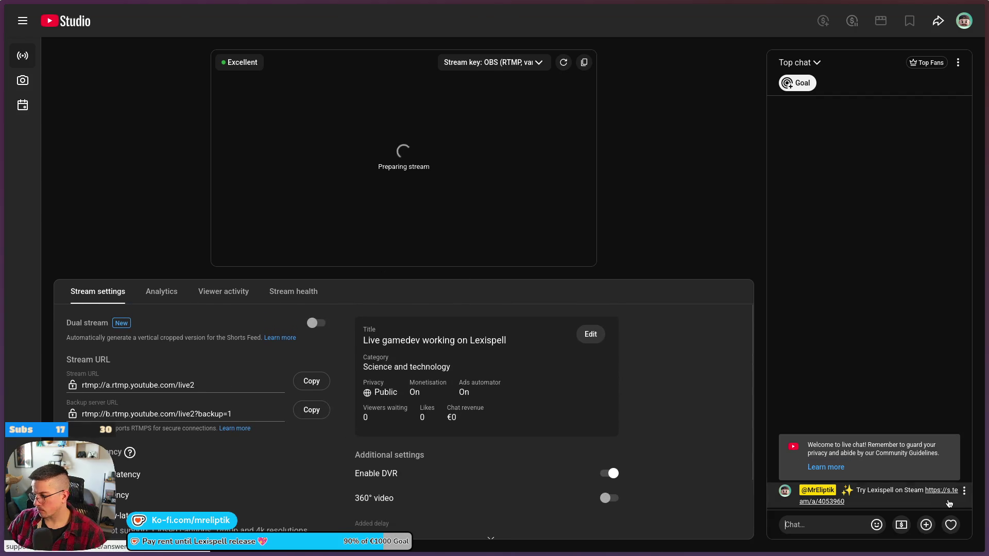
pyautogui.click(964, 491)
pyautogui.click(924, 447)
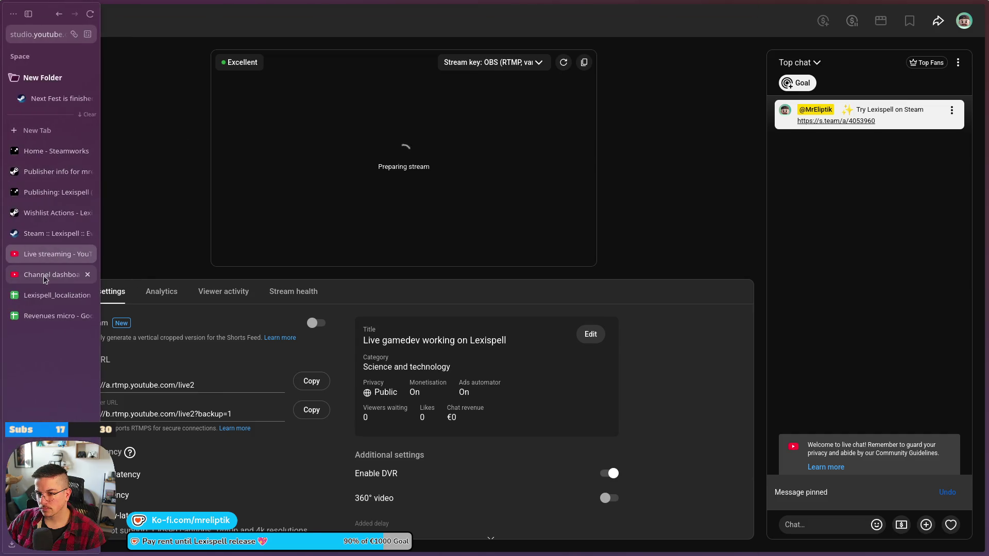
pyautogui.click(54, 274)
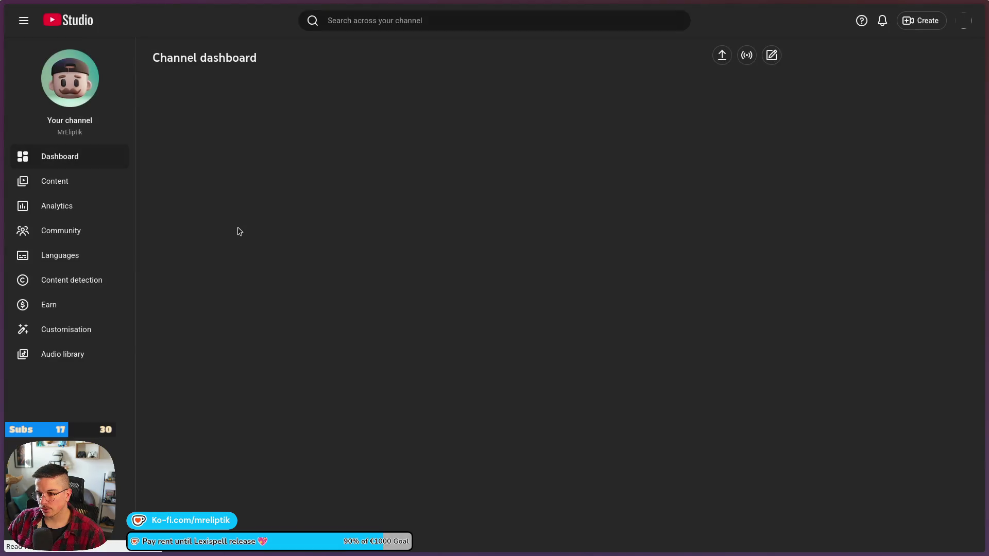
pyautogui.click(54, 186)
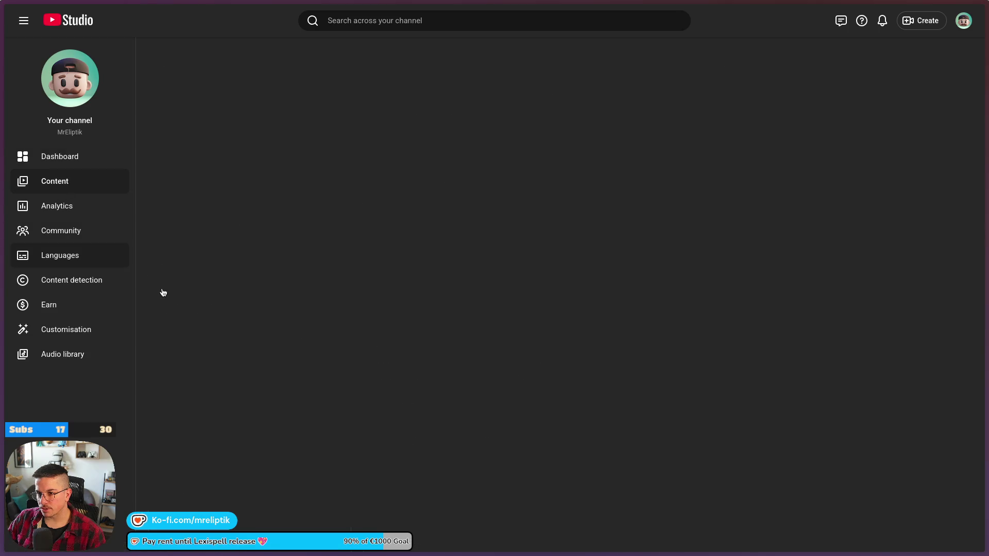
pyautogui.click(313, 87)
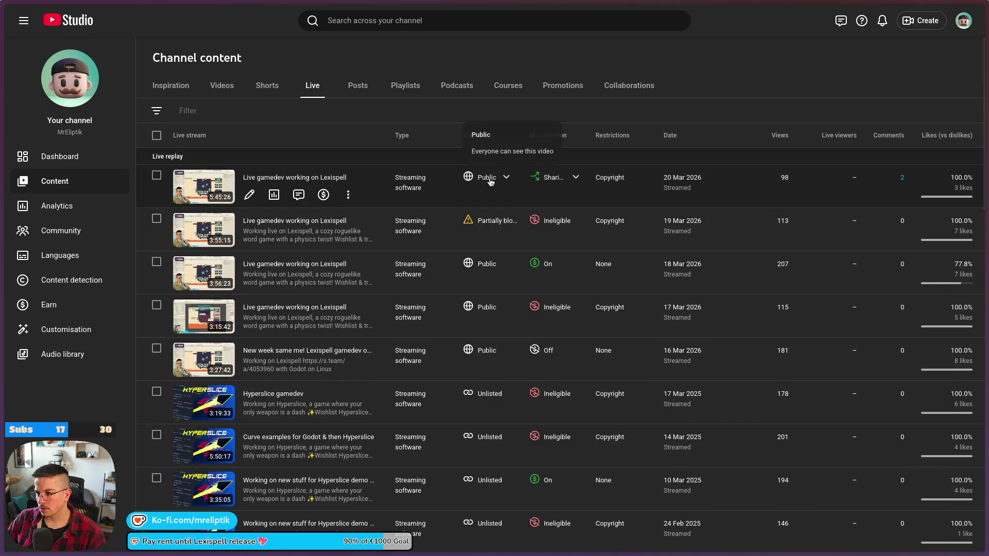
pyautogui.moveTo(567, 180)
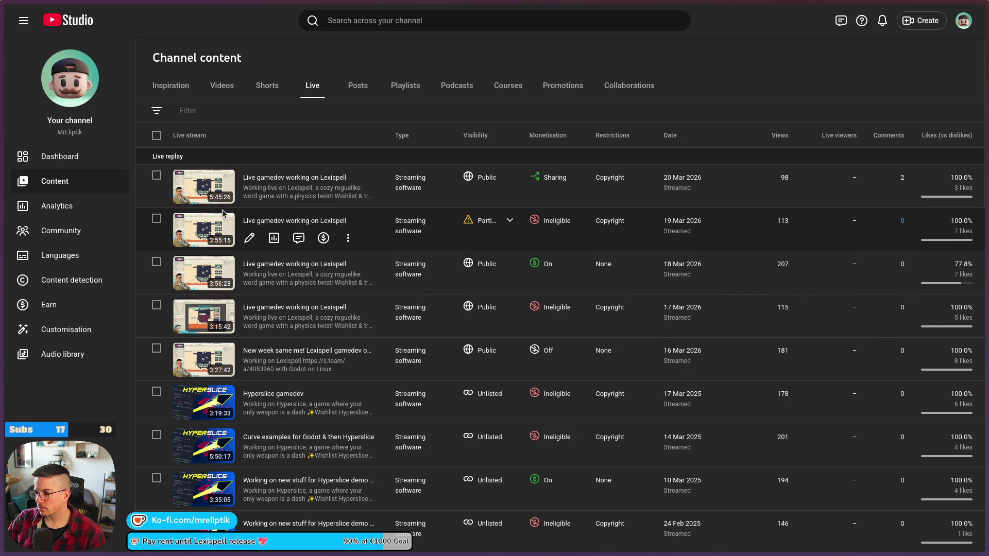
pyautogui.click(57, 157)
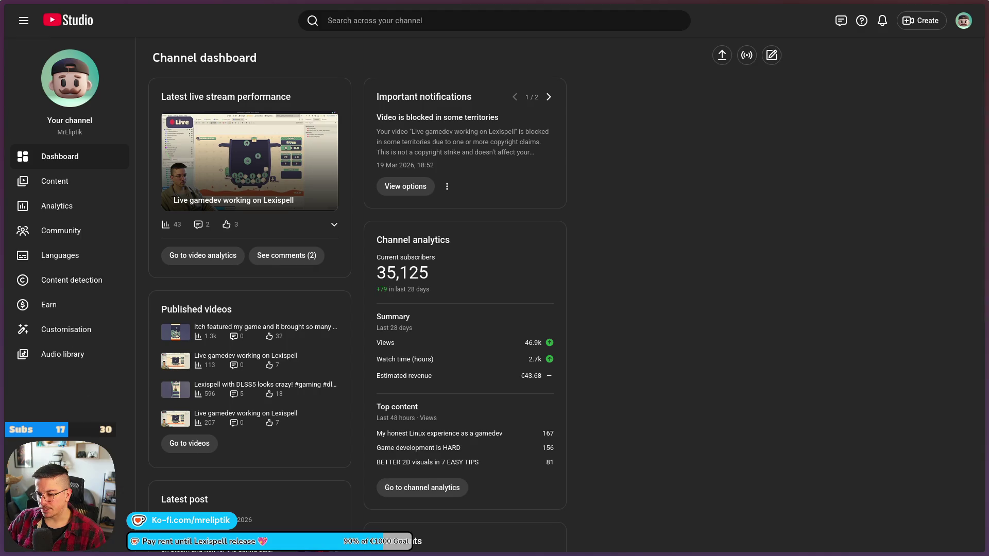
pyautogui.moveTo(20, 252)
pyautogui.click(57, 251)
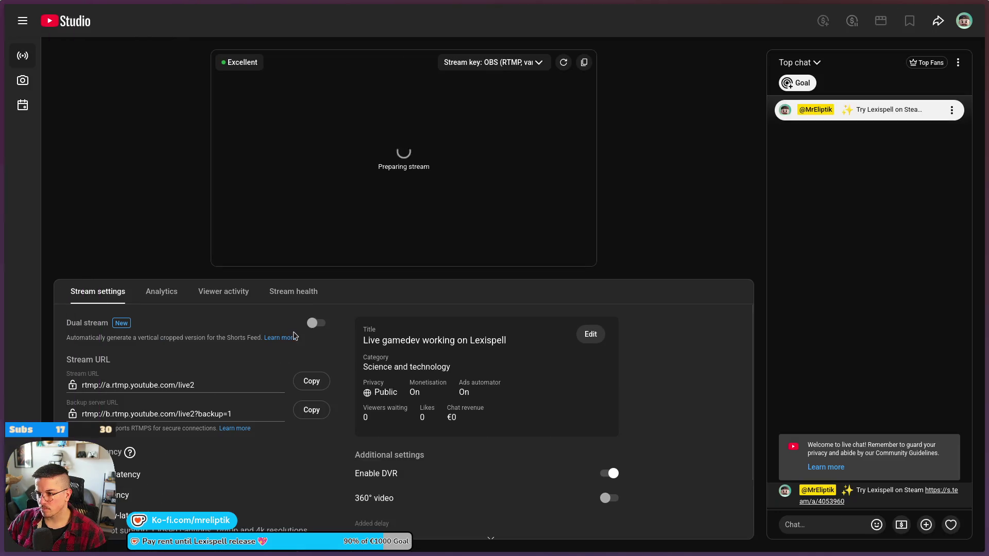
# Step: Reload the Live streaming page, turn on Dual stream, and open the stream's edit settings
pyautogui.moveTo(67, 20)
pyautogui.click(40, 30)
pyautogui.press('Return')
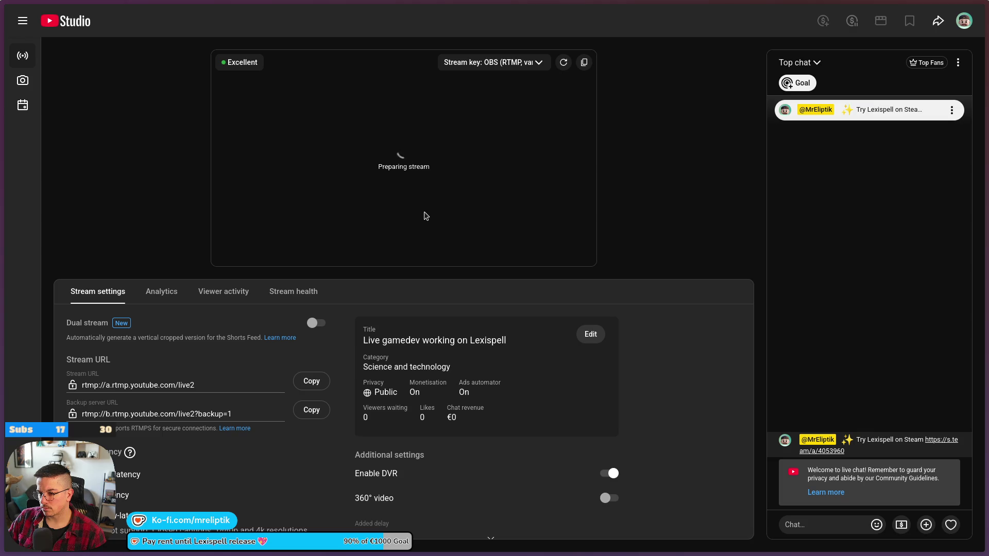
pyautogui.click(317, 323)
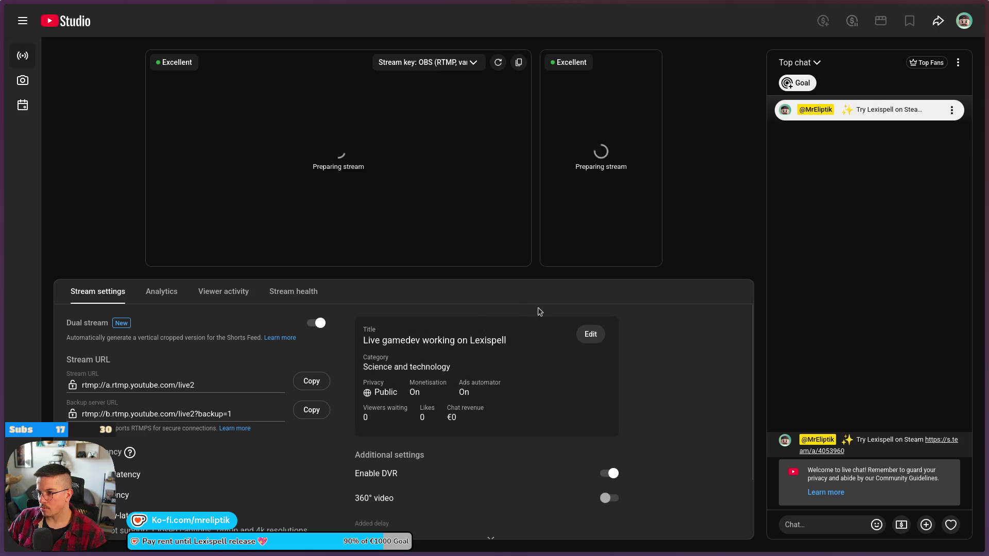
pyautogui.click(592, 324)
pyautogui.scroll(-20, 448, 305)
pyautogui.scroll(3, 484, 313)
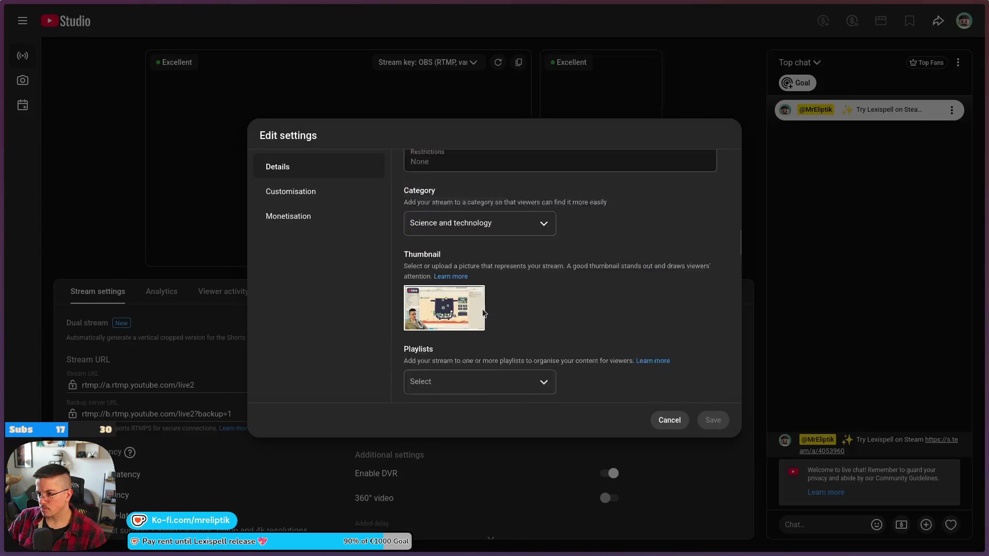
pyautogui.scroll(1, 483, 313)
pyautogui.click(458, 258)
pyautogui.click(458, 257)
pyautogui.click(510, 263)
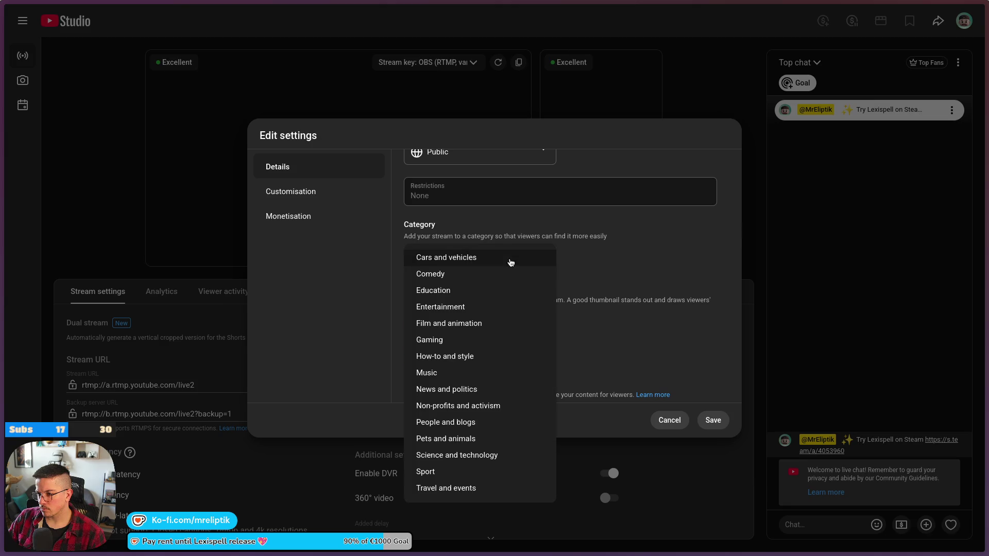
pyautogui.click(658, 369)
pyautogui.click(669, 420)
pyautogui.scroll(-1, 616, 376)
pyautogui.scroll(3, 615, 376)
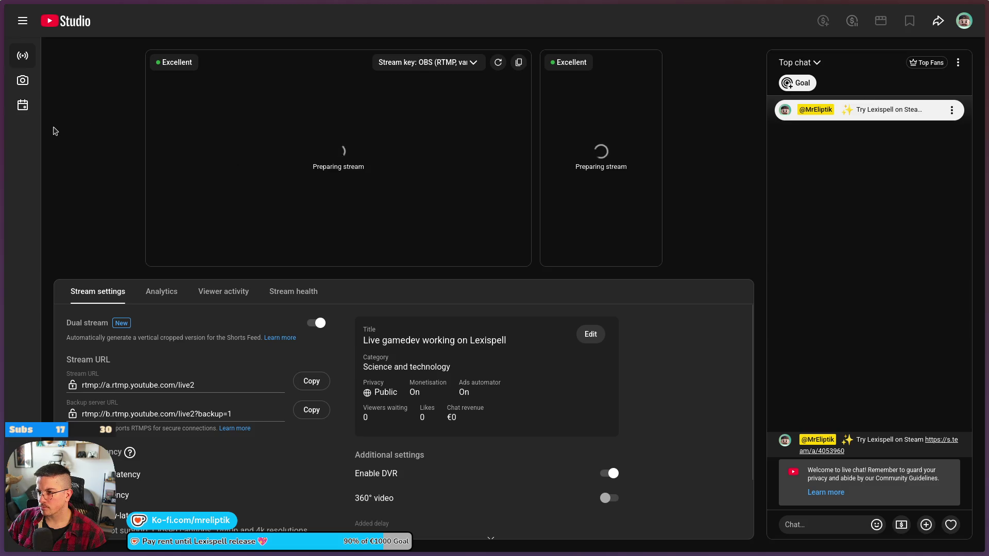
pyautogui.moveTo(2, 129)
pyautogui.click(91, 14)
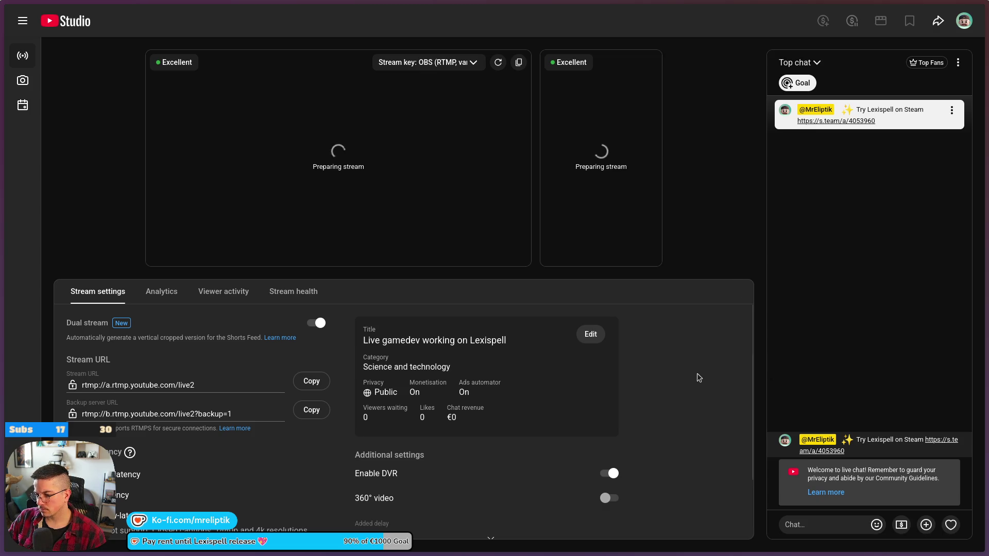
# Step: Look over the stream settings, then request a reset of the stream key
pyautogui.scroll(-2, 332, 433)
pyautogui.scroll(2, 319, 454)
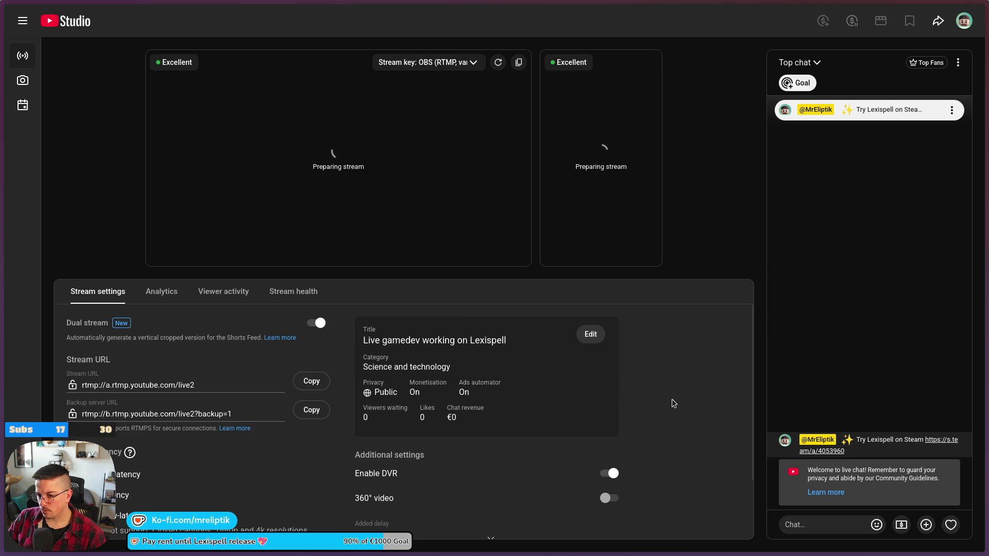
pyautogui.scroll(-2, 714, 393)
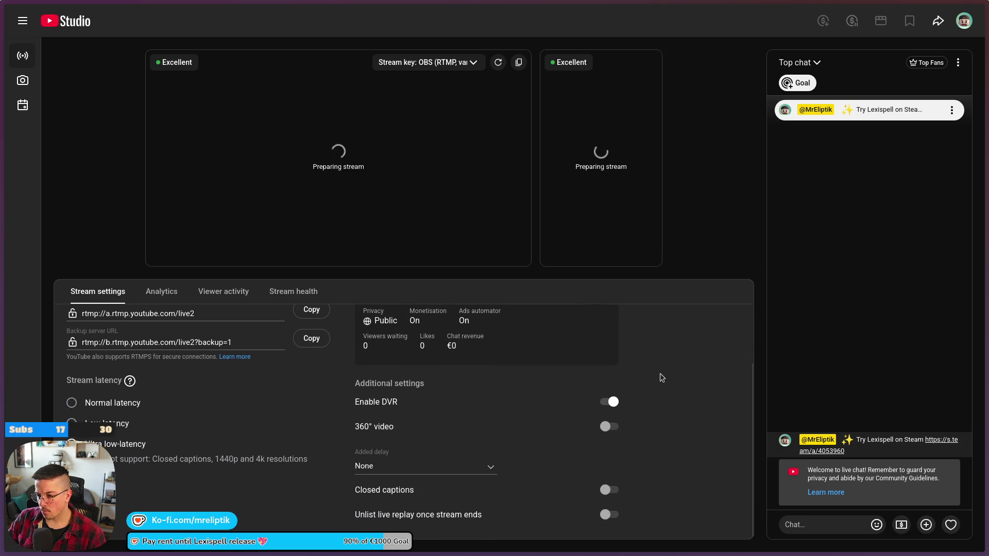
pyautogui.scroll(2, 657, 375)
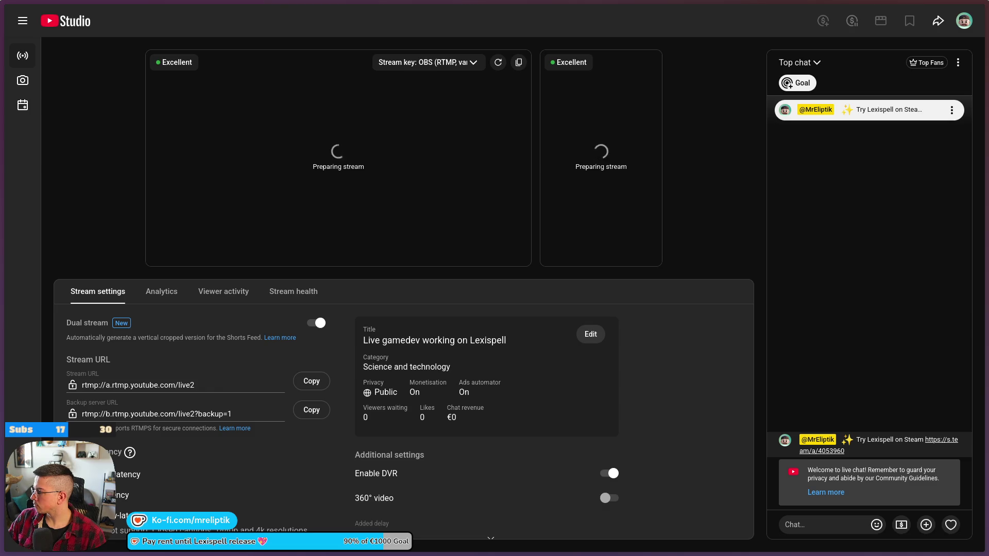
pyautogui.moveTo(251, 553)
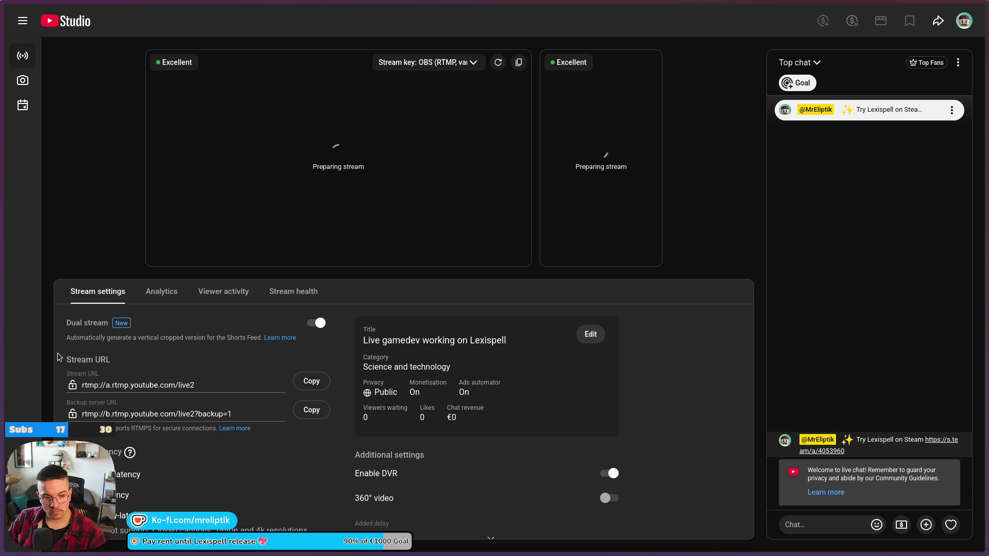
pyautogui.moveTo(2, 358)
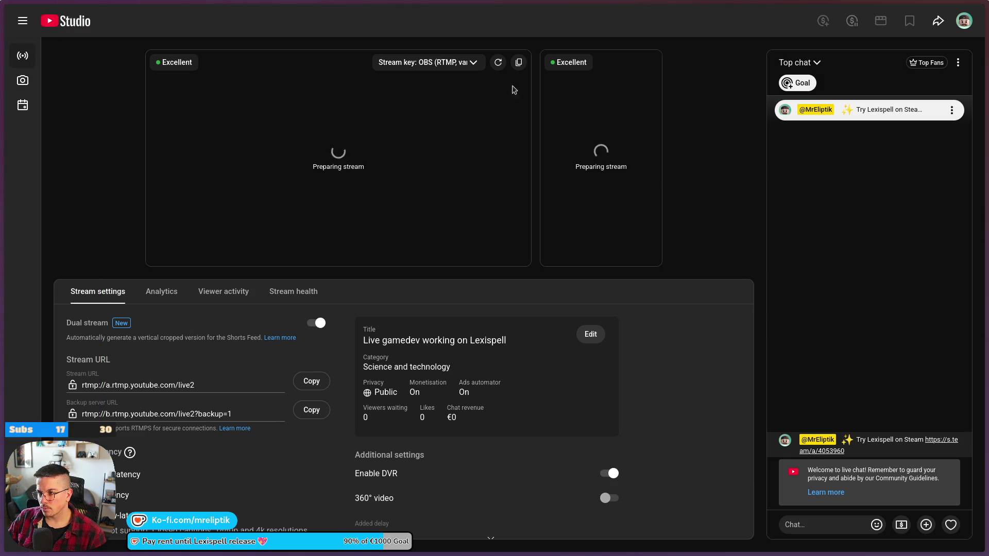
pyautogui.click(497, 62)
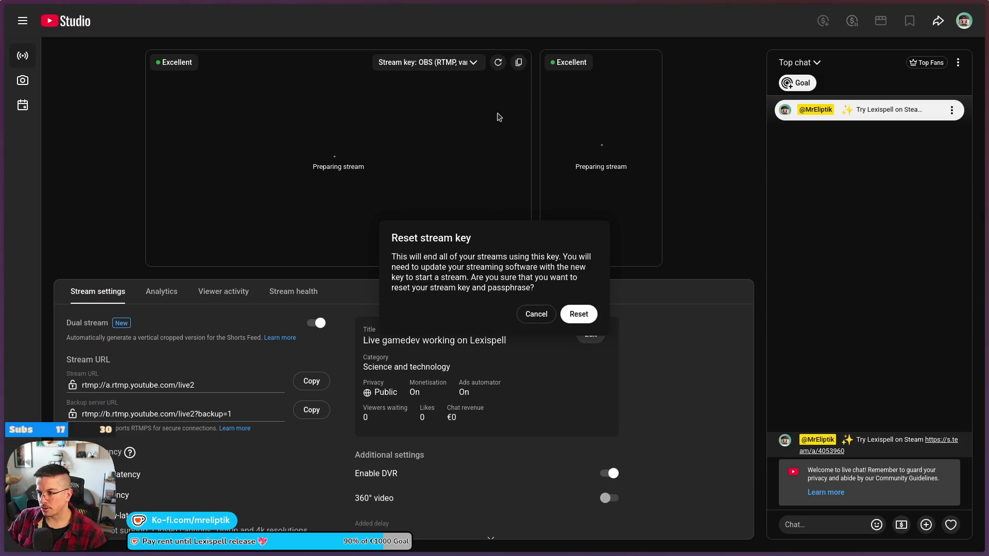
# Step: Cancel the stream key reset and reload the live streaming page
pyautogui.click(536, 314)
pyautogui.moveTo(59, 20)
pyautogui.click(32, 32)
pyautogui.press('Return')
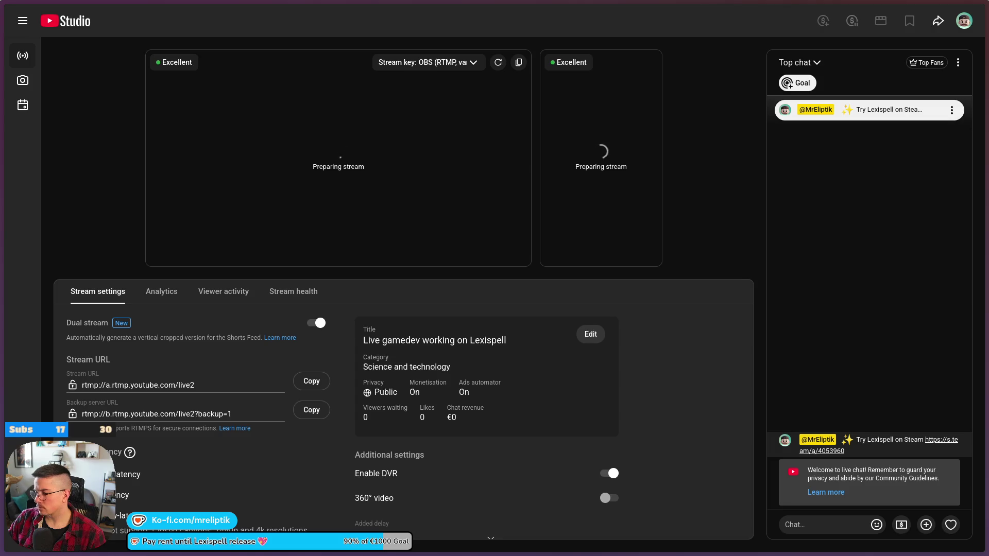
# Step: Check the Analytics, Stream health and Stream settings tabs, then switch to the channel dashboard
pyautogui.scroll(-2, 583, 404)
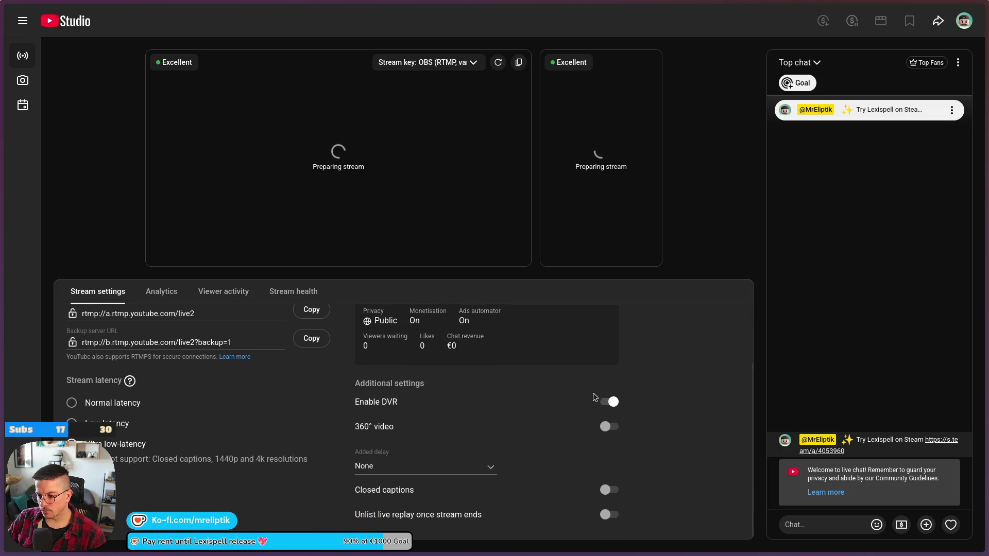
pyautogui.scroll(2, 595, 397)
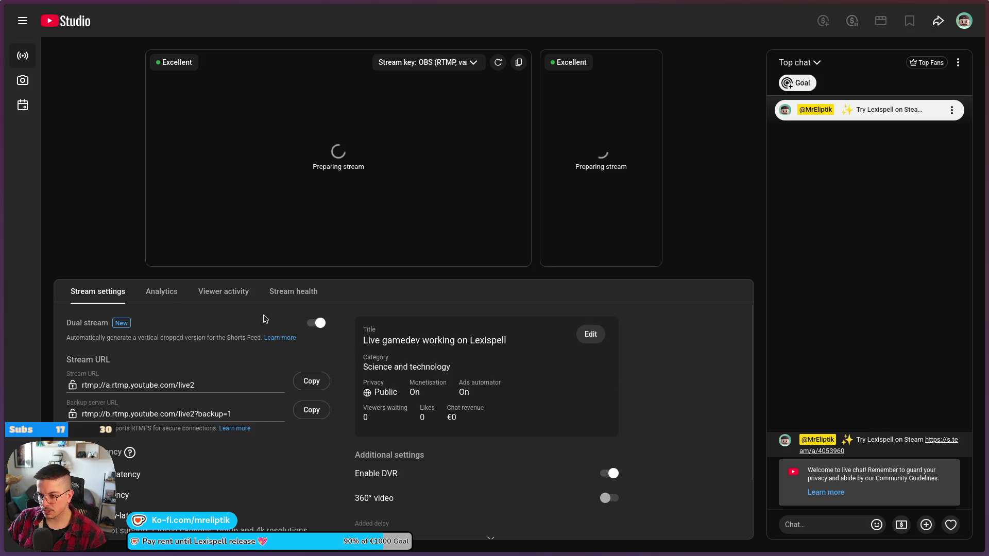
pyautogui.click(173, 292)
pyautogui.click(310, 294)
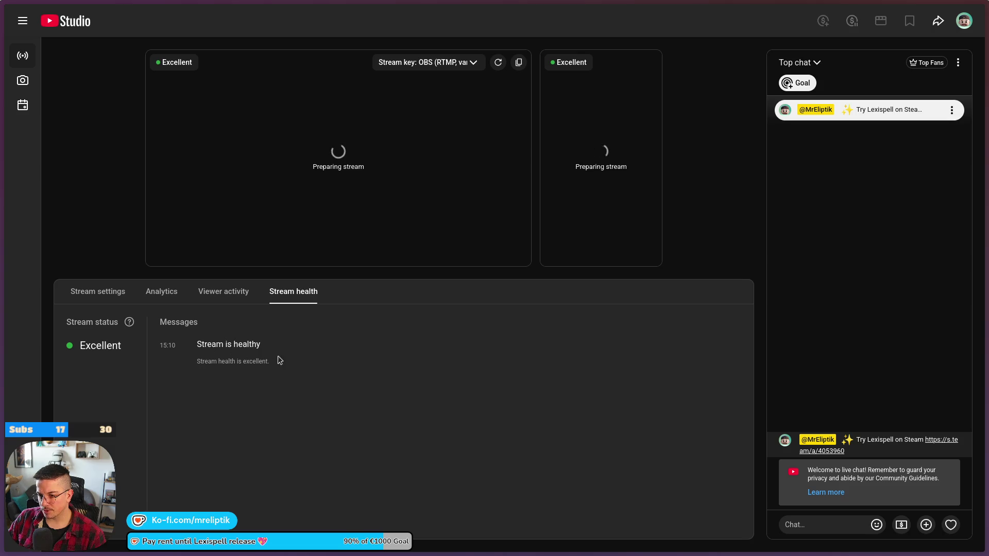
pyautogui.click(78, 292)
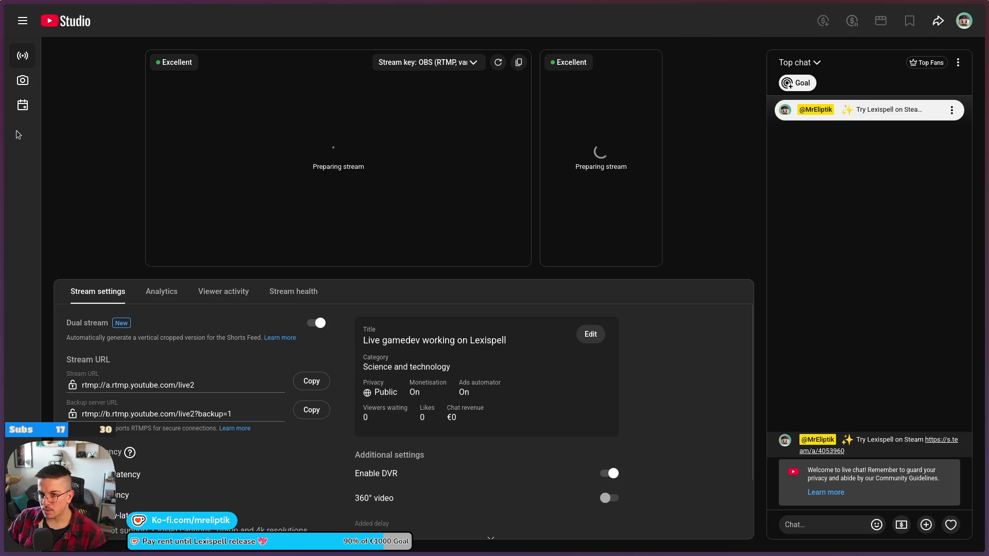
pyautogui.click(39, 276)
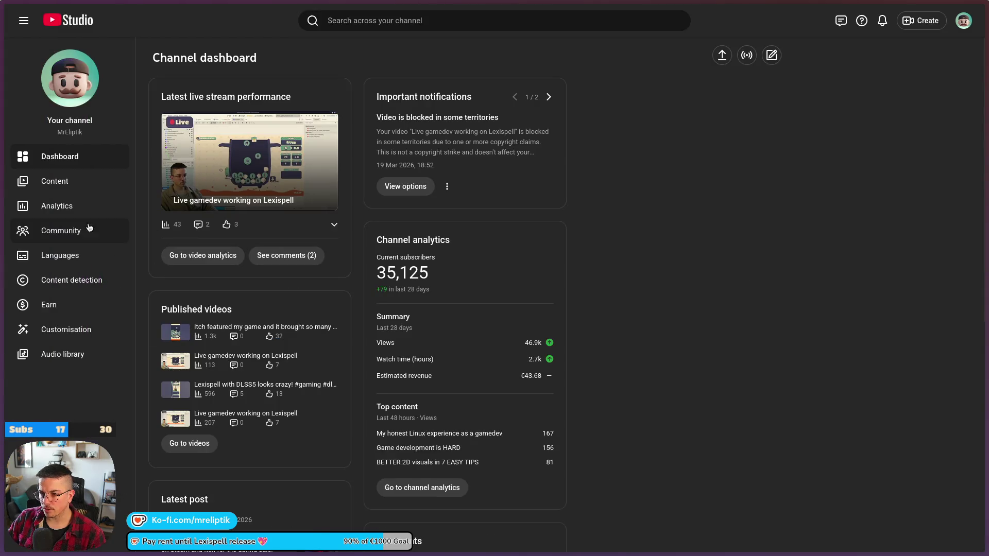
# Step: Reopen the live page via Create > Go live and close the duplicate Live streaming tab
pyautogui.click(923, 21)
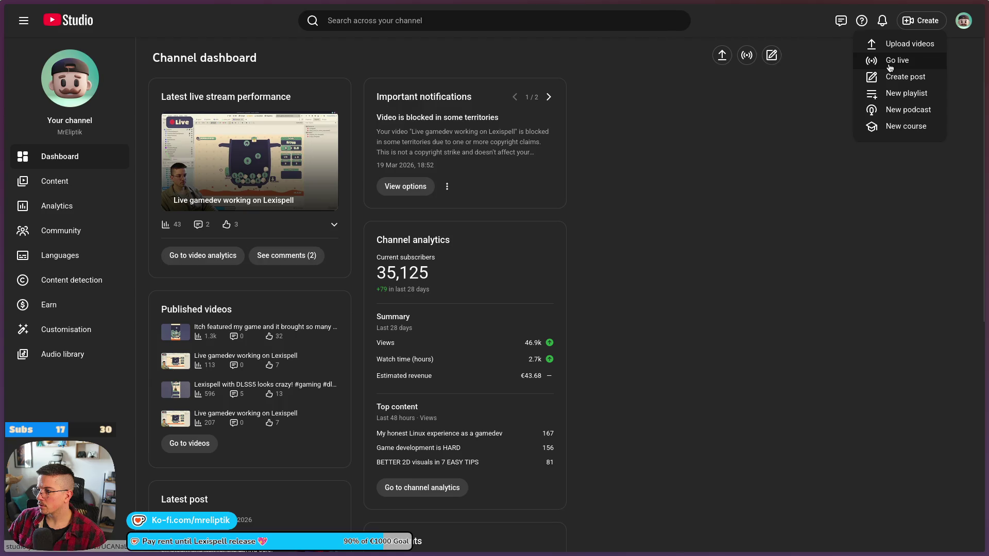
pyautogui.click(890, 67)
pyautogui.moveTo(5, 268)
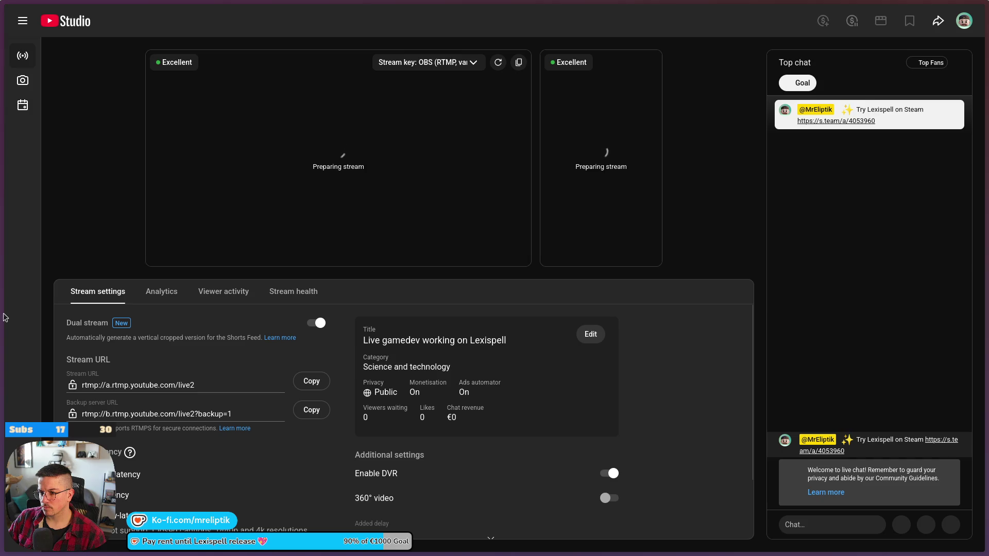
pyautogui.moveTo(3, 318)
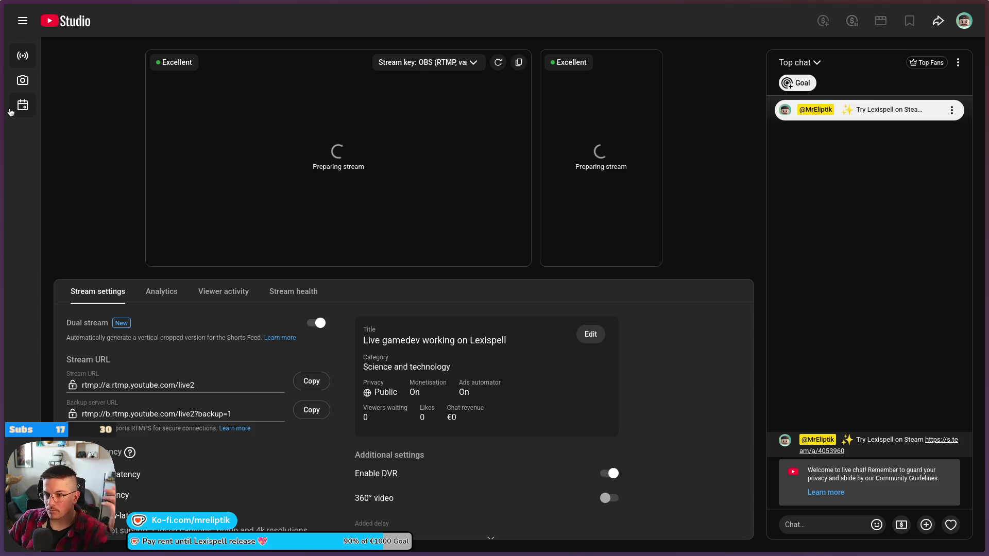
pyautogui.moveTo(2, 257)
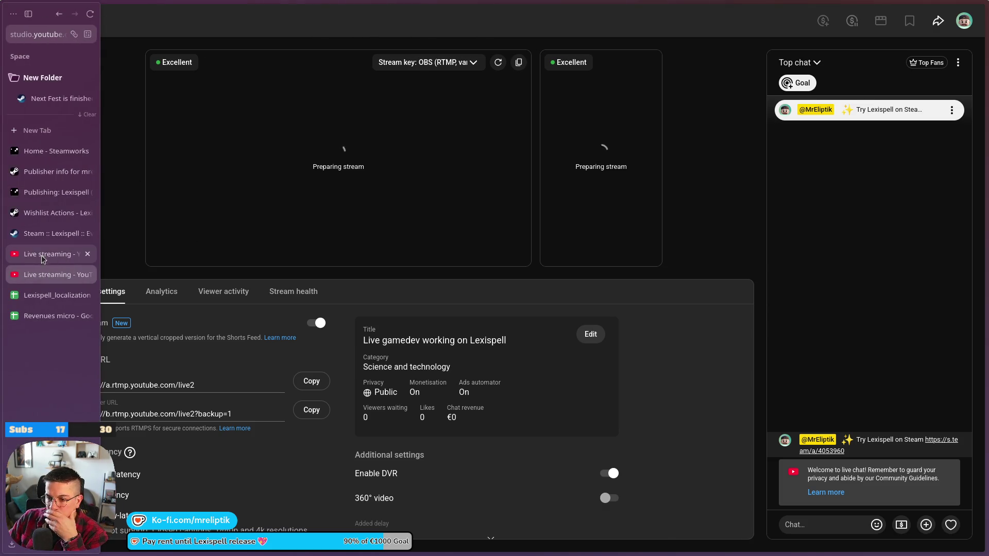
pyautogui.click(87, 274)
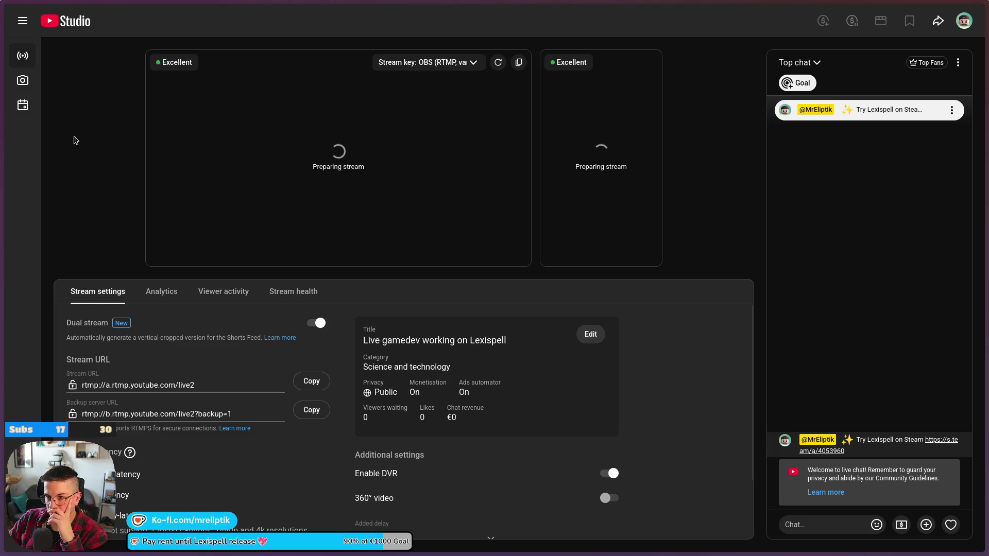
# Step: Reload the live streaming page and reset the stream key, confirming Reset
pyautogui.moveTo(10, 257)
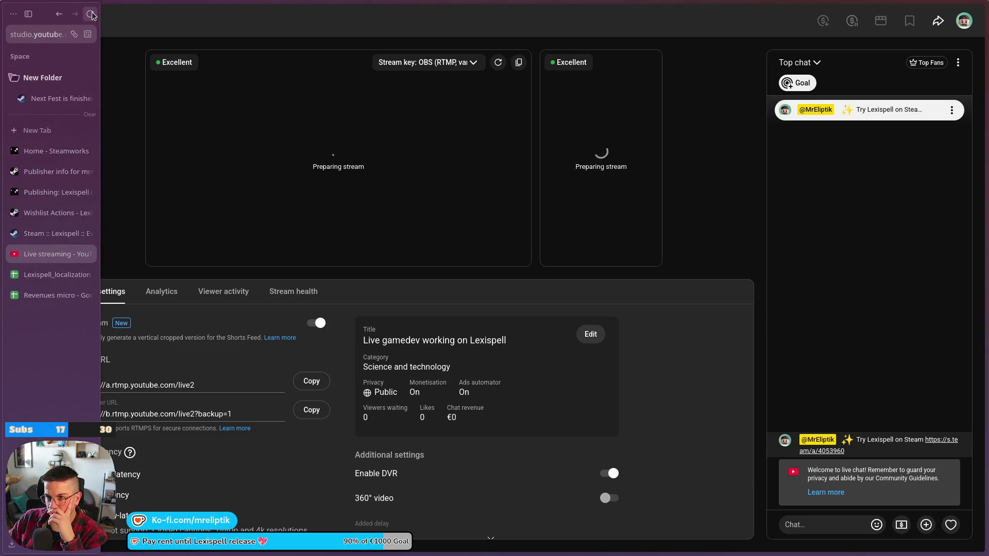
pyautogui.click(88, 254)
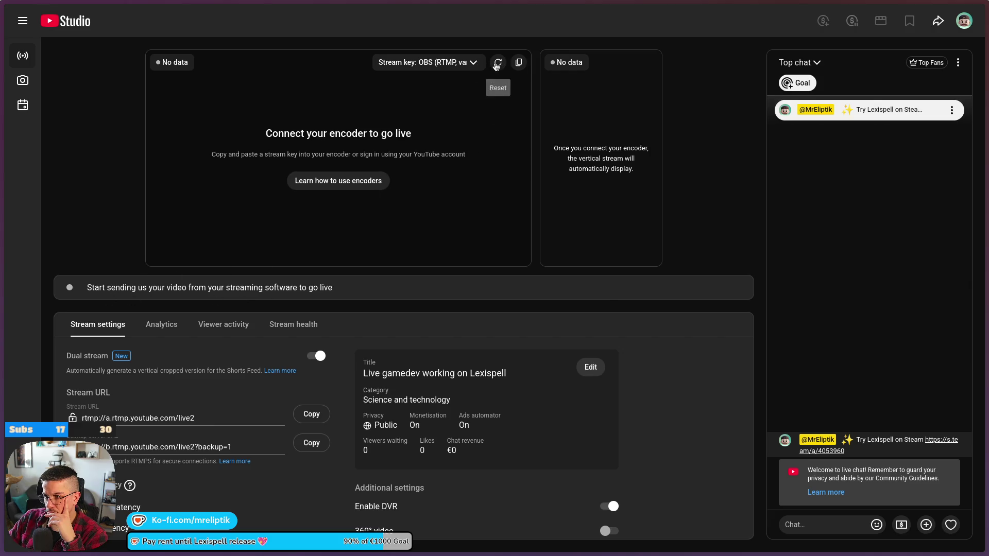
pyautogui.click(498, 63)
pyautogui.click(578, 314)
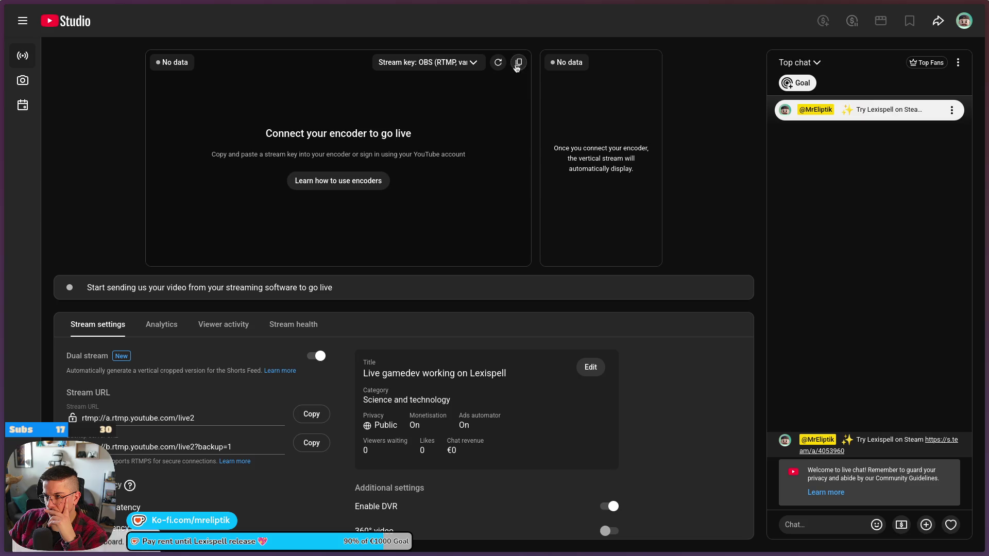
pyautogui.moveTo(5, 546)
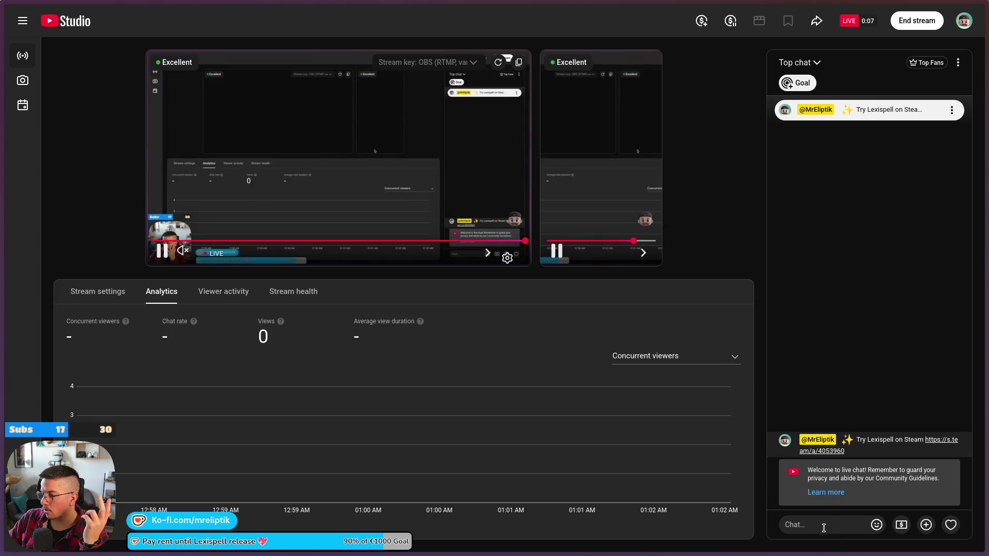
# Step: Open and dismiss the pinned chat message's options, then minimize YouTube Studio
pyautogui.click(965, 441)
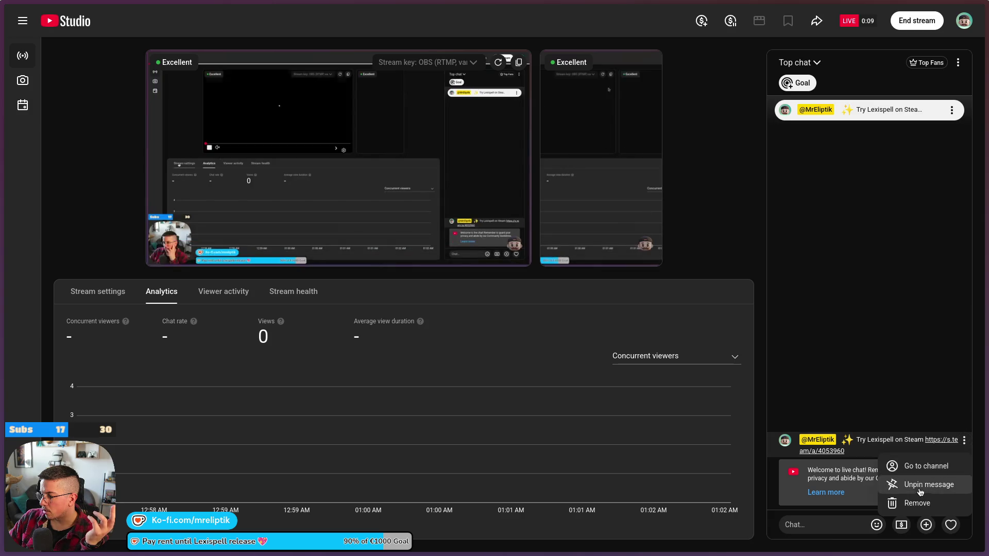
pyautogui.click(888, 484)
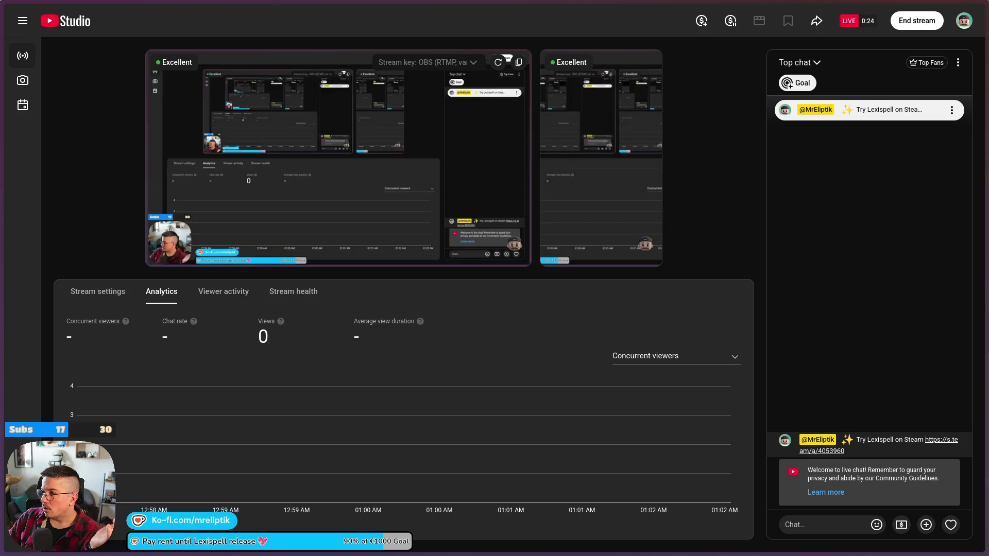
pyautogui.moveTo(953, 11)
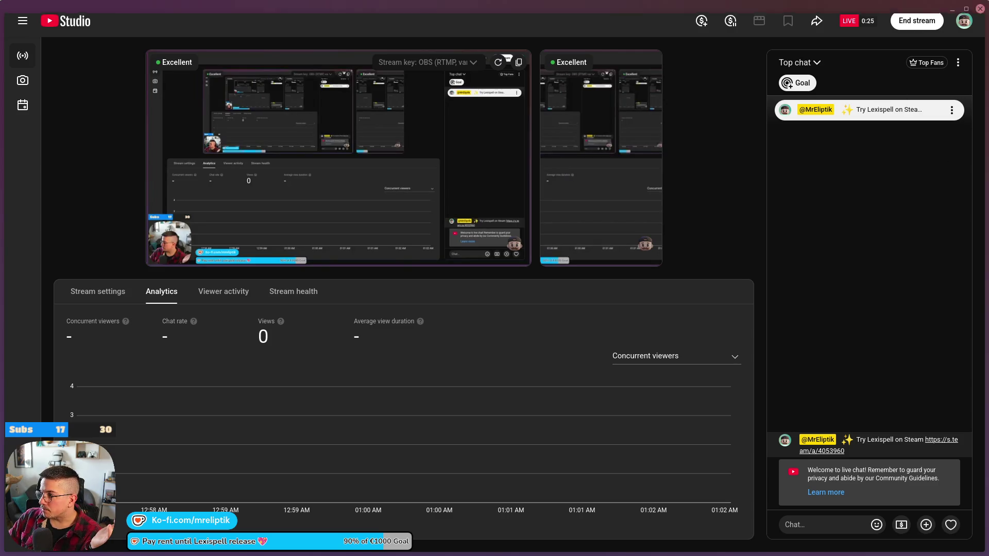
pyautogui.click(952, 9)
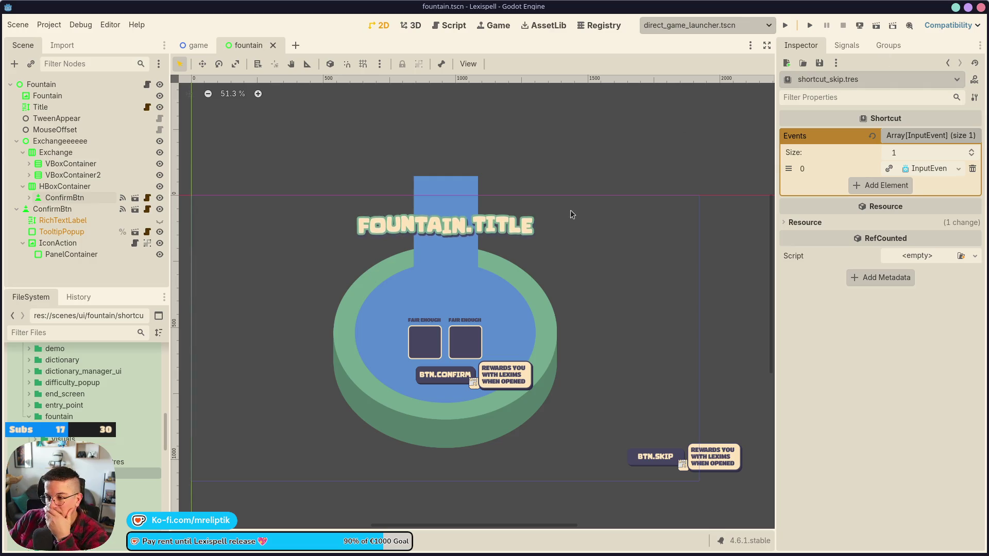
# Step: Collapse the Exchange node's children and recentre the fountain scene in the viewport
pyautogui.scroll(10, 441, 380)
pyautogui.scroll(-9, 435, 365)
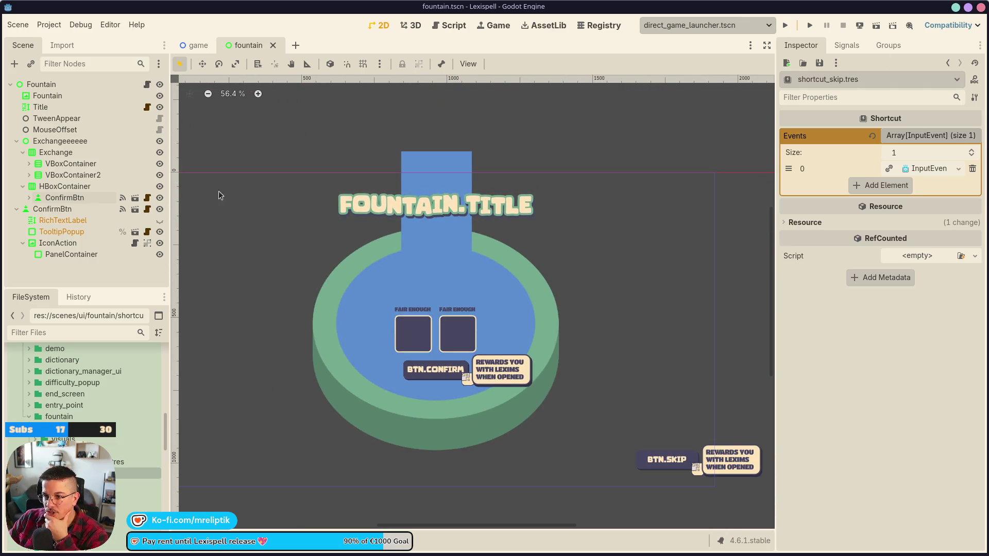
pyautogui.click(22, 152)
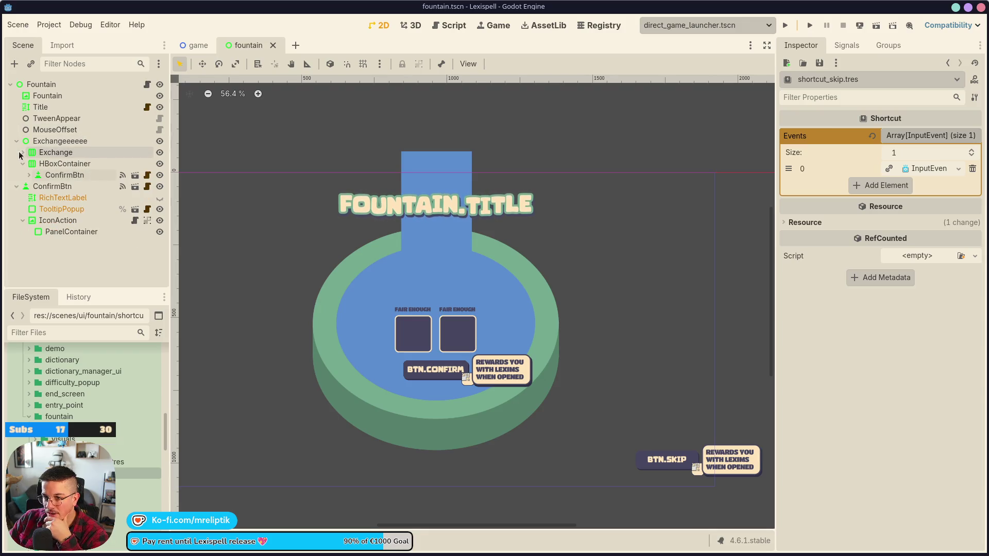
pyautogui.scroll(-3, 216, 228)
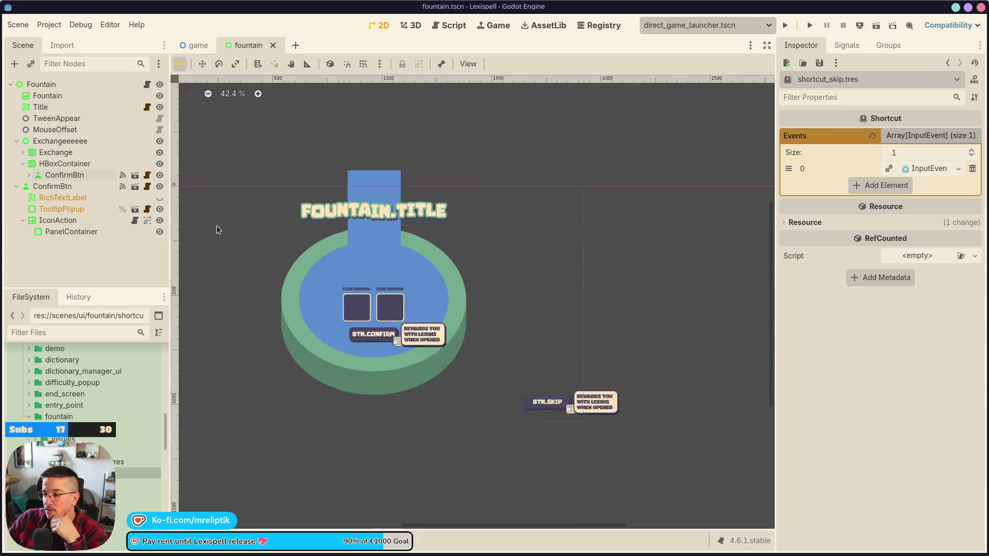
pyautogui.scroll(1, 455, 323)
pyautogui.moveTo(455, 324); pyautogui.dragTo(489, 328)
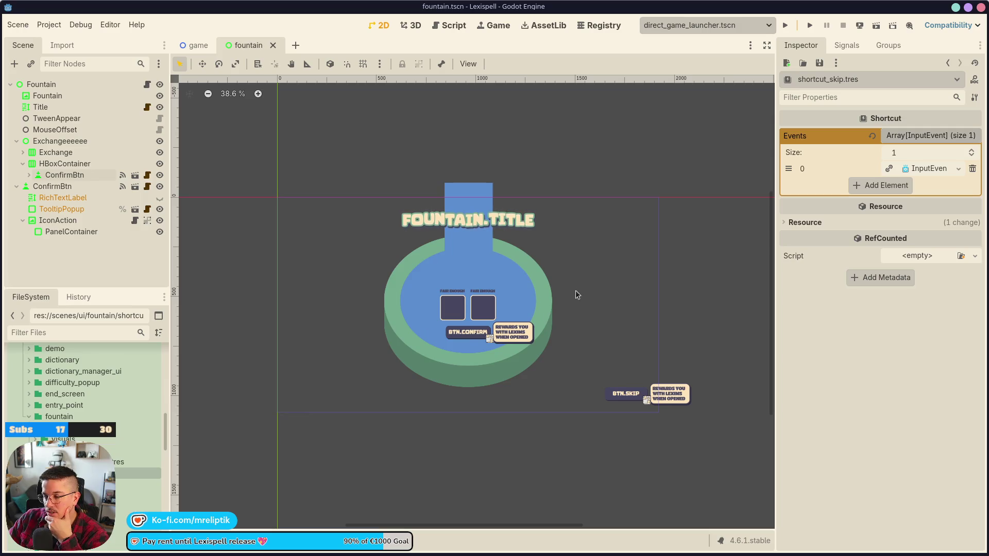
pyautogui.scroll(2, 546, 235)
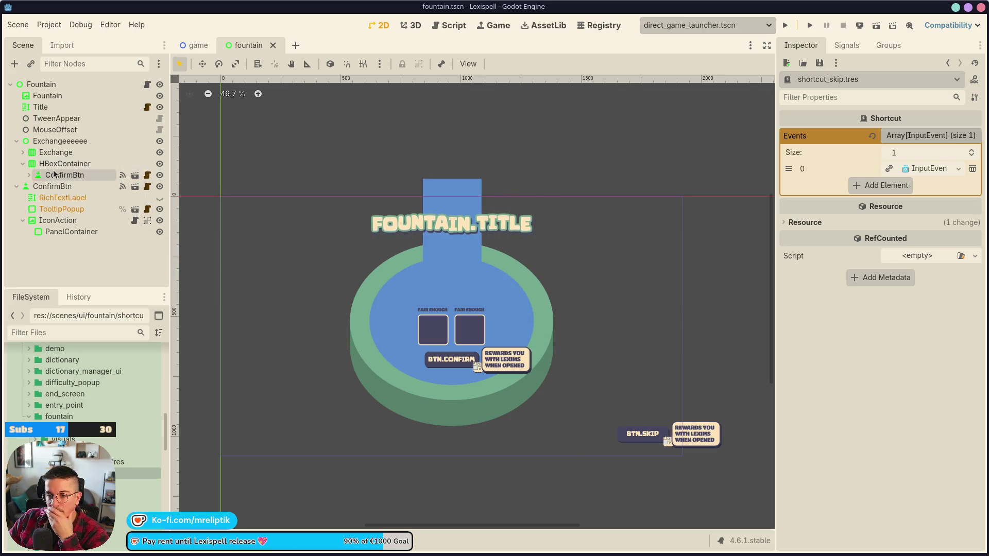
# Step: Add a TextureRect child node under the Fountain root, found by searching 'texur'
pyautogui.rightClick(41, 85)
pyautogui.click(77, 111)
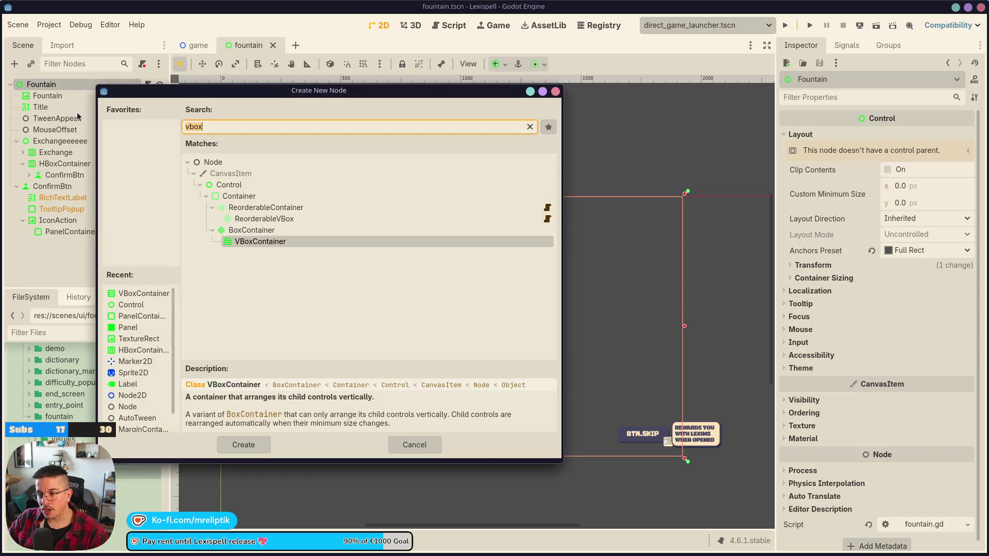
pyautogui.write('texutre')
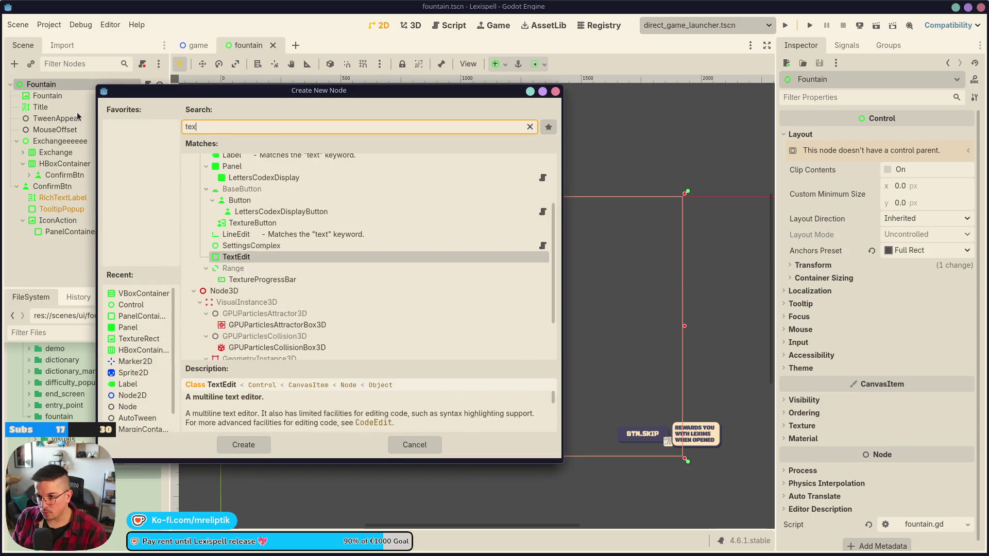
pyautogui.press('BackSpace')
pyautogui.press('Escape')
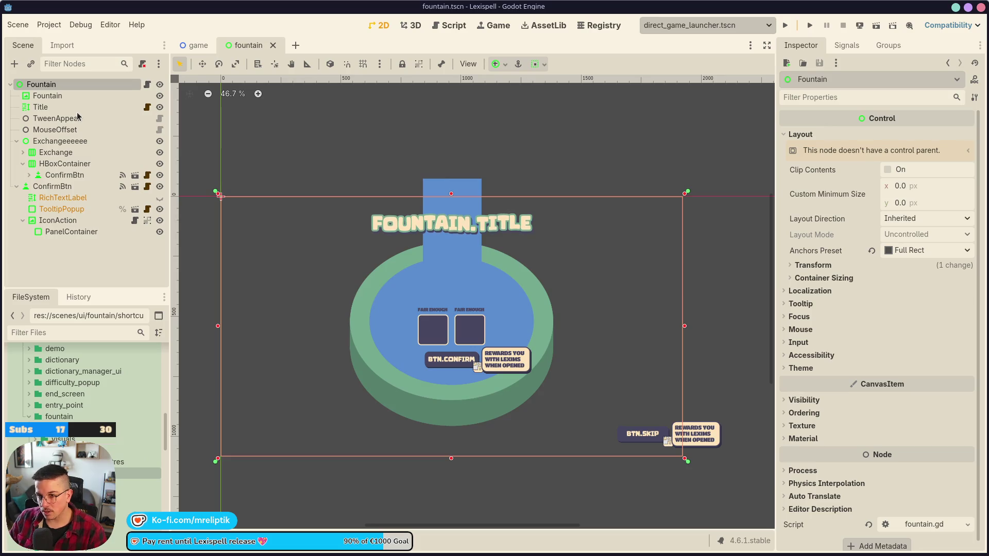
pyautogui.rightClick(62, 85)
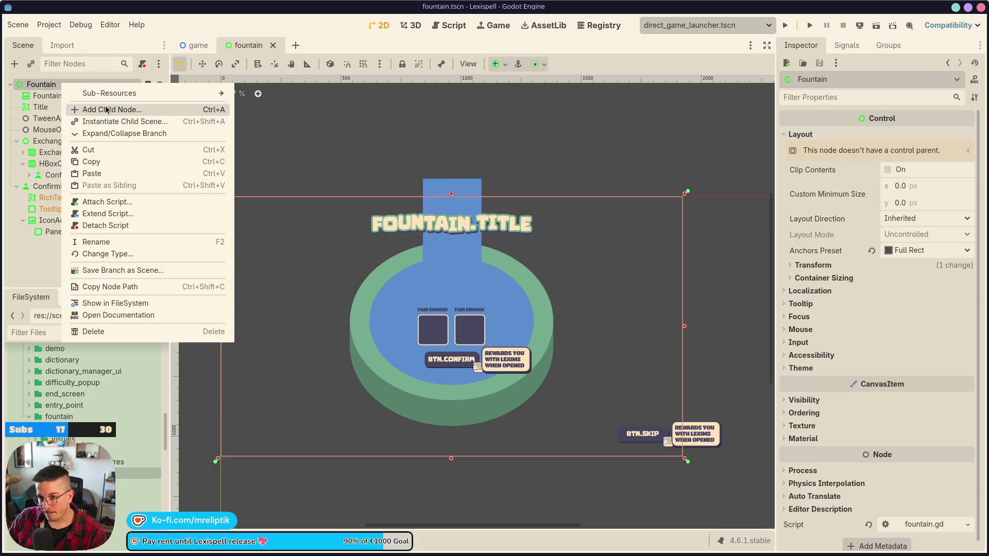
pyautogui.click(107, 109)
pyautogui.write('texur')
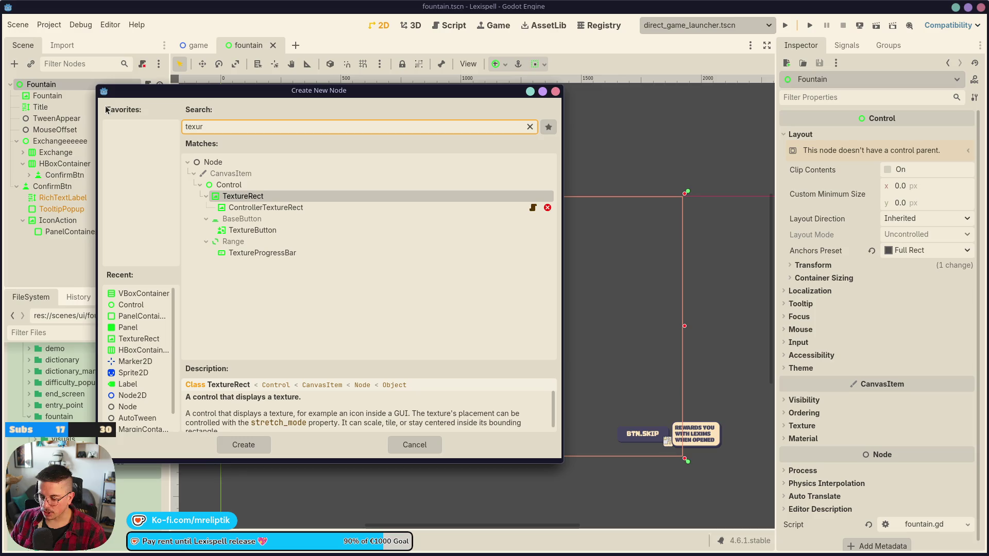
pyautogui.click(243, 444)
# Step: Resize the new TextureRect's box on the canvas and deselect it
pyautogui.moveTo(234, 208)
pyautogui.mouseDown()
pyautogui.moveTo(278, 246)
pyautogui.moveTo(245, 221)
pyautogui.mouseUp()
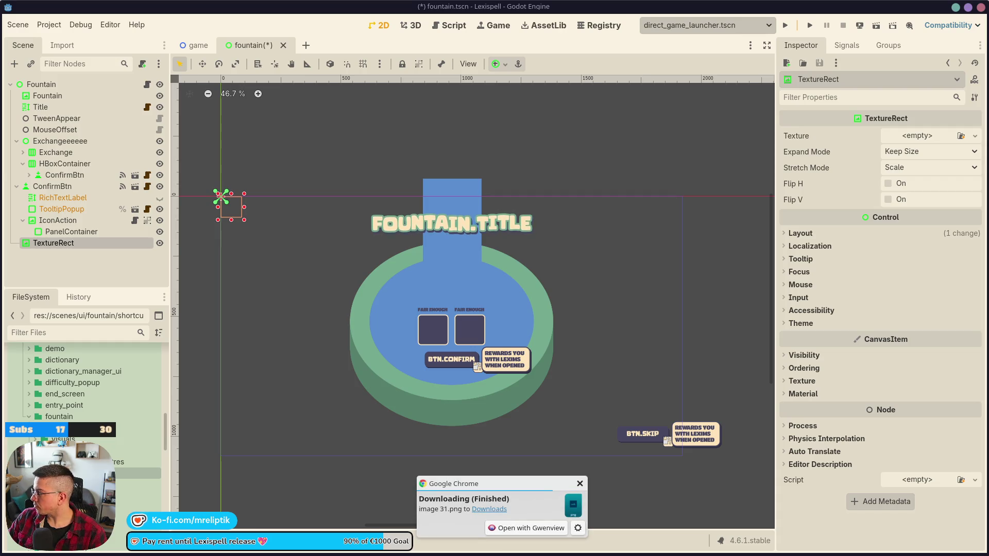
pyautogui.moveTo(93, 554)
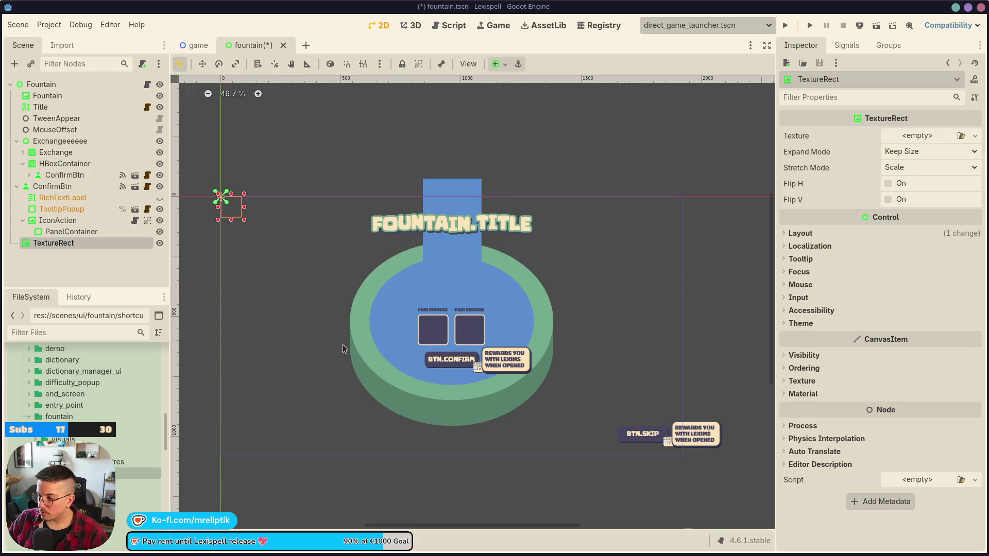
pyautogui.click(78, 249)
# Step: Rename the TextureRect node to Spider
pyautogui.doubleClick(45, 244)
pyautogui.write('Spire')
pyautogui.press('BackSpace')
pyautogui.press('BackSpace')
pyautogui.write('der')
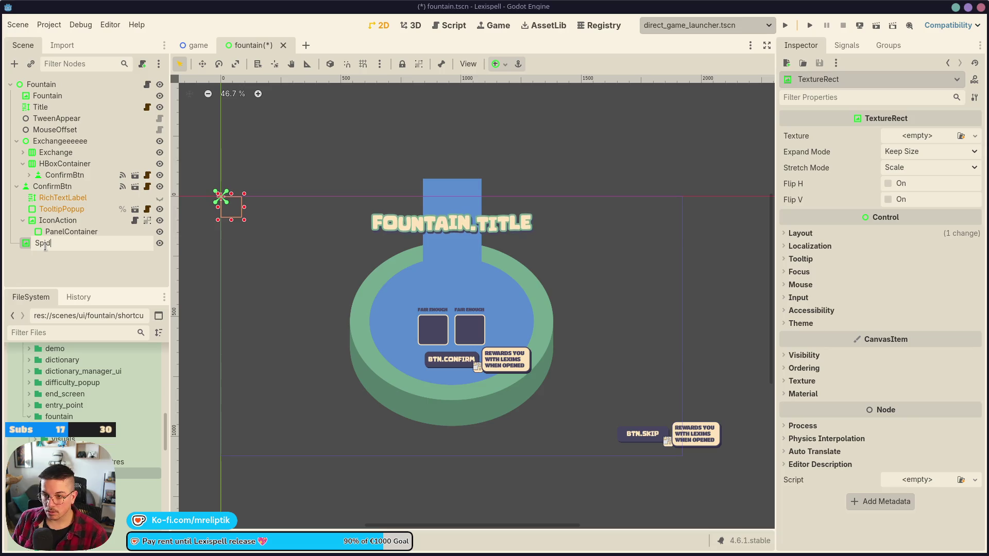
pyautogui.press('Return')
# Step: Quick Load the spider image as Spider's texture and save the scene
pyautogui.scroll(3, 256, 221)
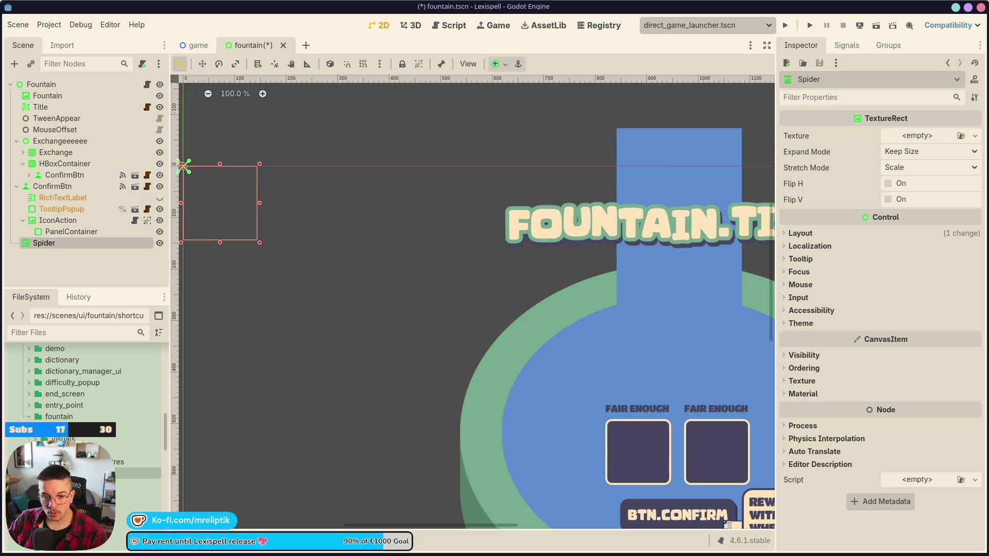
pyautogui.moveTo(342, 261); pyautogui.dragTo(474, 274)
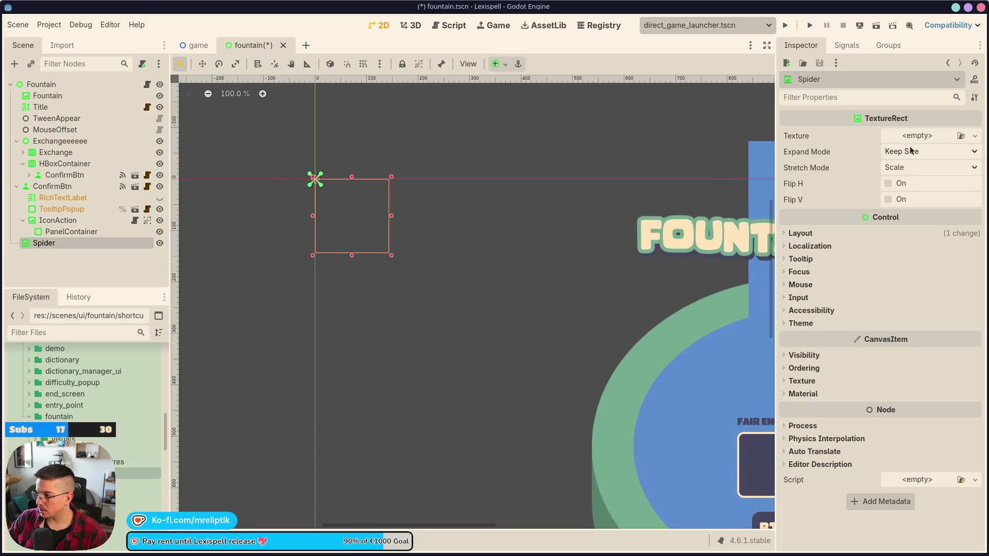
pyautogui.click(975, 136)
pyautogui.click(880, 395)
pyautogui.write('spi')
pyautogui.press('Return')
pyautogui.scroll(-5, 285, 236)
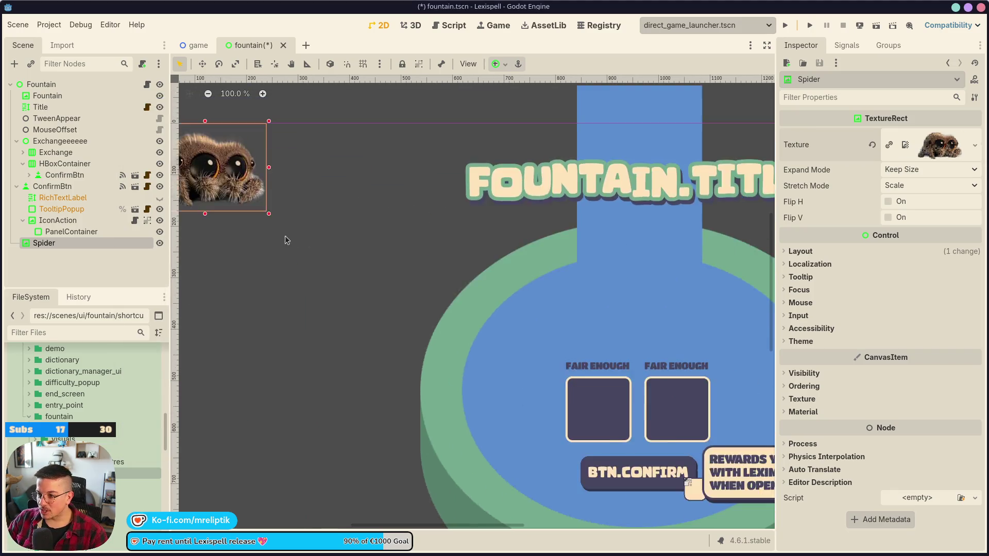
pyautogui.hotkey('ctrl', 's')
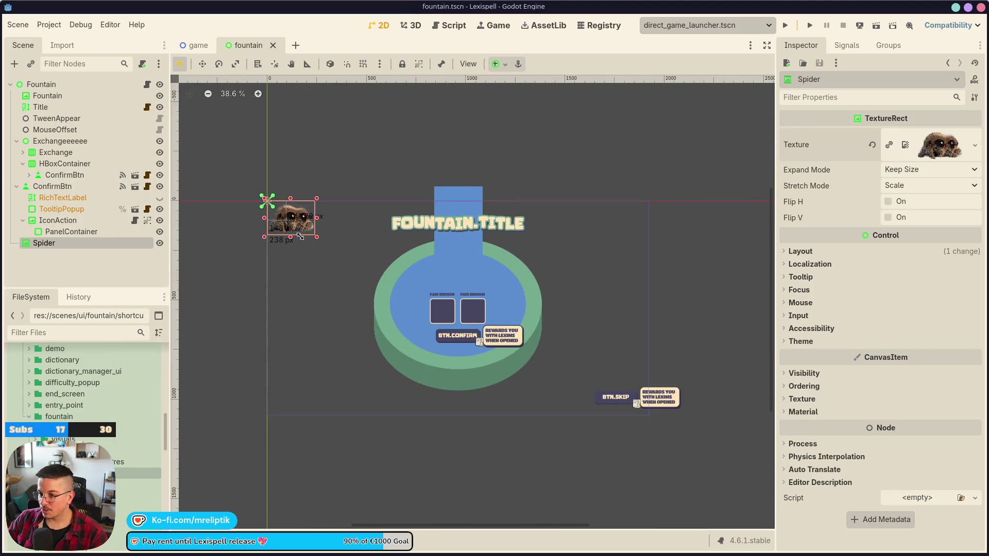
# Step: Set Stretch Mode to Keep Aspect Centered, Expand Mode to Ignore Size, and shrink to about 183×131 px
pyautogui.scroll(2, 455, 132)
pyautogui.click(919, 188)
pyautogui.click(941, 267)
pyautogui.scroll(3, 318, 283)
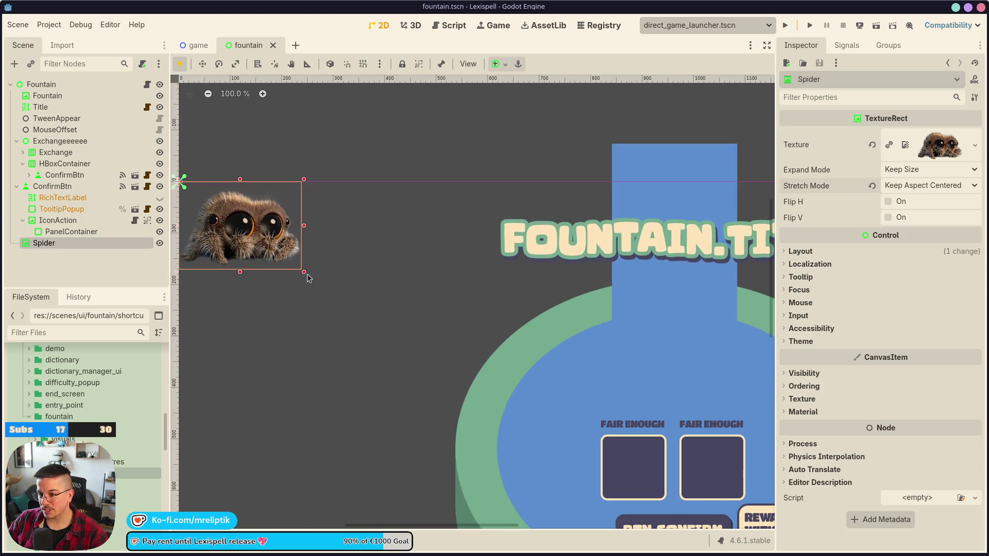
pyautogui.click(902, 169)
pyautogui.click(919, 200)
pyautogui.hscroll(-5, 530, 292)
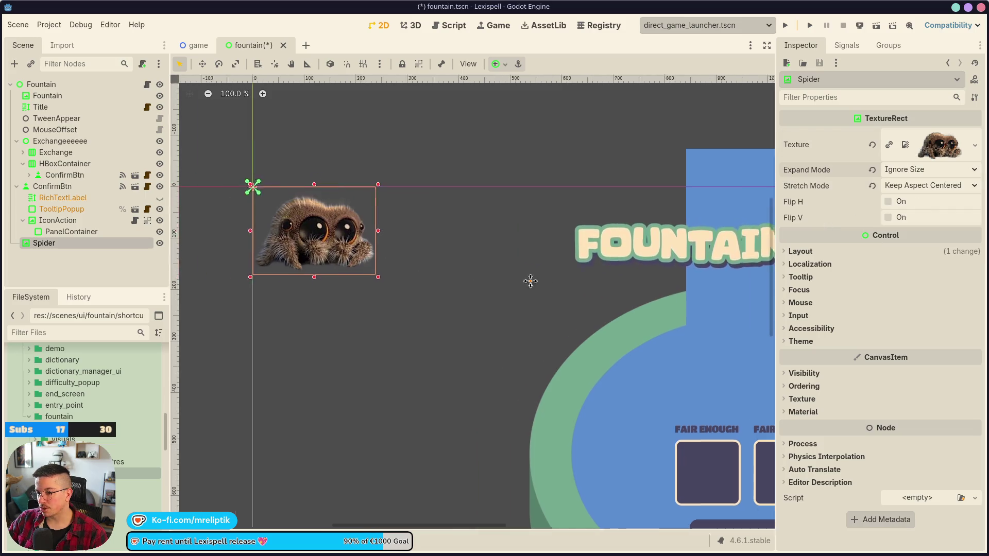
pyautogui.moveTo(465, 285); pyautogui.dragTo(413, 268)
pyautogui.scroll(-6, 206, 249)
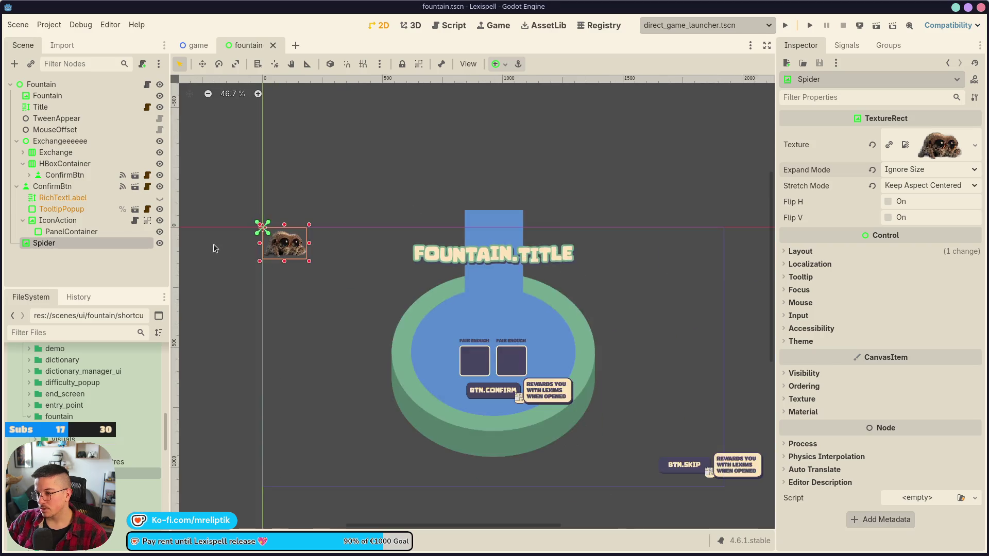
# Step: Save the scene and anchor Spider with the Center Top preset
pyautogui.hotkey('ctrl', 's')
pyautogui.click(502, 64)
pyautogui.click(521, 102)
pyautogui.scroll(8, 497, 236)
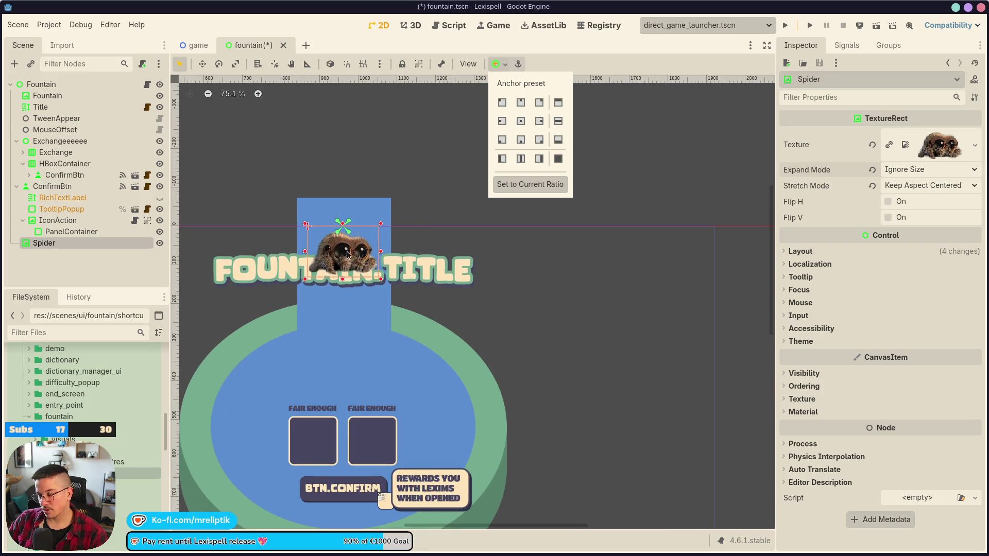
pyautogui.click(442, 254)
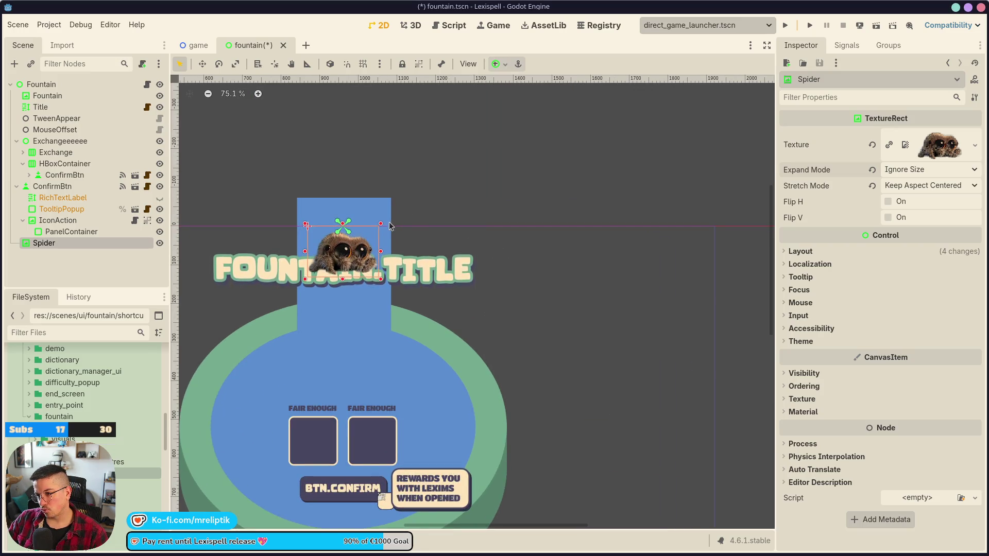
# Step: Set Spider's Pivot Offset Ratio to 0.5 / 0.5 and save
pyautogui.click(801, 251)
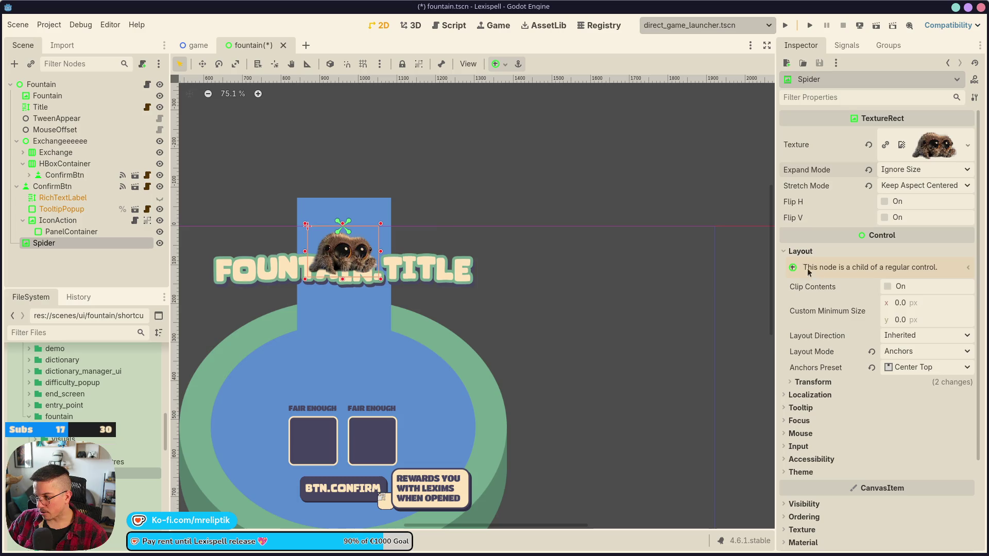
pyautogui.click(813, 382)
pyautogui.scroll(-3, 839, 447)
pyautogui.click(909, 381)
pyautogui.write('0.5')
pyautogui.press('Tab')
pyautogui.write('0.5')
pyautogui.press('Return')
pyautogui.hotkey('ctrl', 's')
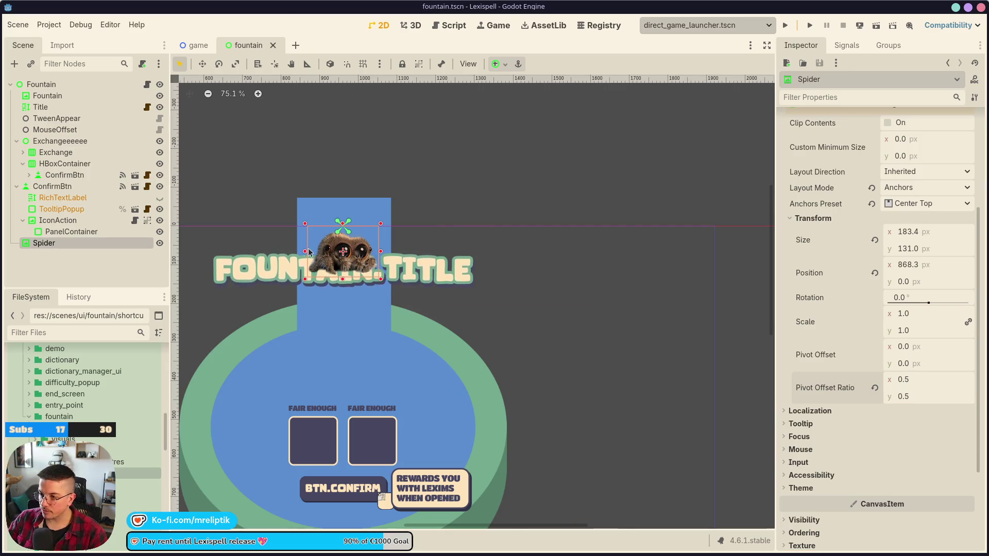
# Step: Rotate Spider 180° and move it to the right of the title
pyautogui.scroll(9, 315, 261)
pyautogui.click(910, 298)
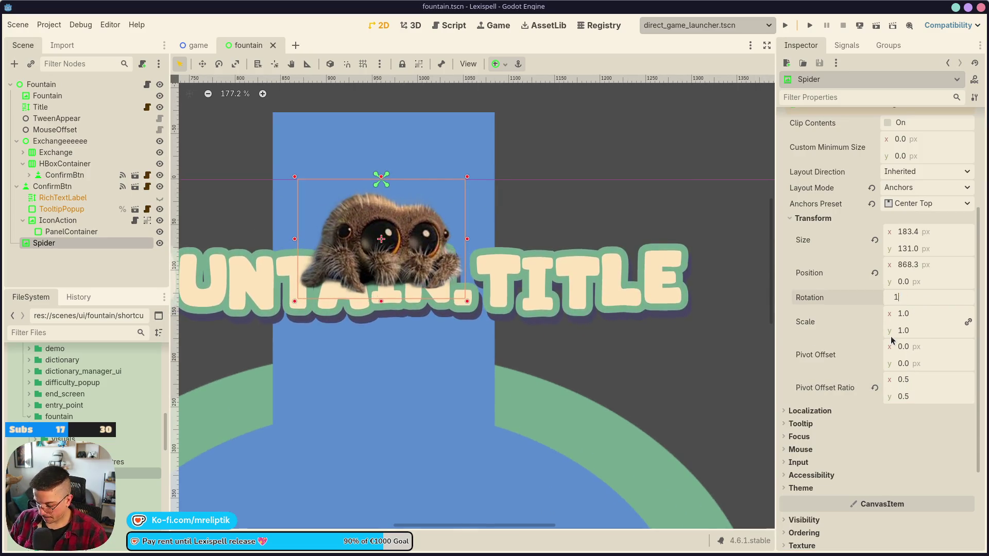
pyautogui.write('180')
pyautogui.press('Return')
pyautogui.hotkey('ctrl', 's')
pyautogui.scroll(-12, 307, 220)
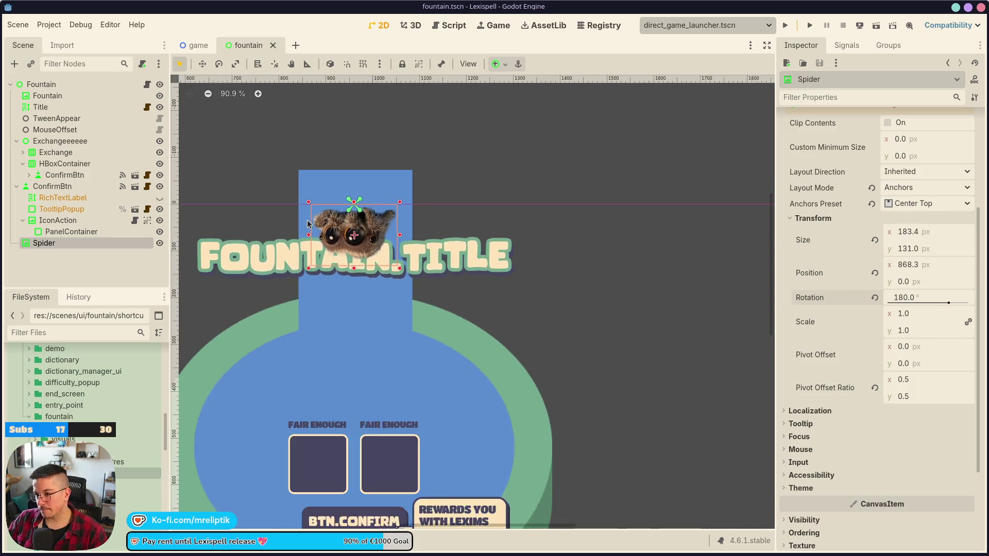
pyautogui.moveTo(341, 235)
pyautogui.mouseDown()
pyautogui.moveTo(487, 227)
pyautogui.moveTo(484, 276)
pyautogui.mouseUp()
pyautogui.scroll(5, 483, 230)
pyautogui.scroll(-7, 401, 249)
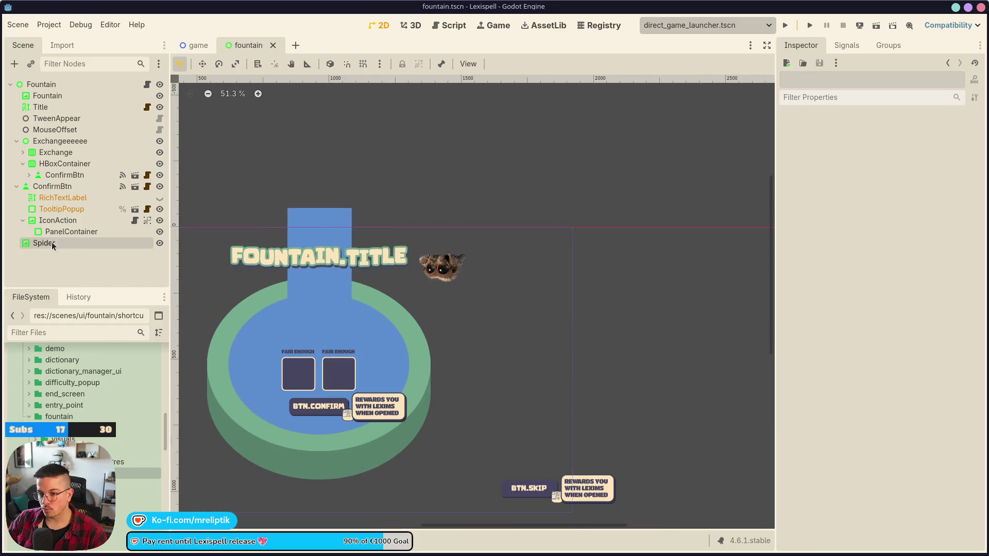
# Step: Add a Line2D child node under Spider
pyautogui.rightClick(67, 243)
pyautogui.click(98, 268)
pyautogui.write('line')
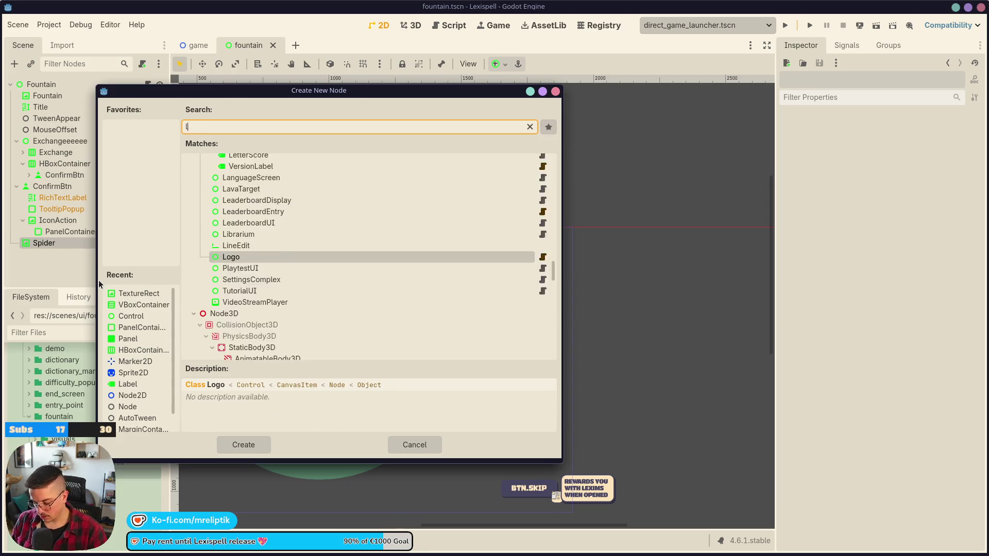
pyautogui.press('Return')
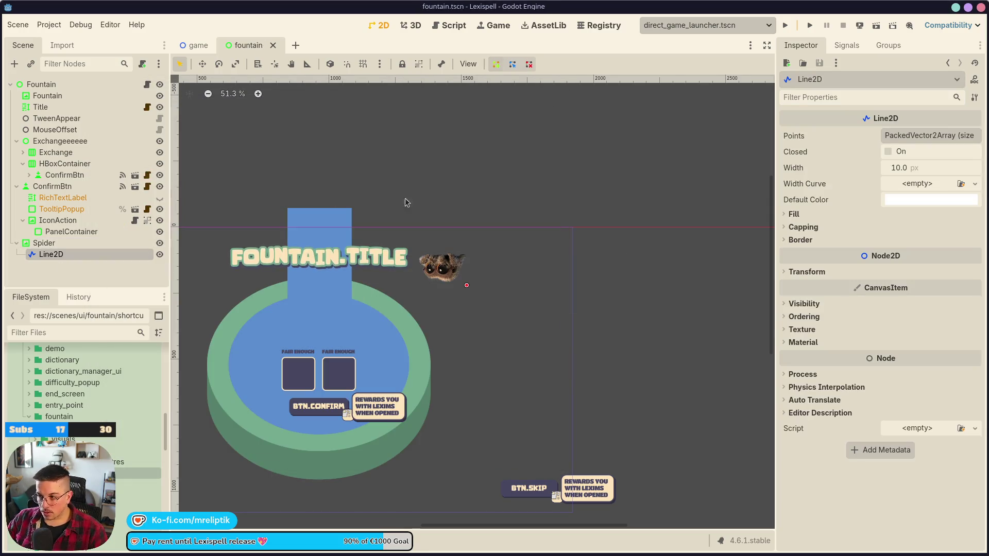
# Step: Place the Line2D's first point on the spider and reselect the Line2D node
pyautogui.scroll(5, 438, 232)
pyautogui.click(449, 312)
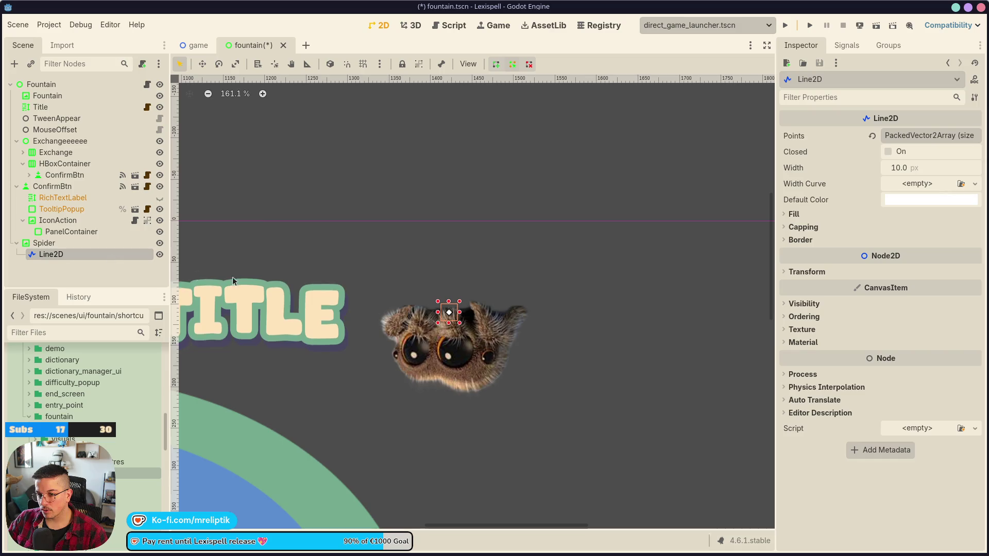
pyautogui.click(450, 249)
pyautogui.click(464, 361)
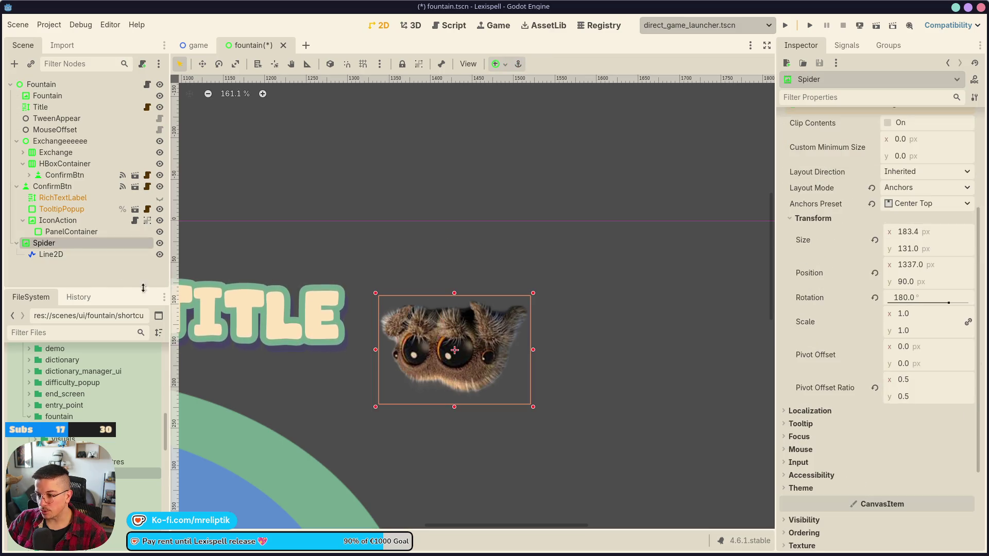
pyautogui.click(124, 258)
pyautogui.click(446, 133)
pyautogui.scroll(-5, 441, 229)
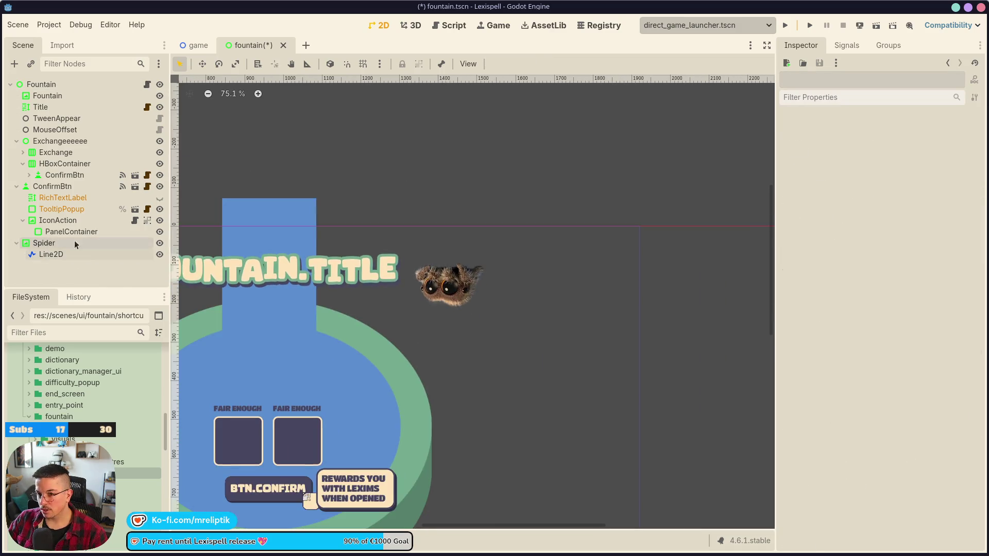
pyautogui.click(67, 254)
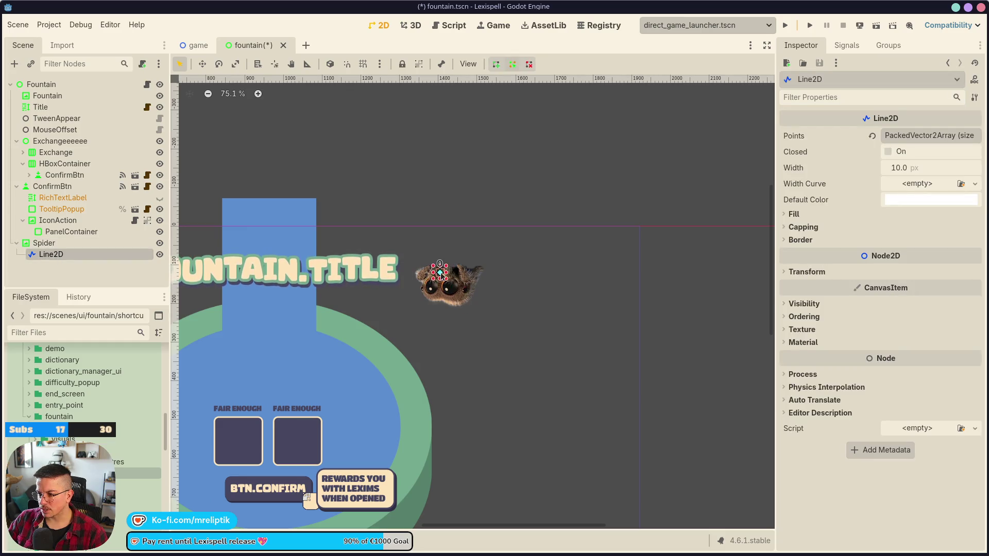
pyautogui.click(451, 186)
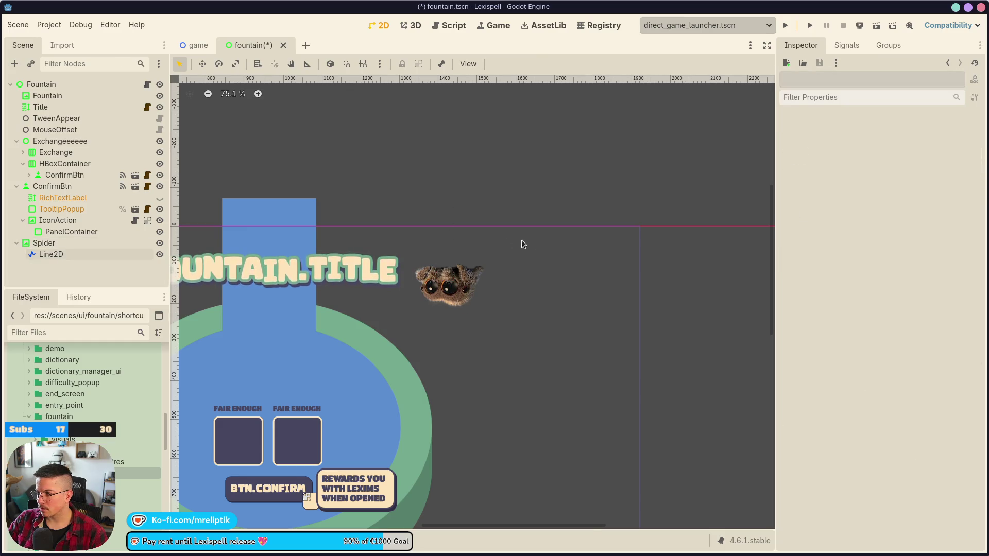
pyautogui.scroll(-2, 486, 255)
pyautogui.click(106, 255)
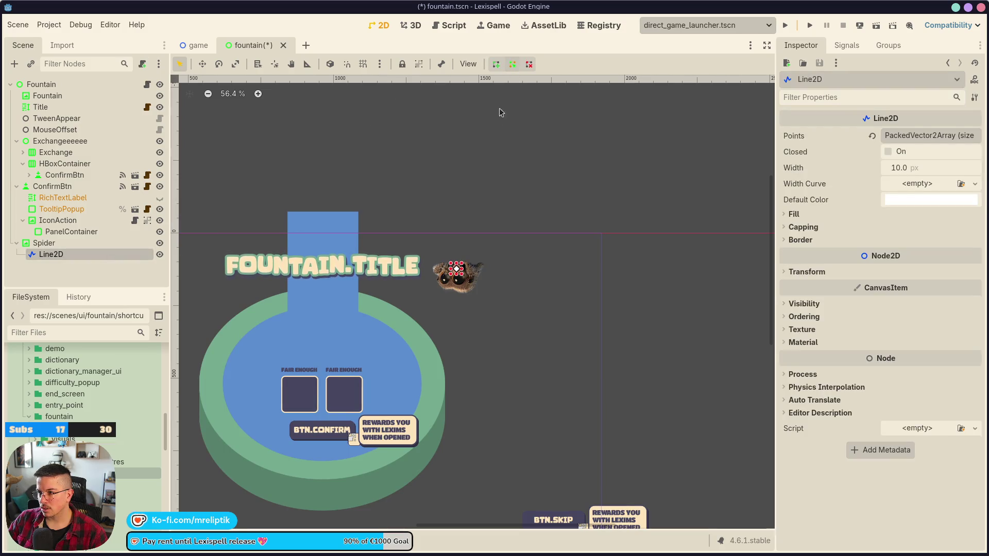
pyautogui.click(459, 147)
pyautogui.click(85, 254)
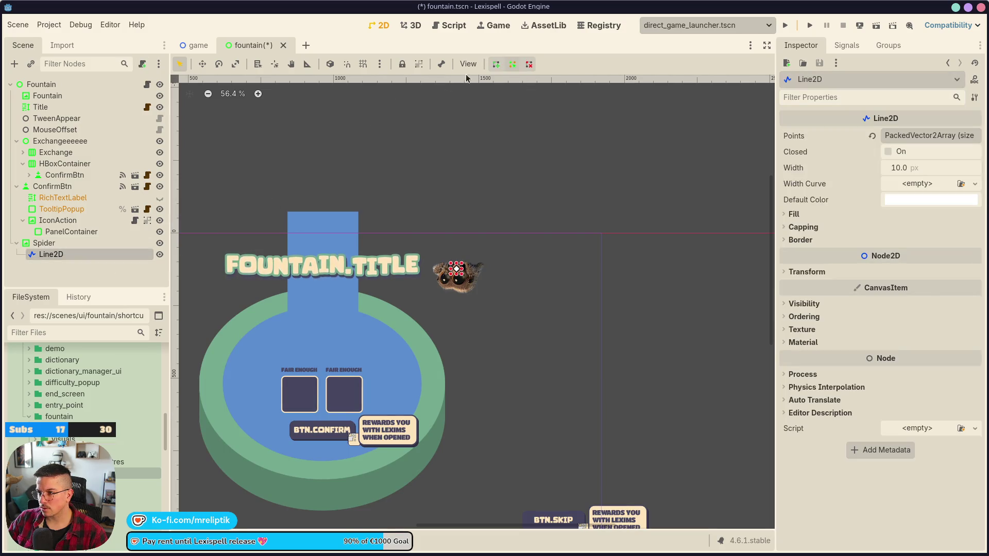
# Step: Add an upper point above the spider and drag it so the thread hangs vertically
pyautogui.click(495, 66)
pyautogui.click(437, 164)
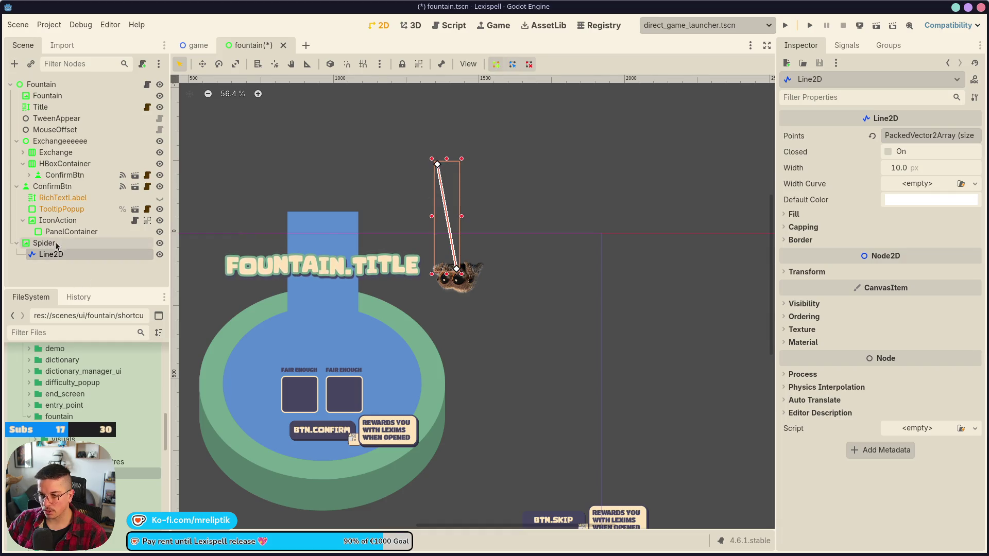
pyautogui.click(45, 242)
pyautogui.scroll(5, 458, 134)
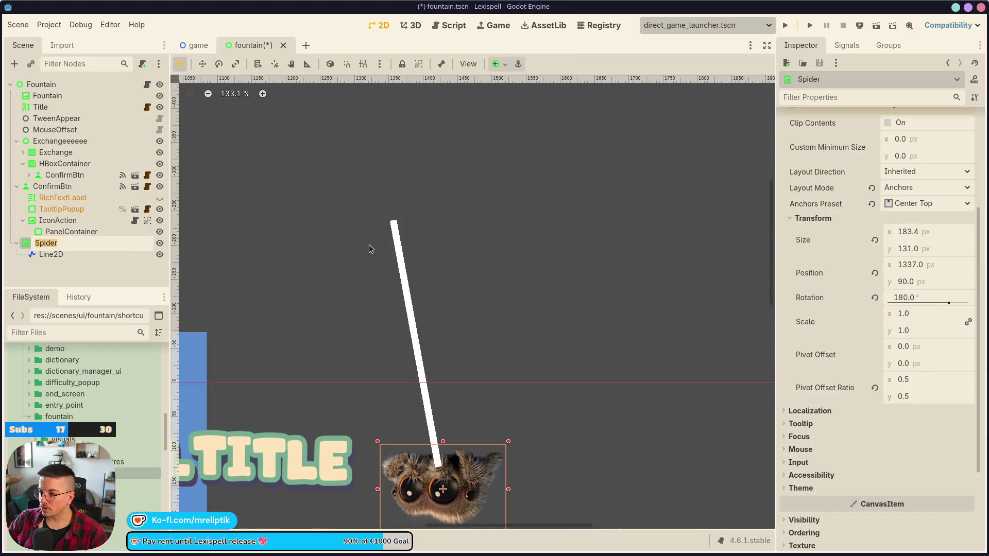
pyautogui.click(398, 228)
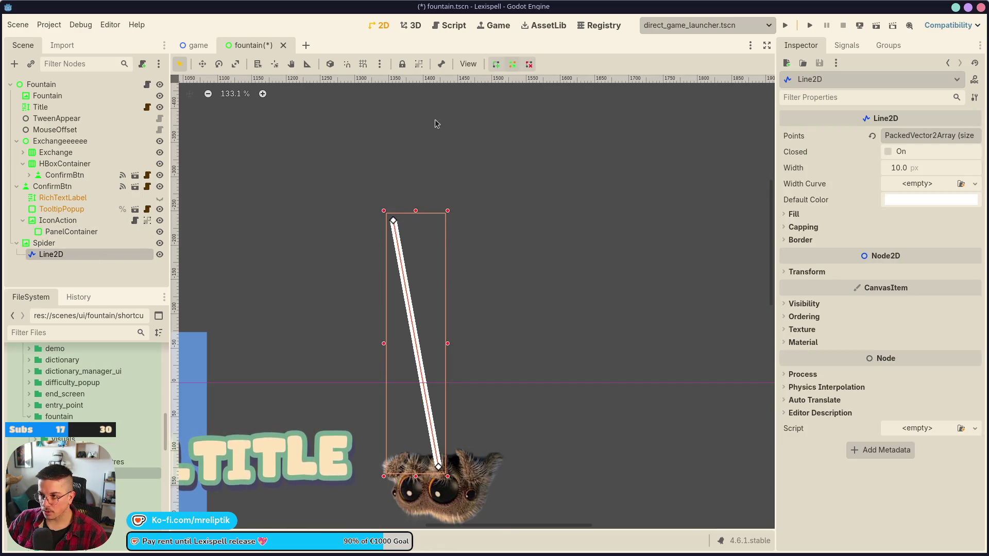
pyautogui.moveTo(393, 221); pyautogui.dragTo(437, 222)
# Step: Enable Visibility > Show Behind Parent on the thread and save the fountain scene
pyautogui.scroll(-6, 370, 247)
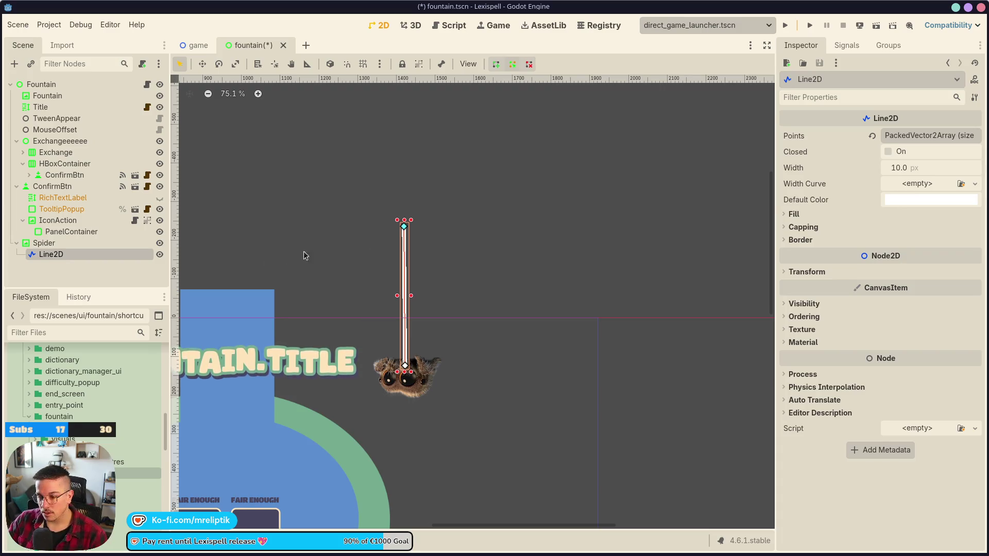
pyautogui.click(804, 304)
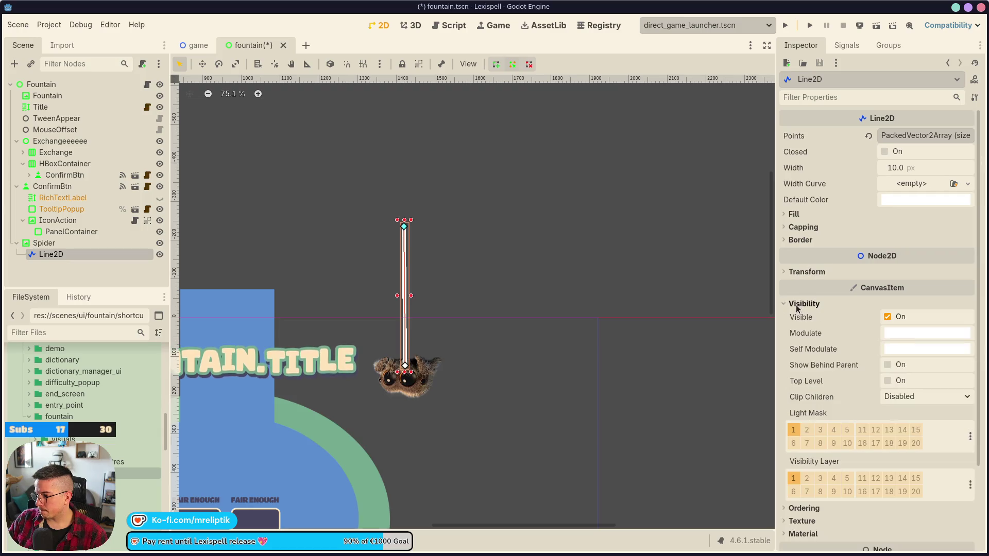
pyautogui.click(887, 365)
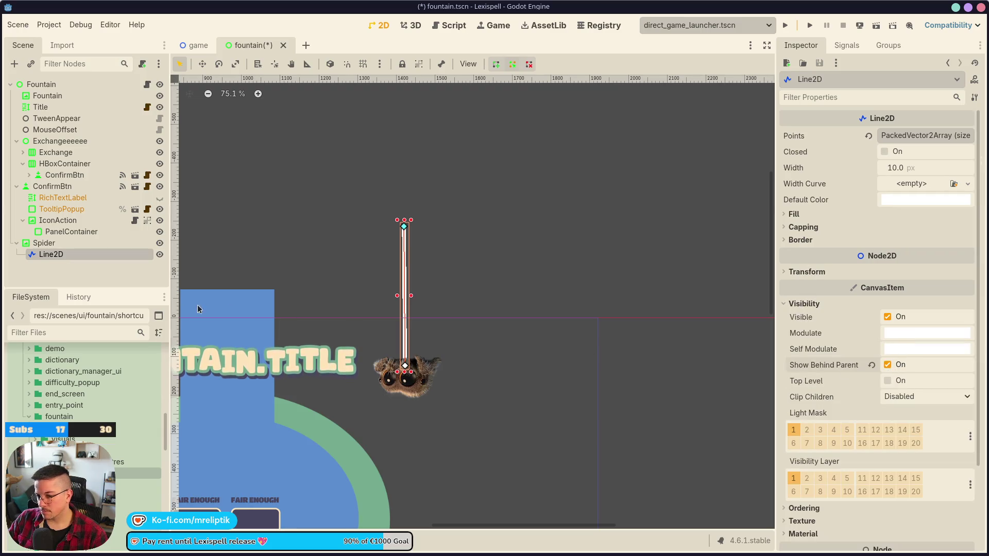
pyautogui.hotkey('ctrl', 's')
pyautogui.scroll(-4, 408, 209)
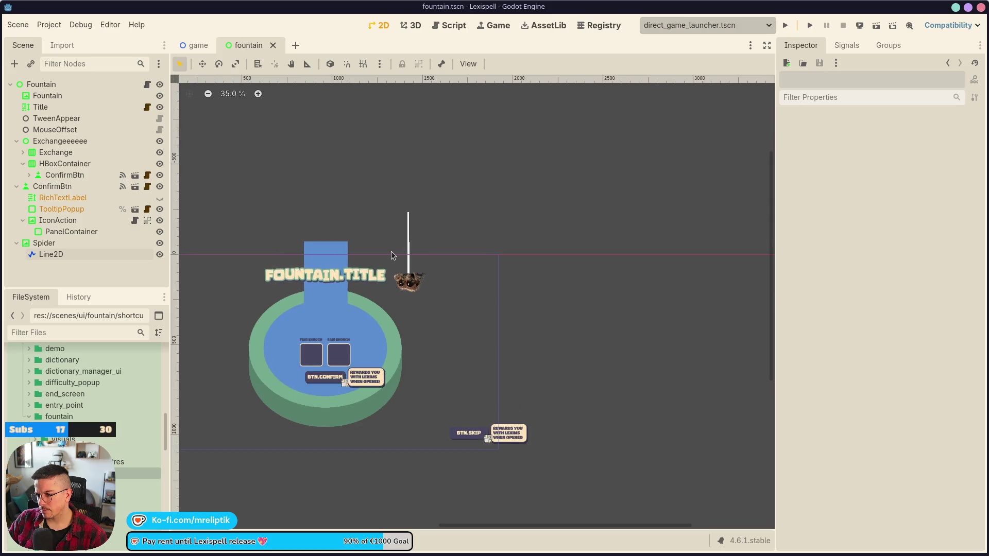
pyautogui.scroll(4, 397, 260)
pyautogui.scroll(-2, 407, 265)
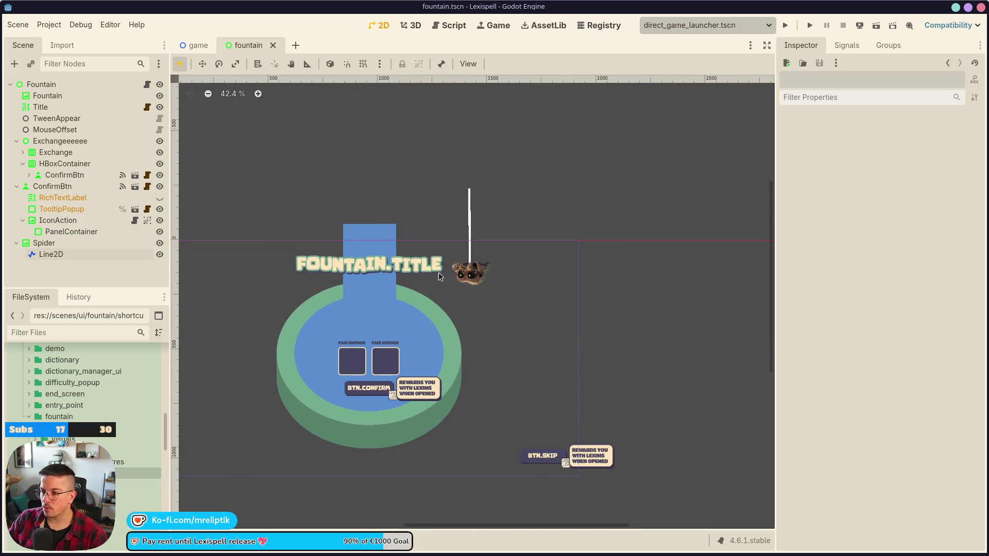
# Step: Quick-open the character, tooltip and shopkeeper scenes
pyautogui.hotkey('ctrl', 'shift', 'o')
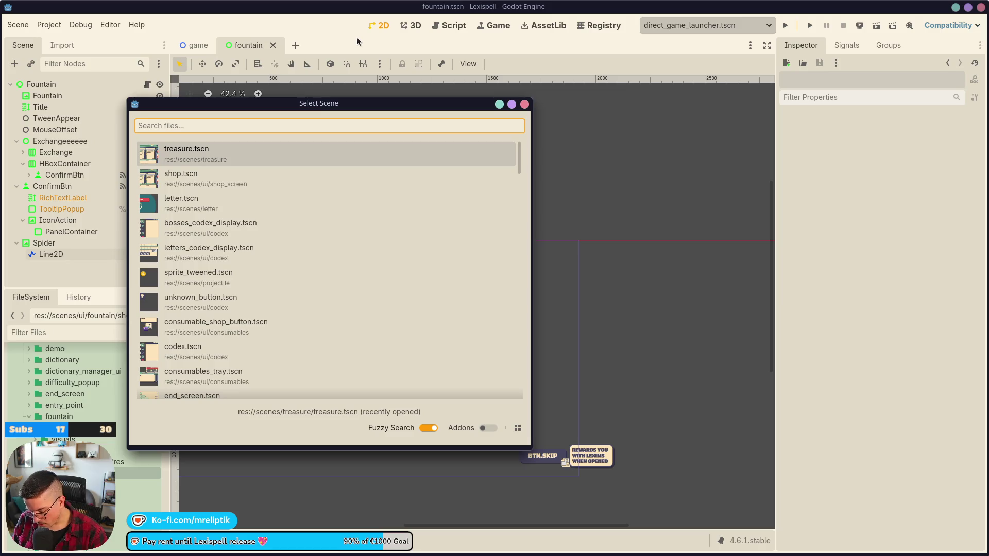
pyautogui.write('character')
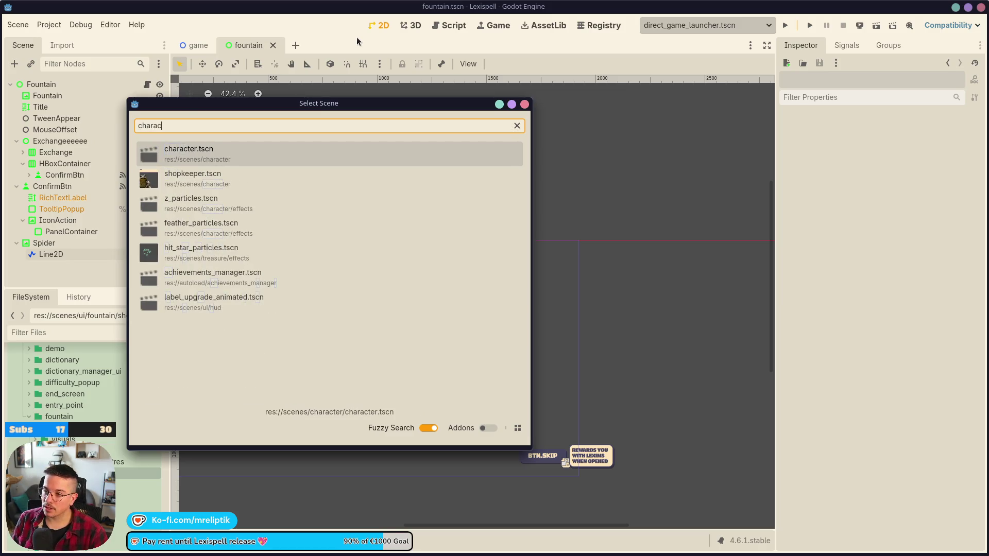
pyautogui.press('Return')
pyautogui.hotkey('ctrl', 'shift', 'o')
pyautogui.write('tooltip')
pyautogui.press('Return')
pyautogui.hotkey('ctrl', 'shift', 'o')
pyautogui.write('pip')
pyautogui.hotkey('ctrl', 'a')
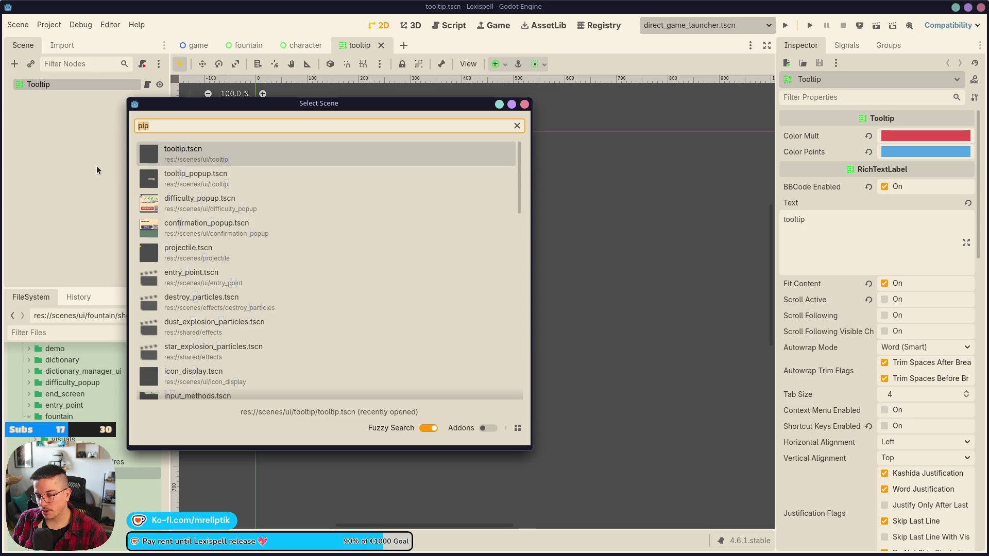
pyautogui.write('shop')
pyautogui.press('Down')
pyautogui.press('Down')
pyautogui.press('Return')
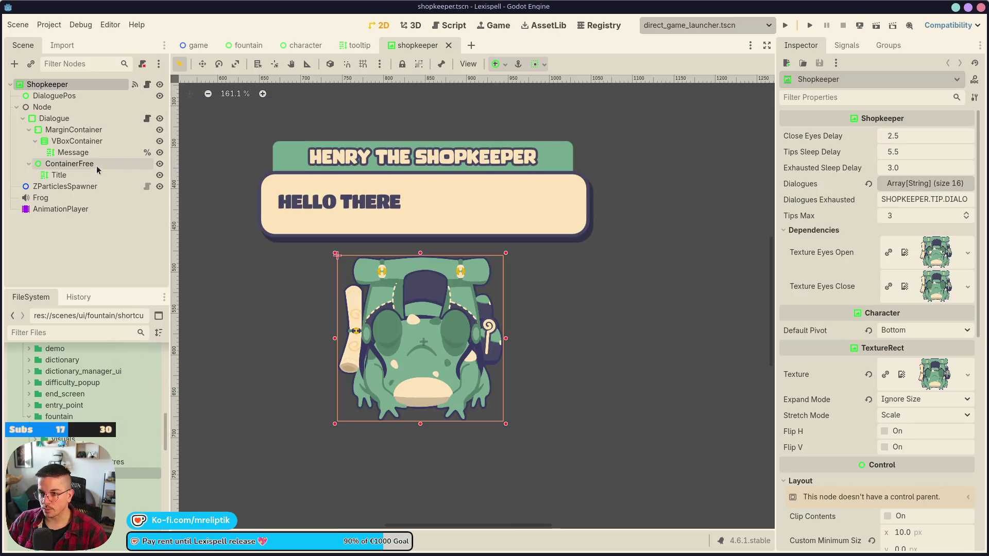
# Step: Select the shopkeeper scene's Dialogue node to copy it
pyautogui.click(42, 107)
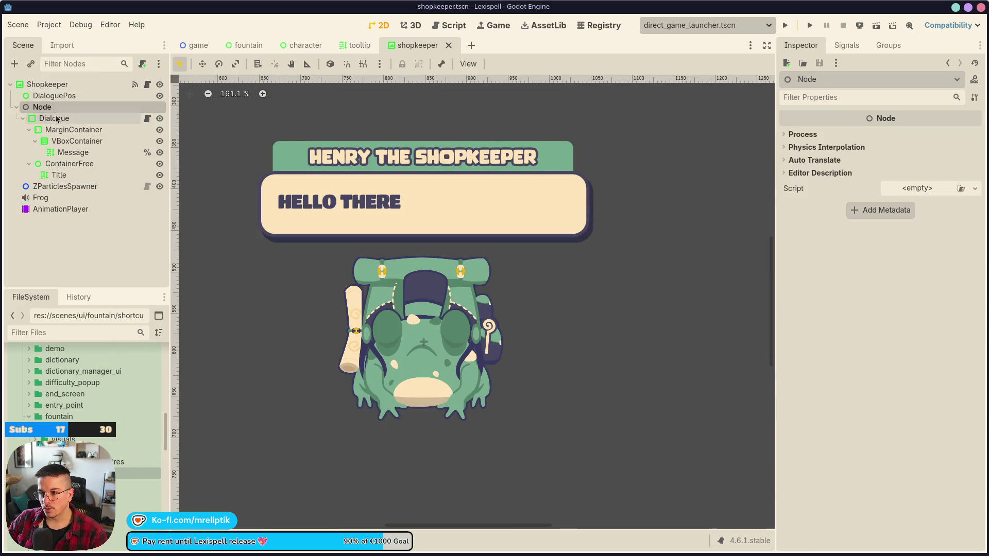
pyautogui.click(53, 118)
pyautogui.scroll(-2, 242, 149)
pyautogui.scroll(-1, 242, 150)
pyautogui.click(88, 262)
pyautogui.click(54, 119)
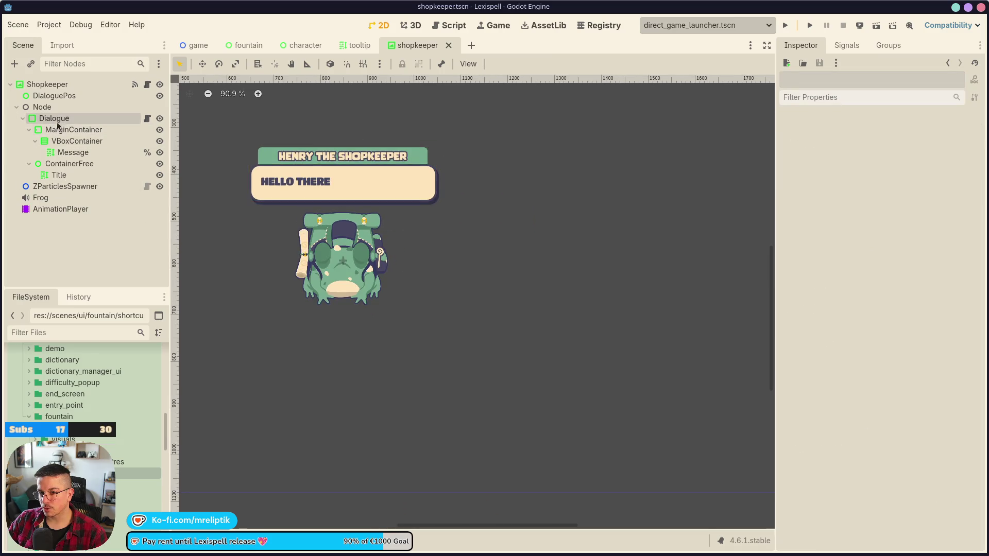
# Step: Close the tooltip and character tabs, then paste the Dialogue under Spider in the fountain scene and save
pyautogui.click(357, 46)
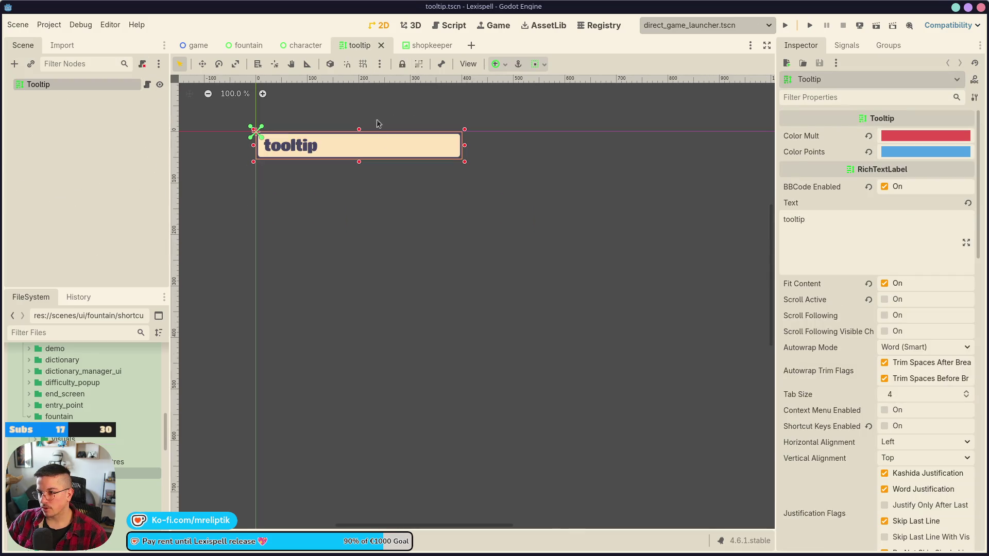
pyautogui.hotkey('ctrl', 'shift', 'w')
pyautogui.hotkey('ctrl', 'shift', 'w')
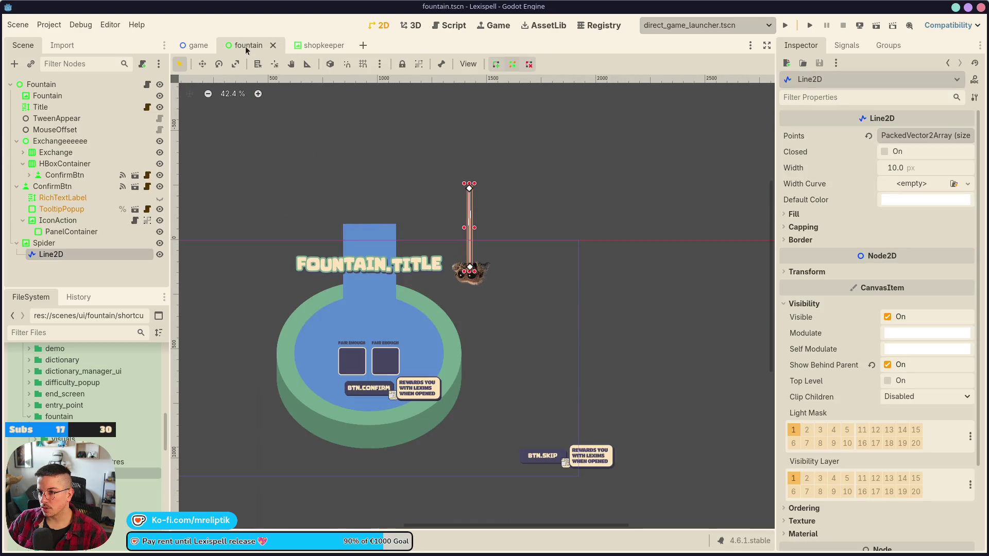
pyautogui.click(74, 297)
pyautogui.click(60, 243)
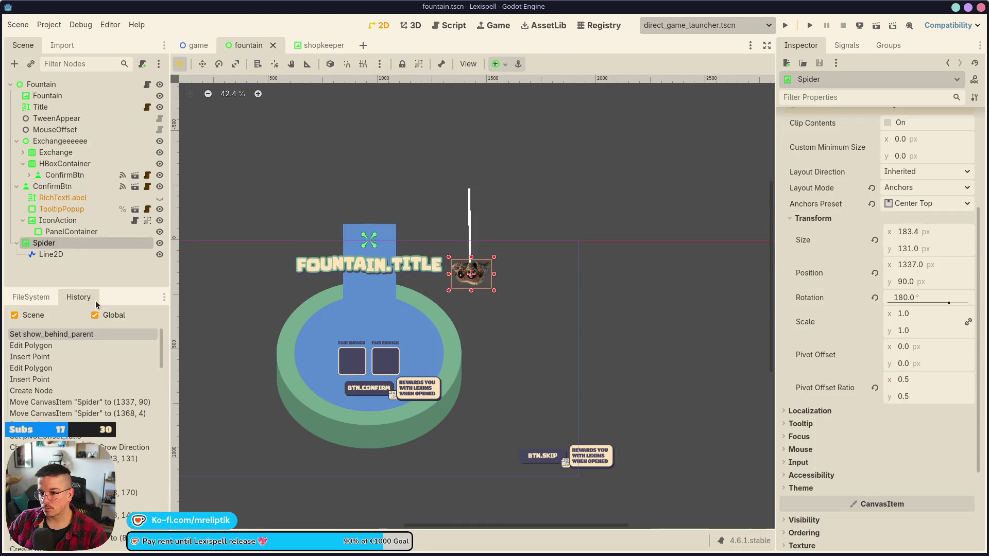
pyautogui.hotkey('ctrl', 'v')
pyautogui.hotkey('ctrl', 's')
pyautogui.scroll(5, 515, 278)
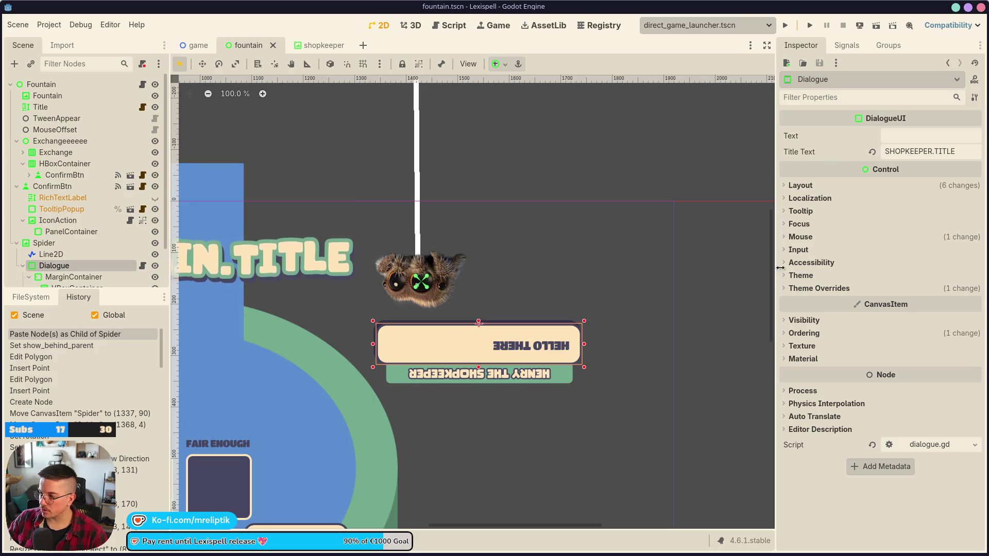
pyautogui.click(800, 185)
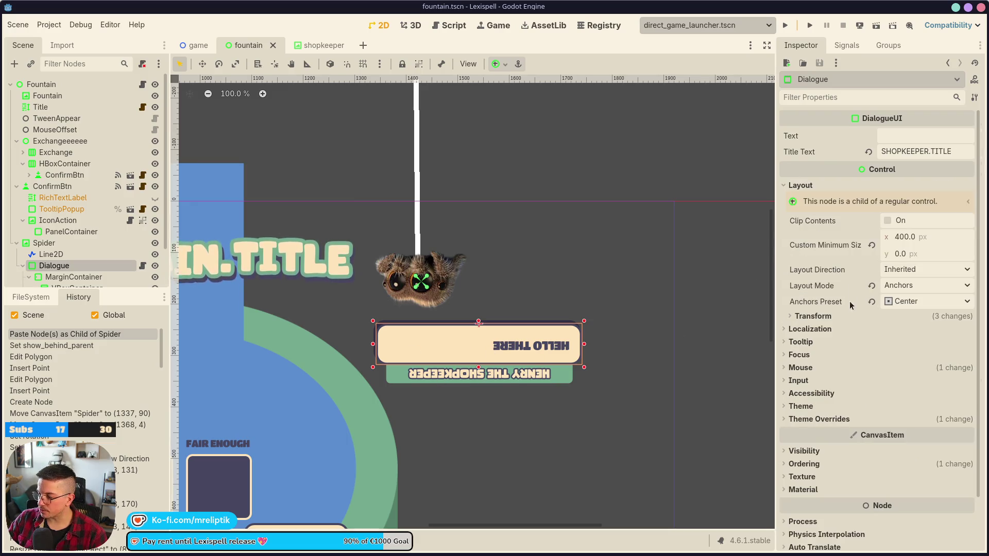
# Step: Add a new Control child node to the Fountain root
pyautogui.rightClick(73, 85)
pyautogui.click(88, 115)
pyautogui.write('node')
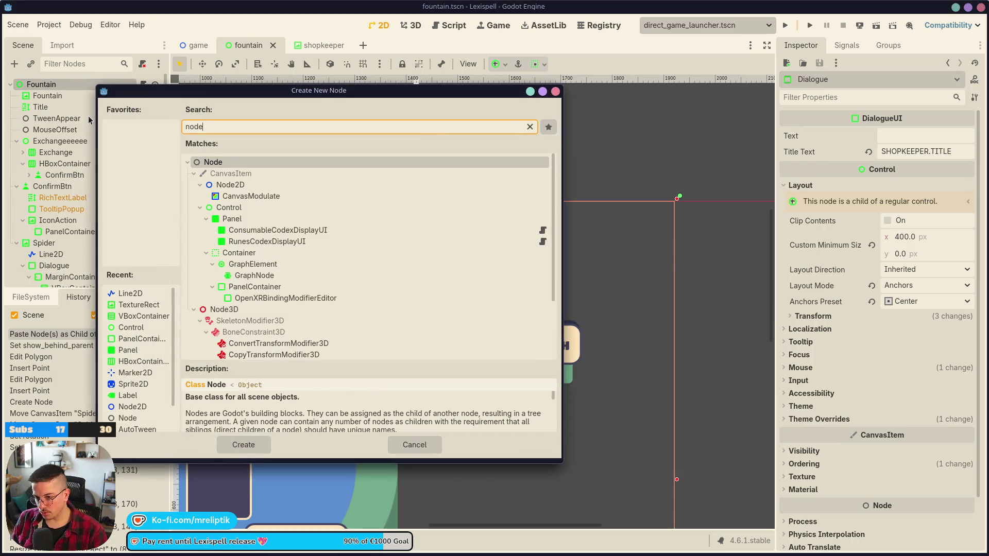
pyautogui.press('Down')
pyautogui.press('Return')
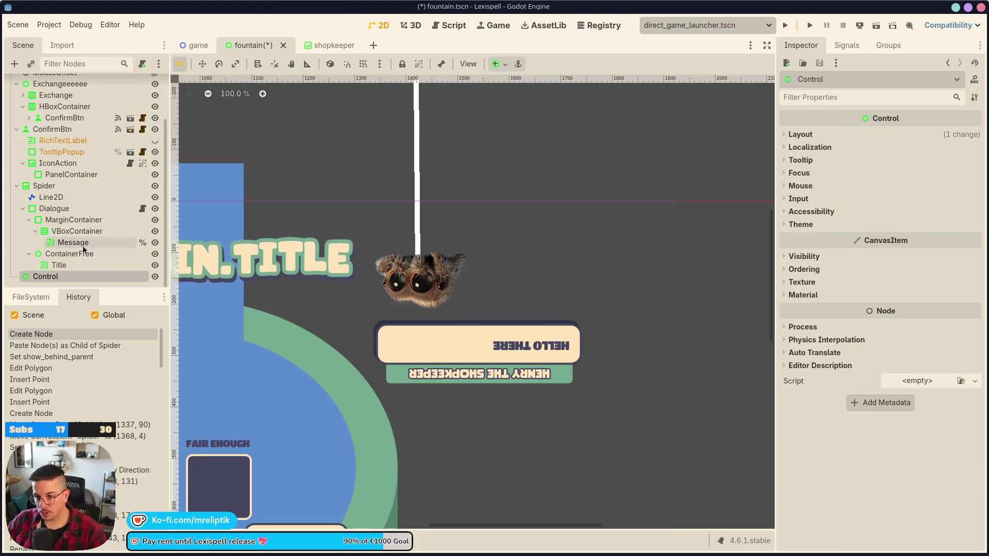
pyautogui.doubleClick(59, 276)
pyautogui.write('Spi')
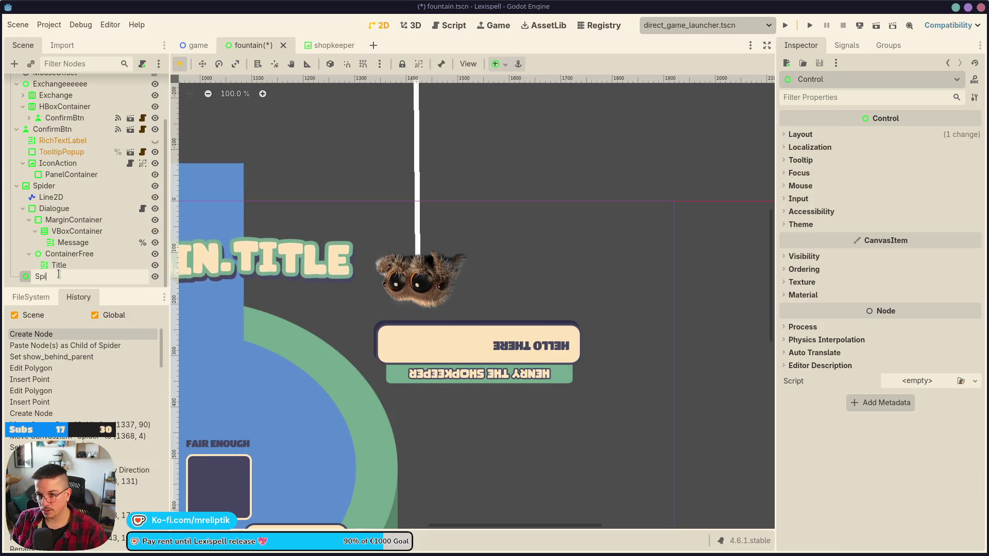
pyautogui.write('der')
pyautogui.press('Return')
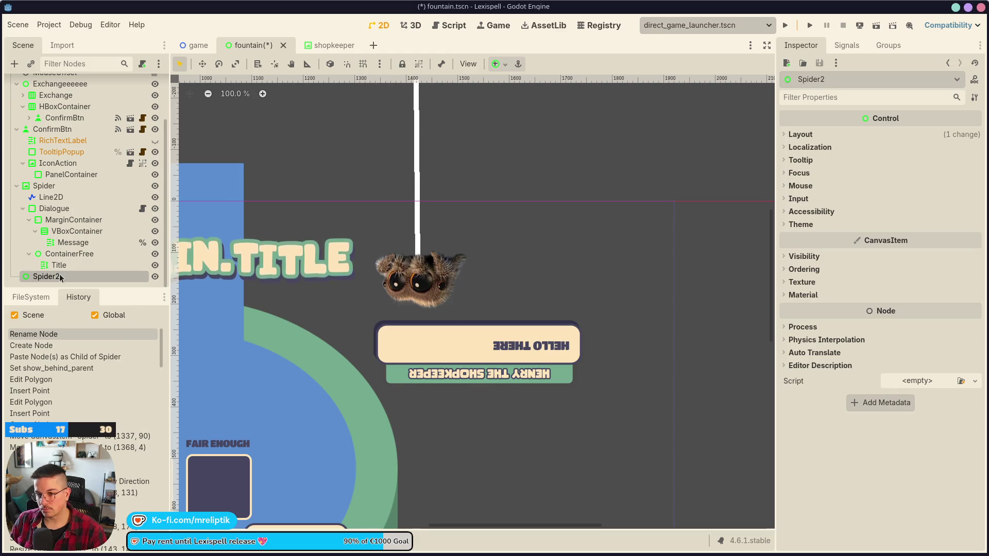
# Step: Name the Control 'Spider' and nest the original Spider and the Dialogue inside it
pyautogui.click(79, 190)
pyautogui.moveTo(61, 280)
pyautogui.mouseDown()
pyautogui.moveTo(39, 188)
pyautogui.moveTo(57, 186)
pyautogui.mouseUp()
pyautogui.doubleClick(77, 186)
pyautogui.write('Spider')
pyautogui.press('Return')
pyautogui.moveTo(63, 226); pyautogui.dragTo(59, 191)
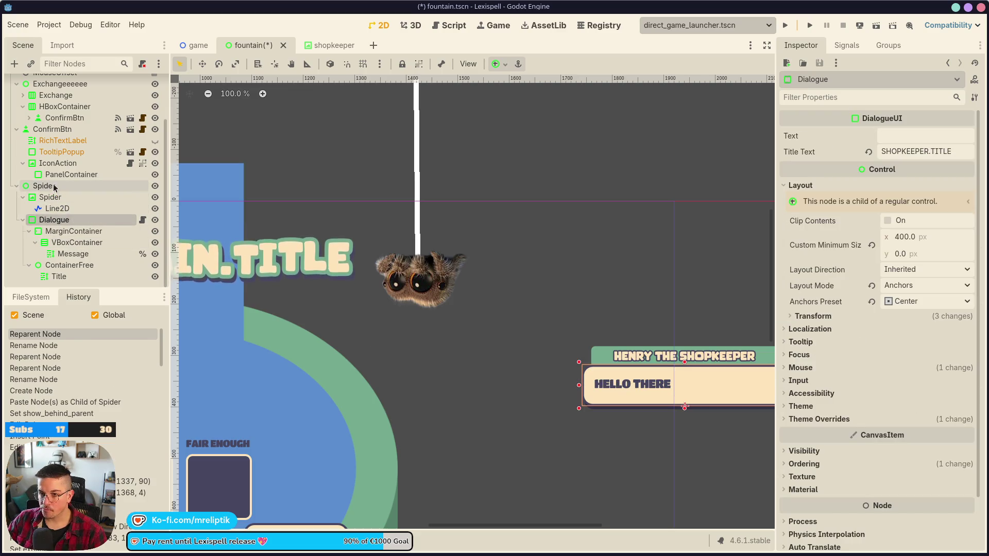
pyautogui.click(54, 188)
pyautogui.scroll(-10, 470, 260)
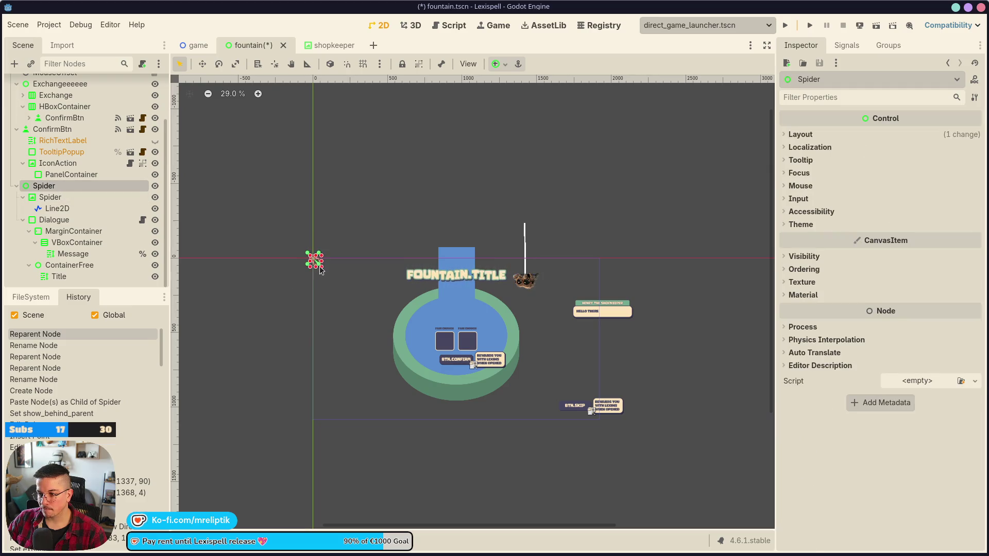
# Step: Copy the inner spider's 183.4 × 131 size onto the outer Spider container and save
pyautogui.click(65, 198)
pyautogui.rightClick(796, 241)
pyautogui.click(816, 246)
pyautogui.rightClick(50, 188)
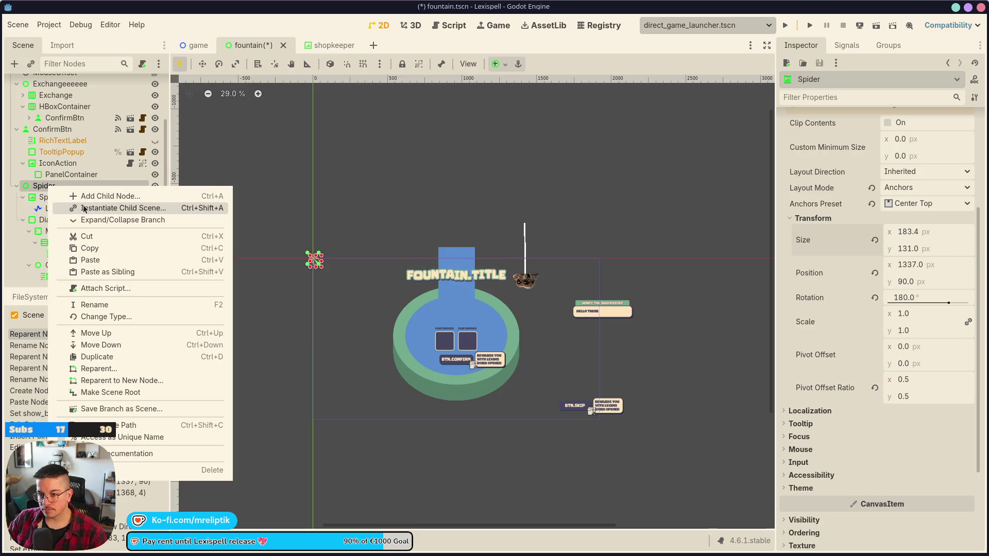
pyautogui.click(62, 187)
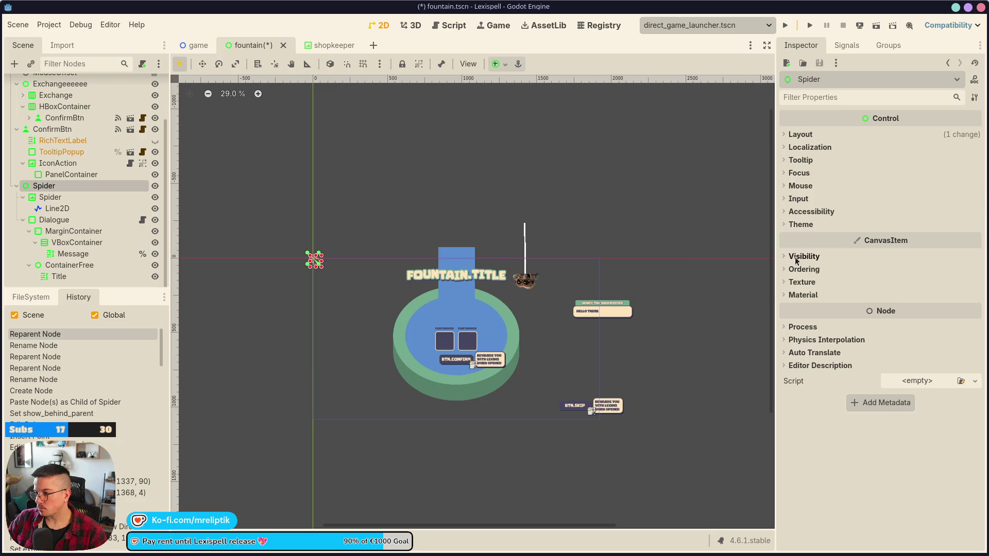
pyautogui.click(801, 134)
pyautogui.click(802, 250)
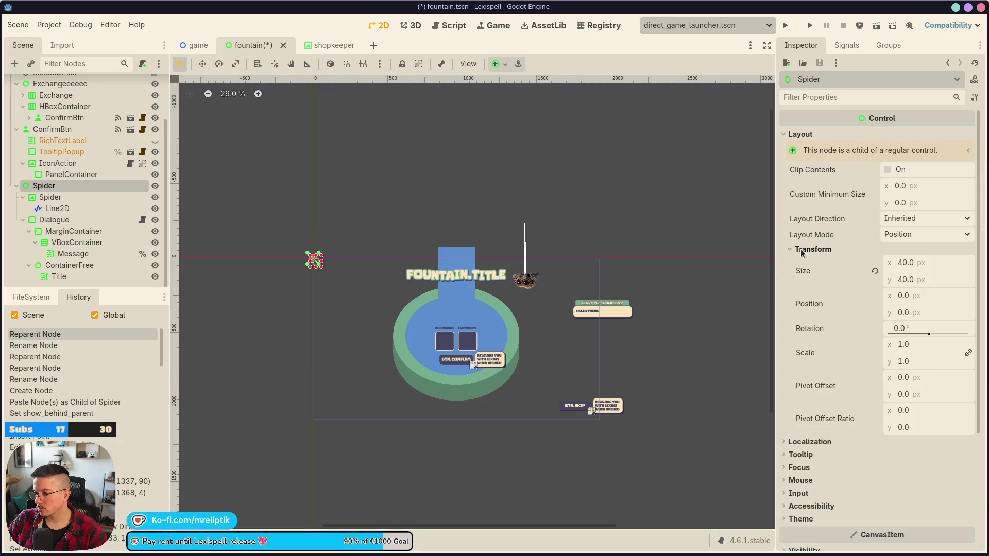
pyautogui.rightClick(801, 272)
pyautogui.click(845, 350)
pyautogui.hotkey('ctrl', 's')
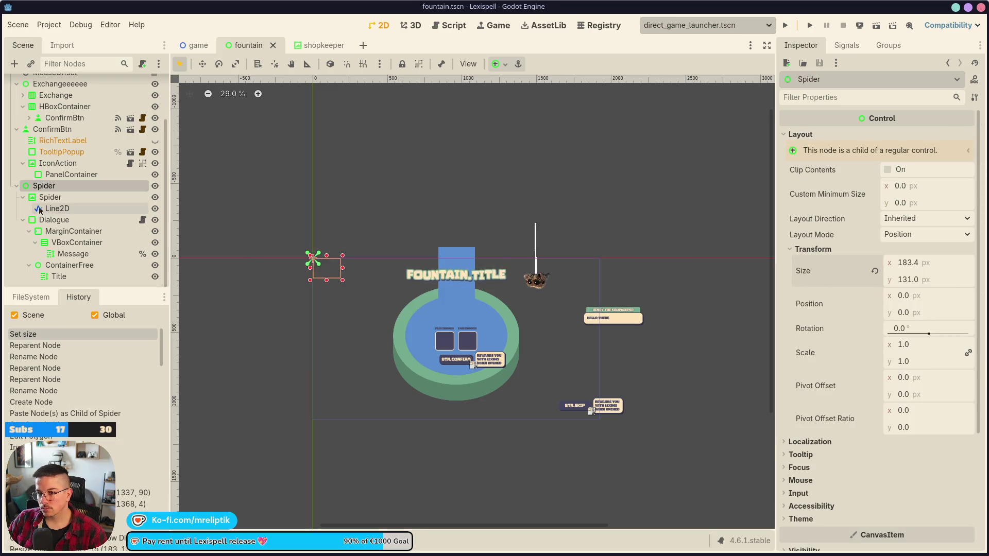
# Step: Set the inner Spider image's anchors to Full Rect so it fills the container
pyautogui.click(76, 197)
pyautogui.click(504, 65)
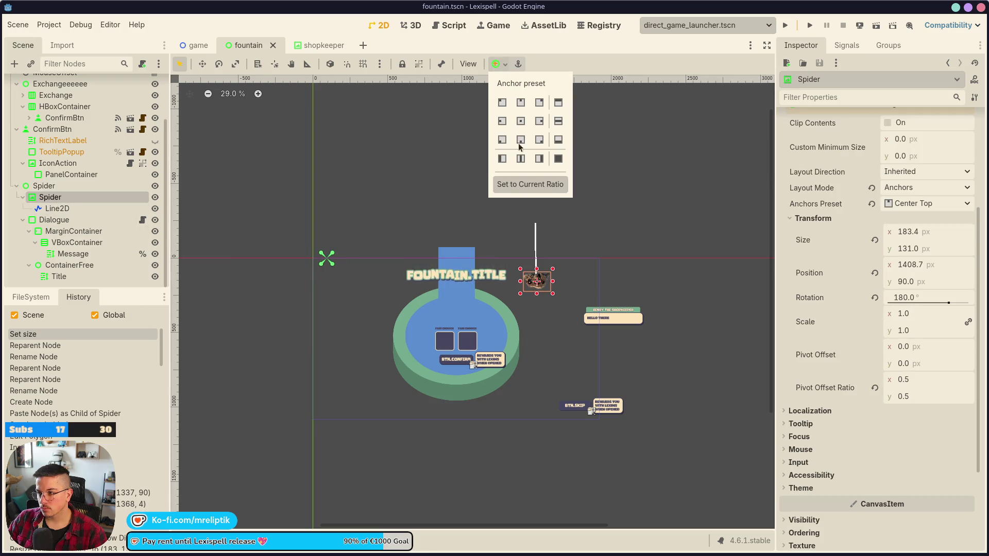
pyautogui.click(559, 159)
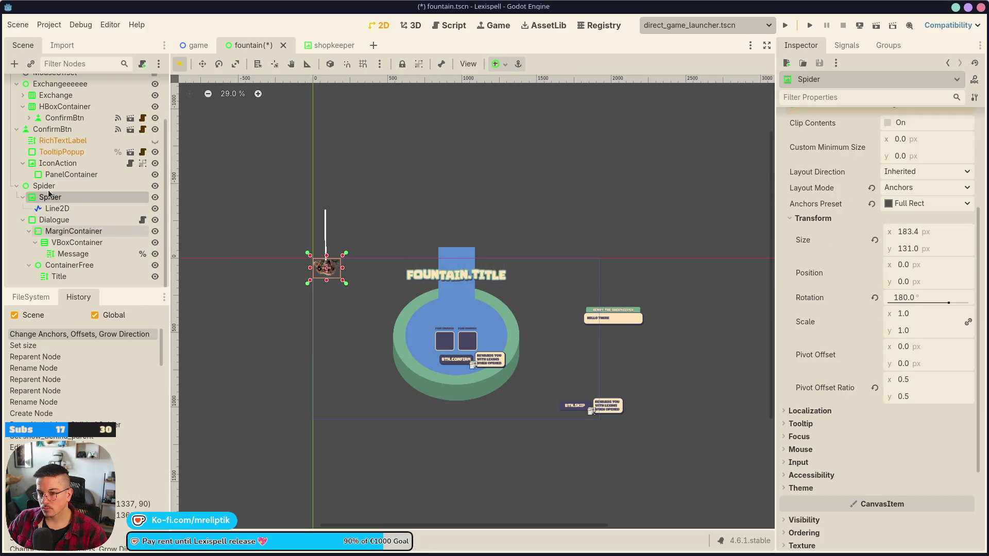
# Step: Anchor the Dialogue box to Center Left and nudge it right
pyautogui.click(52, 186)
pyautogui.click(57, 220)
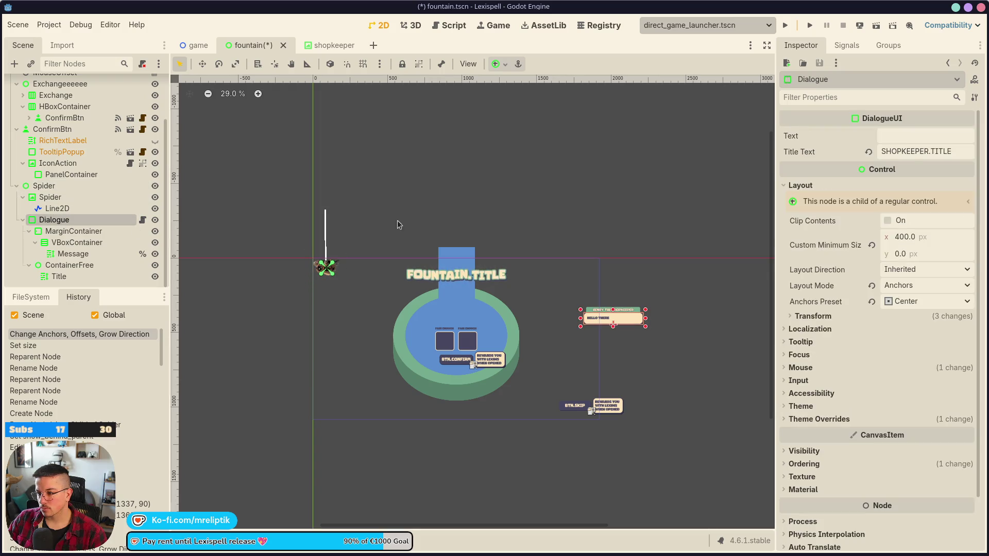
pyautogui.click(506, 64)
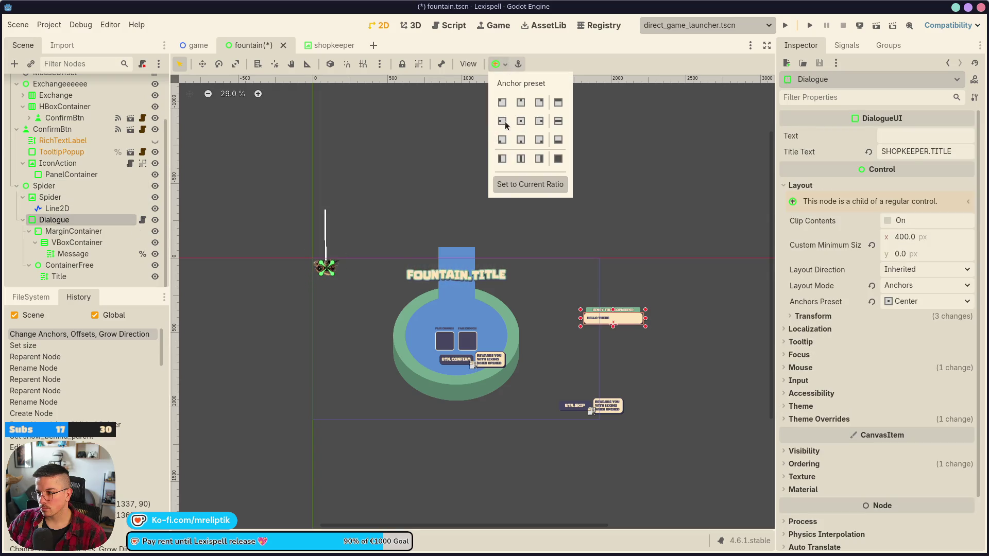
pyautogui.click(502, 122)
pyautogui.click(48, 221)
pyautogui.doubleClick(49, 221)
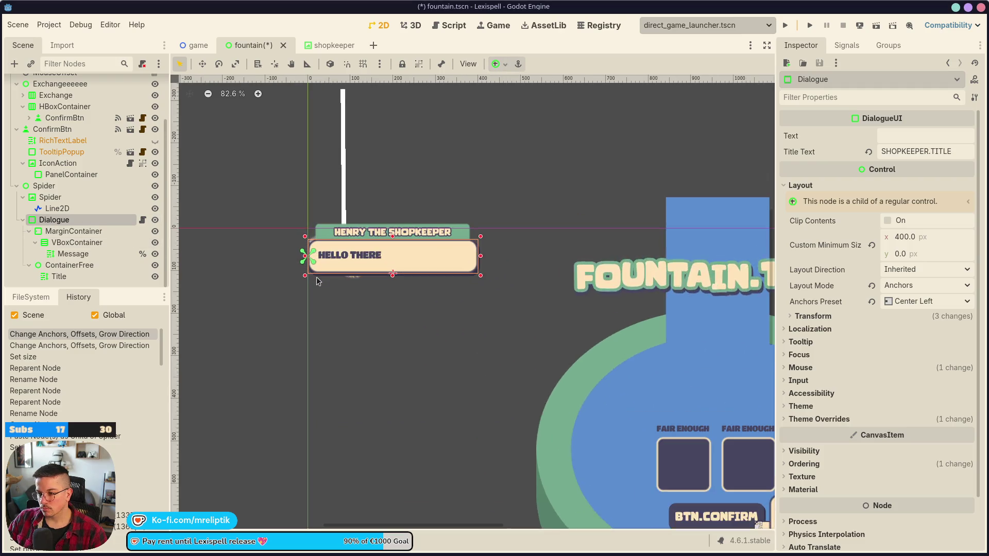
pyautogui.press('Right')
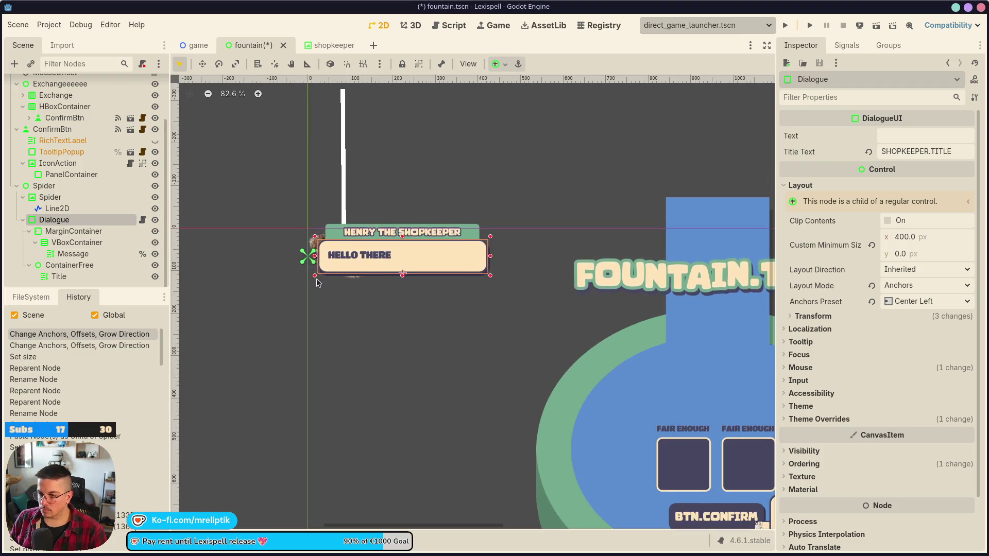
pyautogui.click(71, 174)
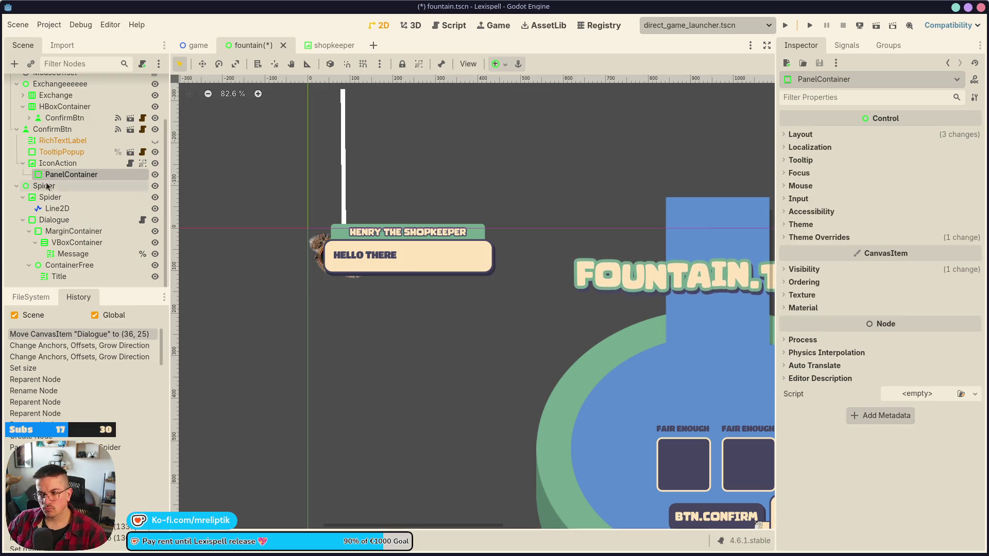
# Step: Re-anchor the Dialogue box to Center Right and nudge it flush beside the spider
pyautogui.click(45, 186)
pyautogui.click(75, 220)
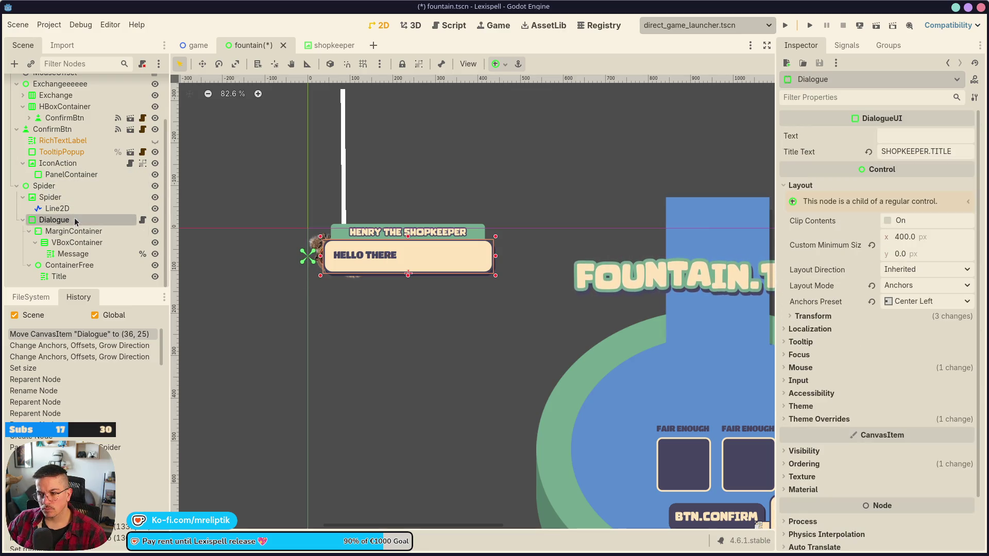
pyautogui.click(503, 64)
pyautogui.click(539, 121)
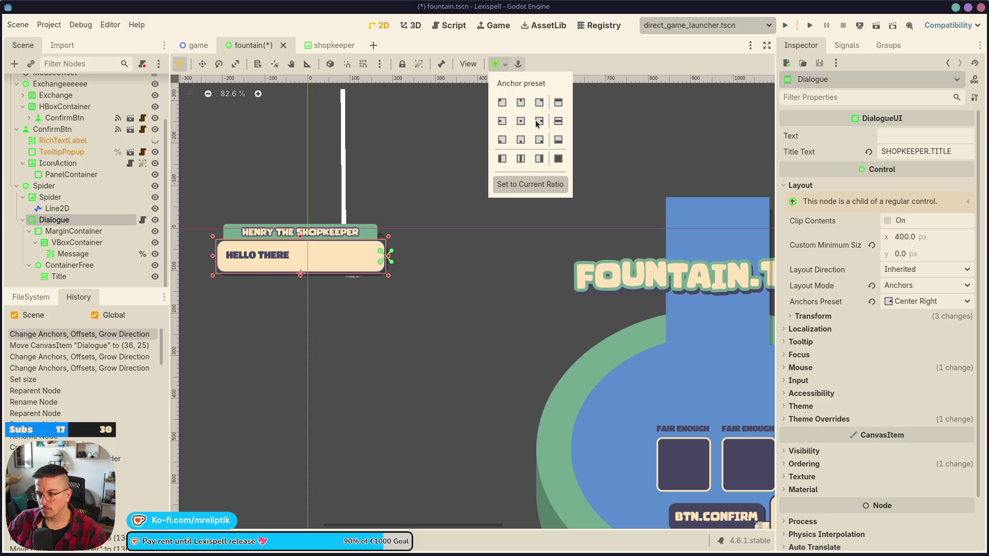
pyautogui.click(75, 235)
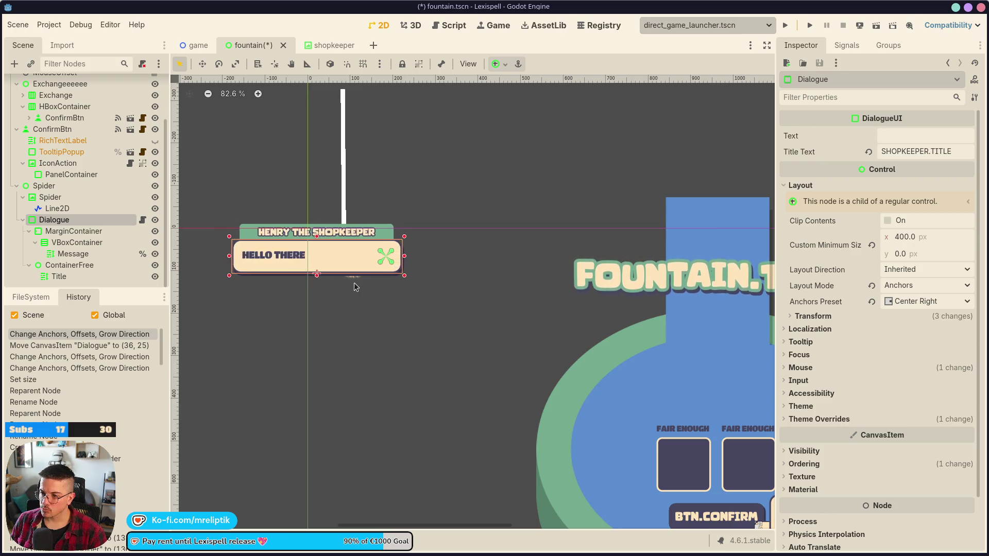
pyautogui.press('Right')
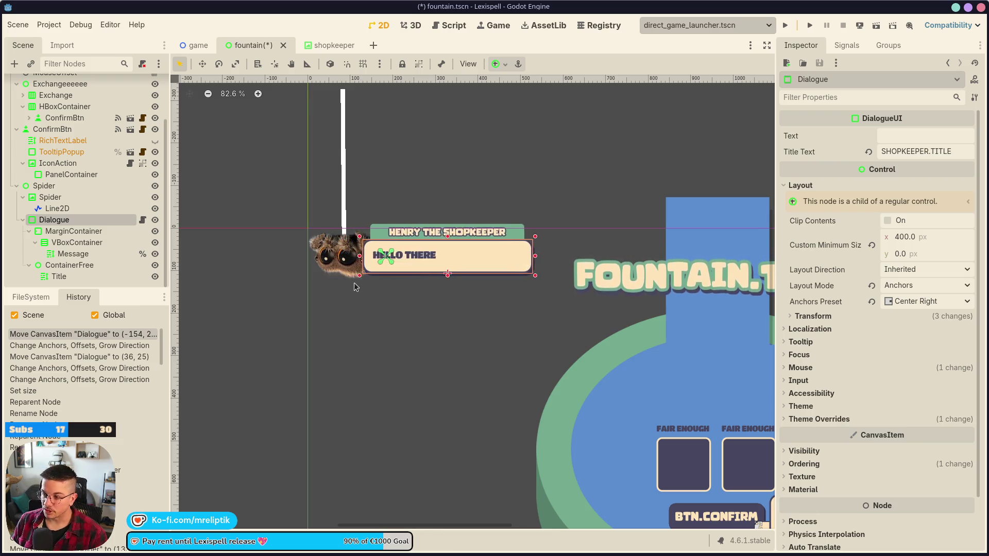
pyautogui.press('Right')
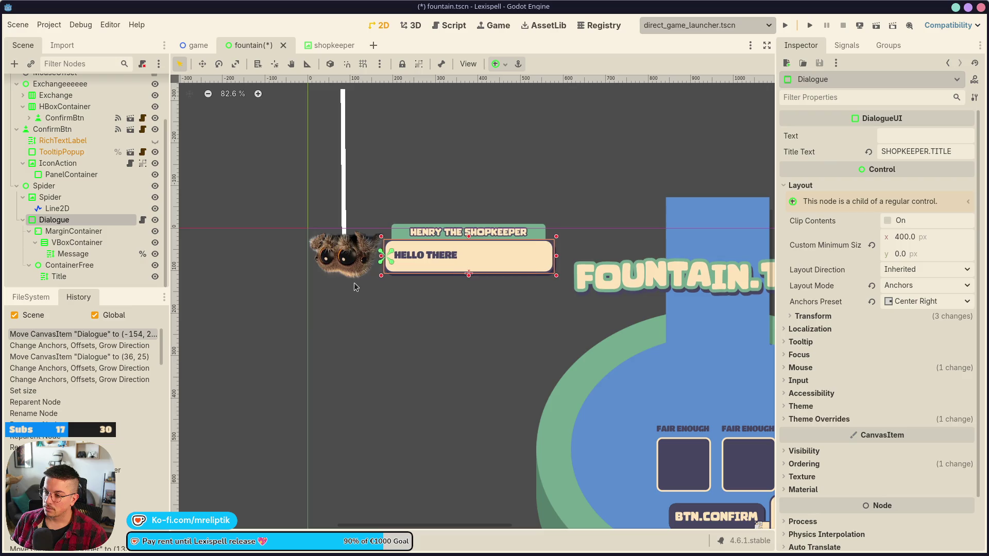
# Step: Change the Title label's text from HENRY THE SHOPKEEPER to SPIDER and save
pyautogui.hotkey('ctrl', 's')
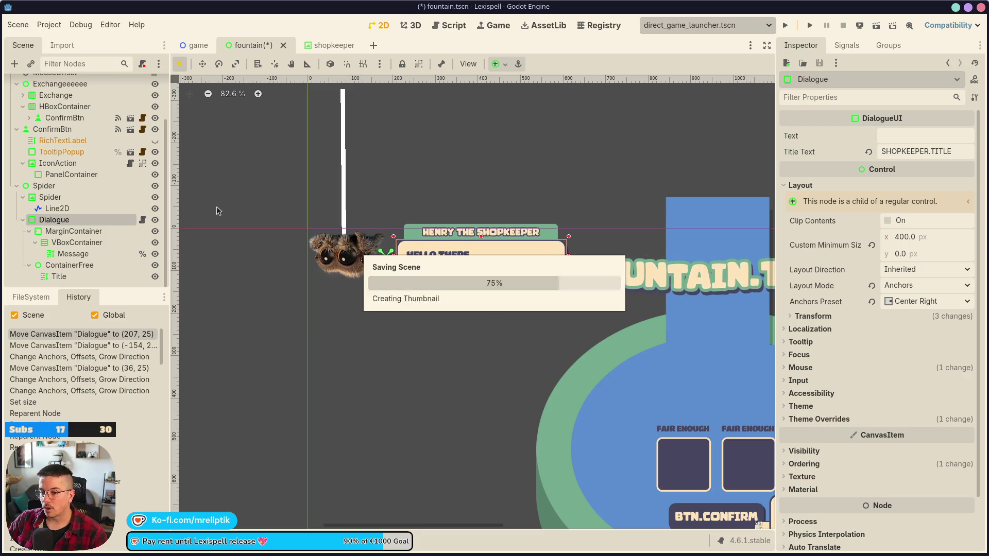
pyautogui.click(103, 276)
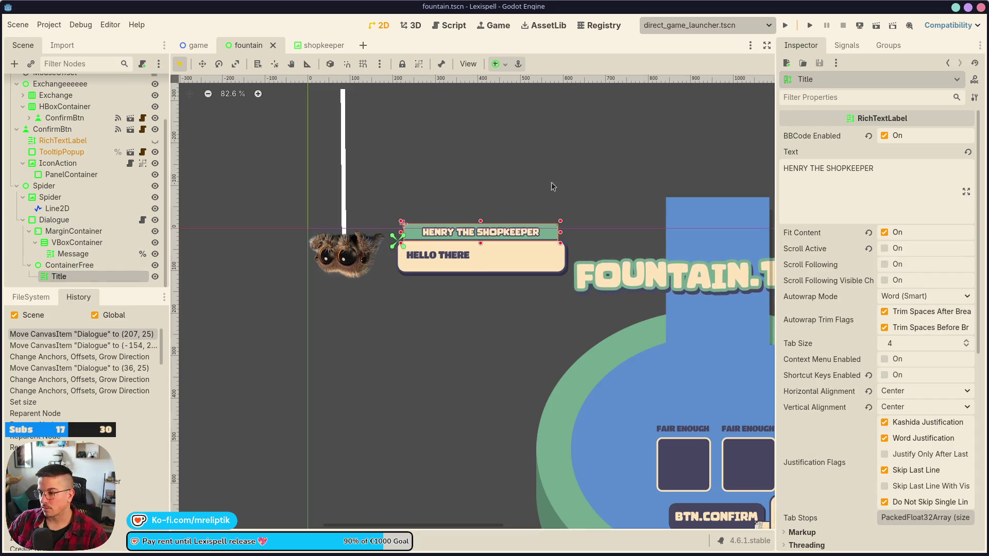
pyautogui.tripleClick(907, 174)
pyautogui.write('HELLO')
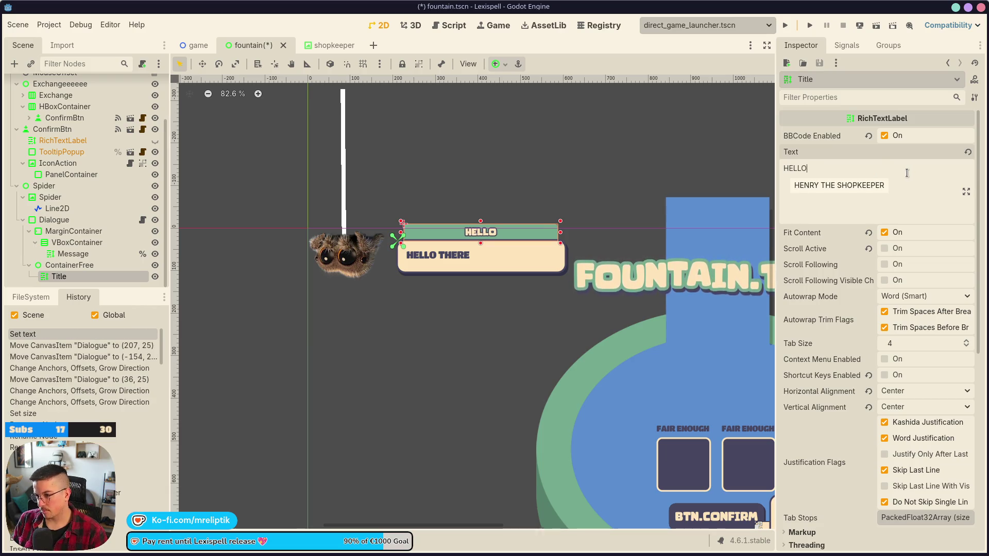
pyautogui.hotkey('ctrl', 's')
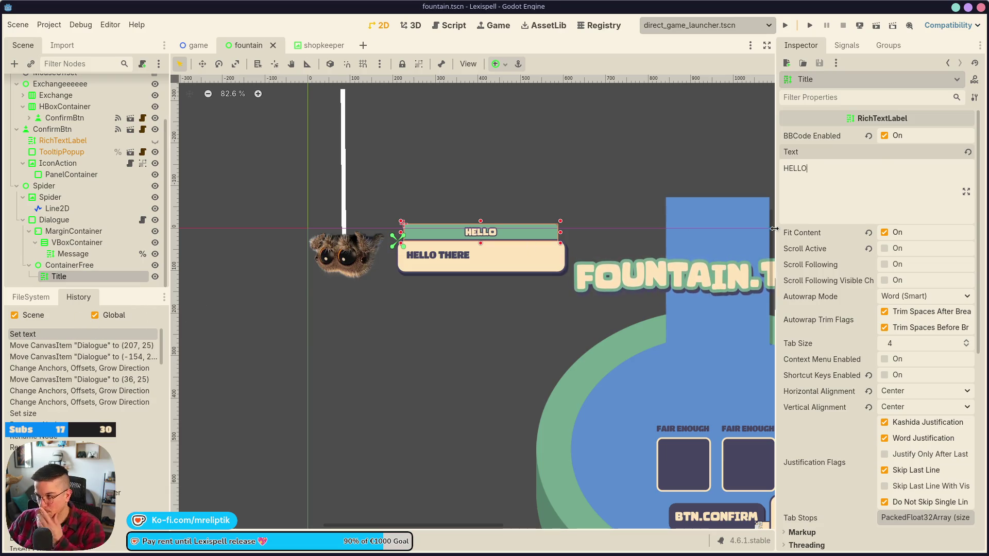
pyautogui.write('SPIDER')
pyautogui.hotkey('ctrl', 's')
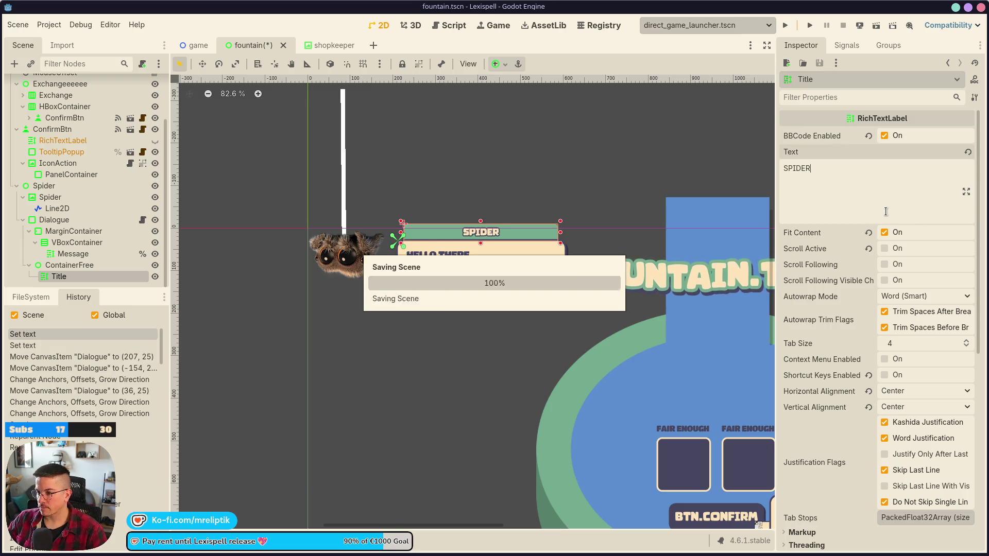
pyautogui.click(54, 187)
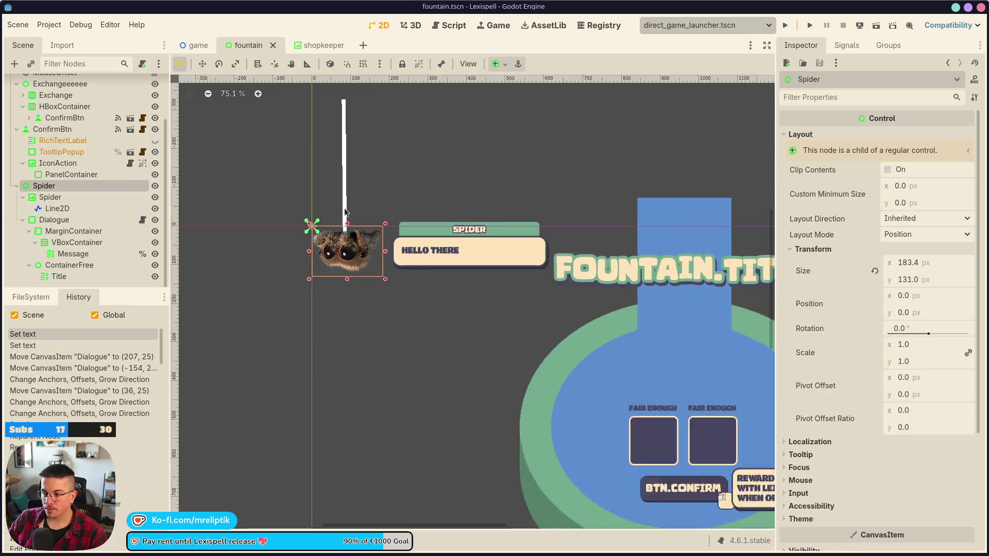
# Step: Anchor the Spider container to Center Top, undoing an accidental image move
pyautogui.scroll(-6, 289, 221)
pyautogui.click(507, 62)
pyautogui.click(521, 103)
pyautogui.scroll(5, 348, 223)
pyautogui.scroll(1, 344, 216)
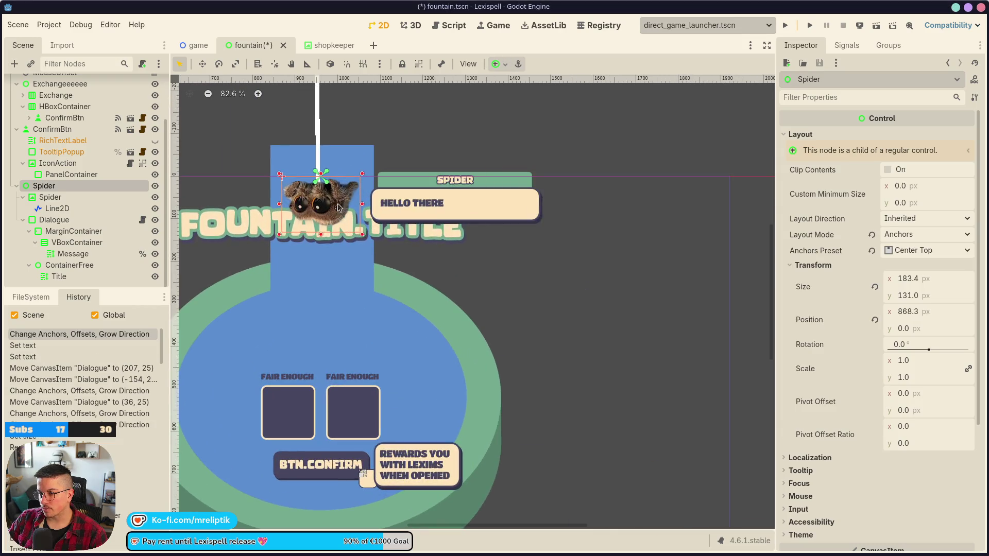
pyautogui.moveTo(330, 209)
pyautogui.mouseDown()
pyautogui.moveTo(521, 289)
pyautogui.moveTo(518, 214)
pyautogui.moveTo(329, 177)
pyautogui.mouseUp()
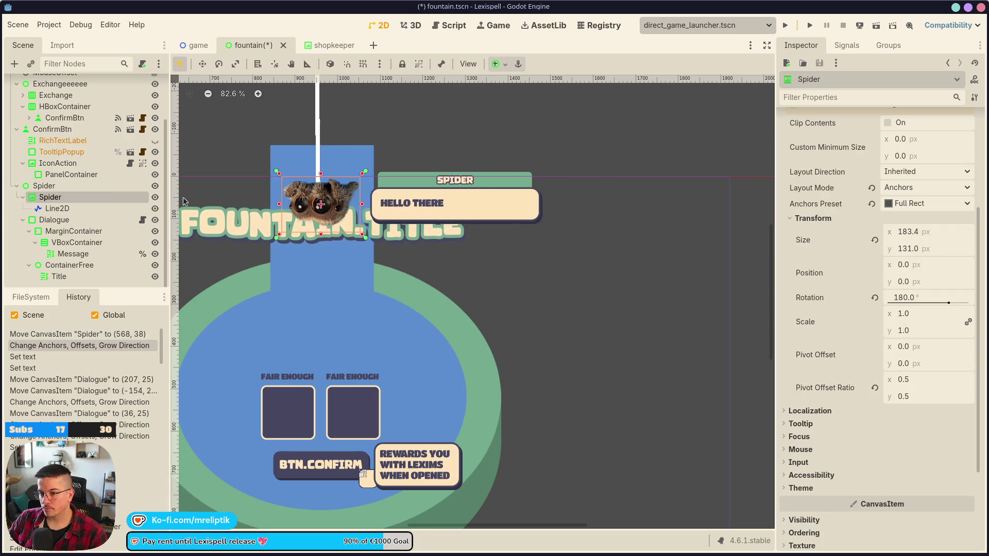
pyautogui.hotkey('ctrl', 'z')
# Step: Group the Spider's children and move it beside the fountain's blue column at 1196, 181, then save
pyautogui.click(71, 188)
pyautogui.click(418, 64)
pyautogui.moveTo(355, 217)
pyautogui.mouseDown()
pyautogui.moveTo(383, 252)
pyautogui.moveTo(531, 219)
pyautogui.moveTo(507, 235)
pyautogui.moveTo(518, 269)
pyautogui.moveTo(480, 291)
pyautogui.moveTo(473, 281)
pyautogui.mouseUp()
pyautogui.scroll(-4, 488, 271)
pyautogui.hotkey('ctrl', 's')
pyautogui.scroll(3, 68, 187)
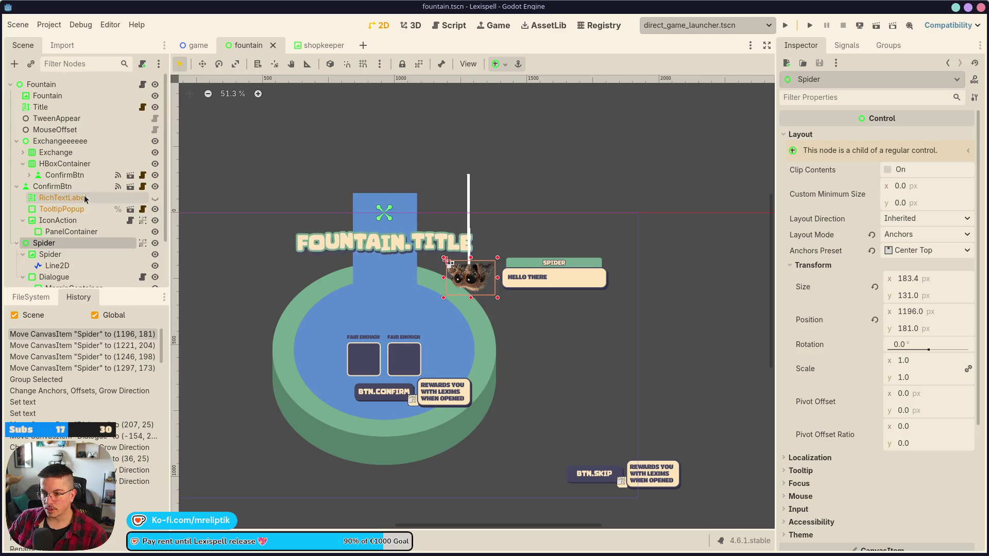
pyautogui.click(17, 243)
# Step: Move Spider right after Fountain and put Exchangeeeeee and ConfirmBtn before TweenAppear, then save
pyautogui.click(16, 186)
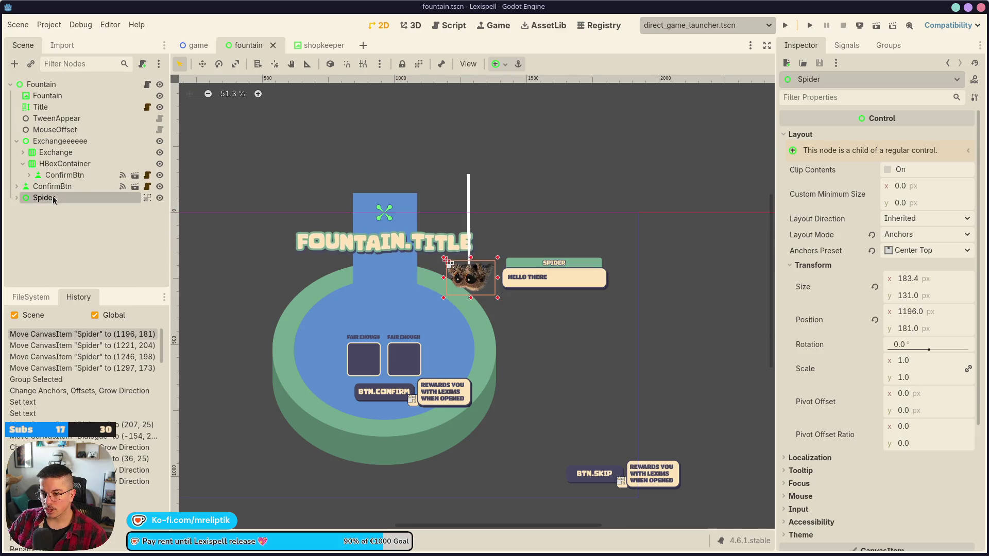
pyautogui.moveTo(68, 99); pyautogui.dragTo(68, 101)
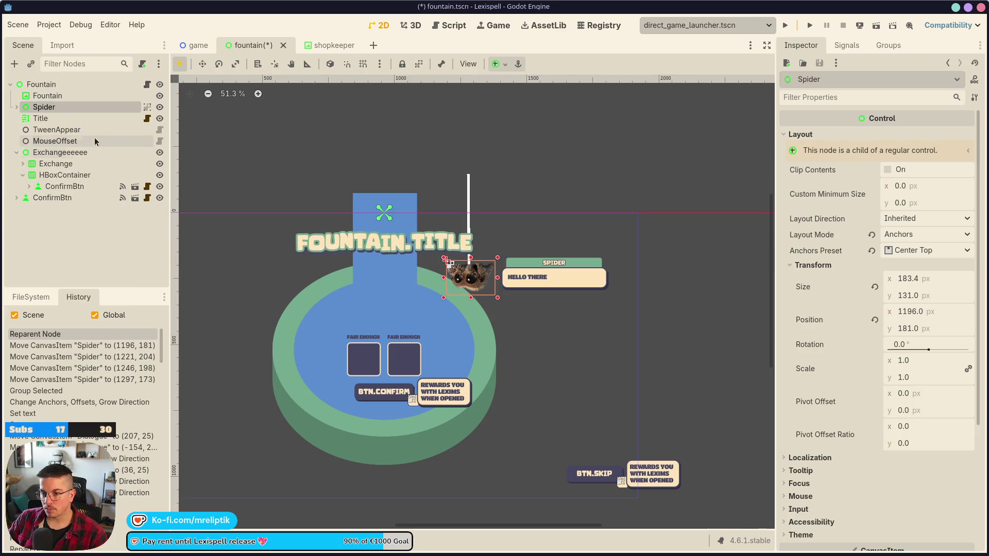
pyautogui.click(47, 153)
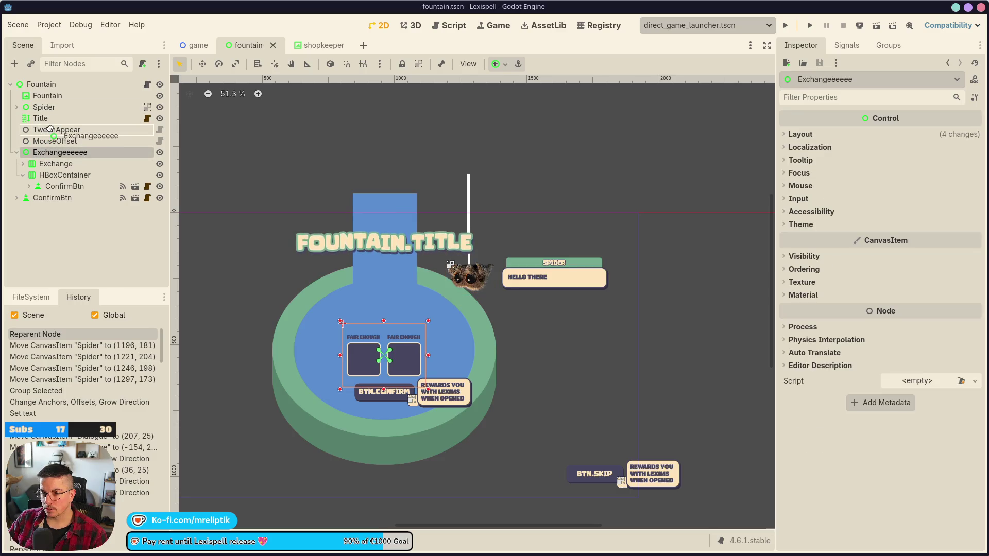
pyautogui.moveTo(49, 125); pyautogui.dragTo(50, 125)
pyautogui.moveTo(51, 197); pyautogui.dragTo(47, 137)
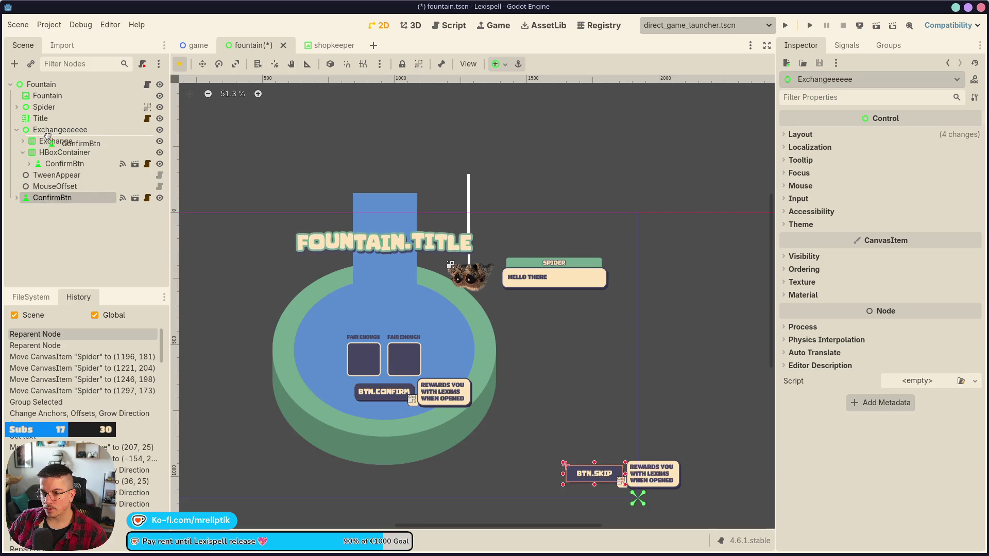
pyautogui.moveTo(36, 171); pyautogui.dragTo(36, 173)
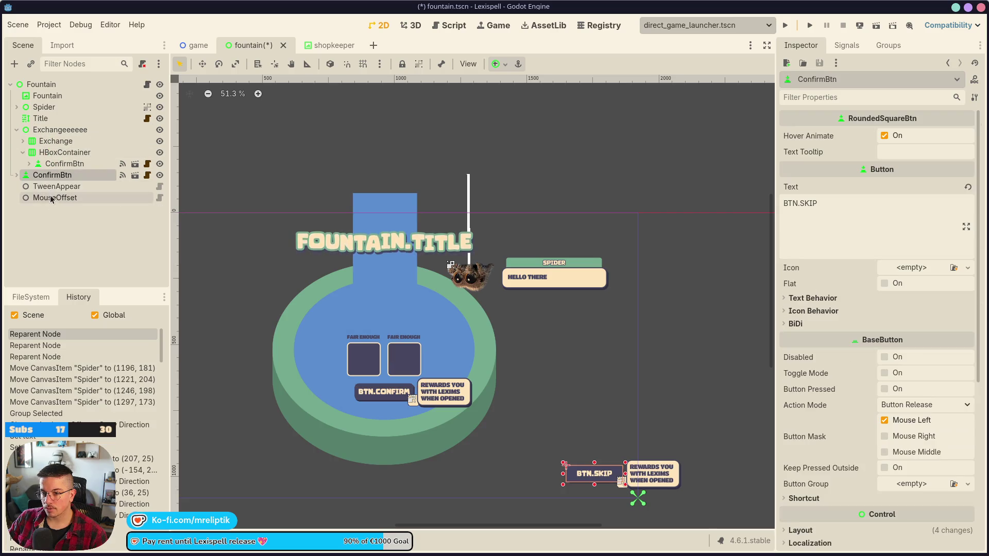
pyautogui.hotkey('ctrl', 's')
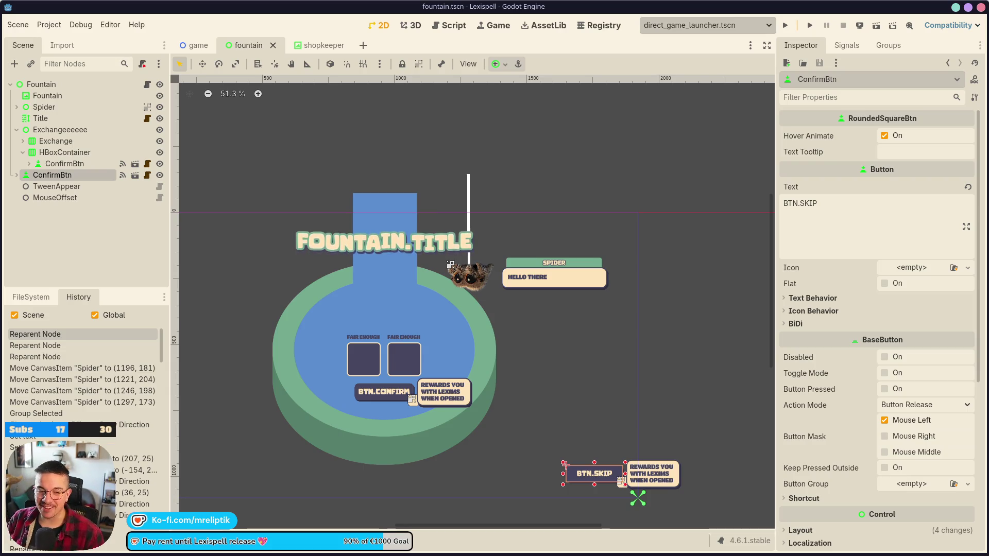
pyautogui.scroll(-3, 385, 343)
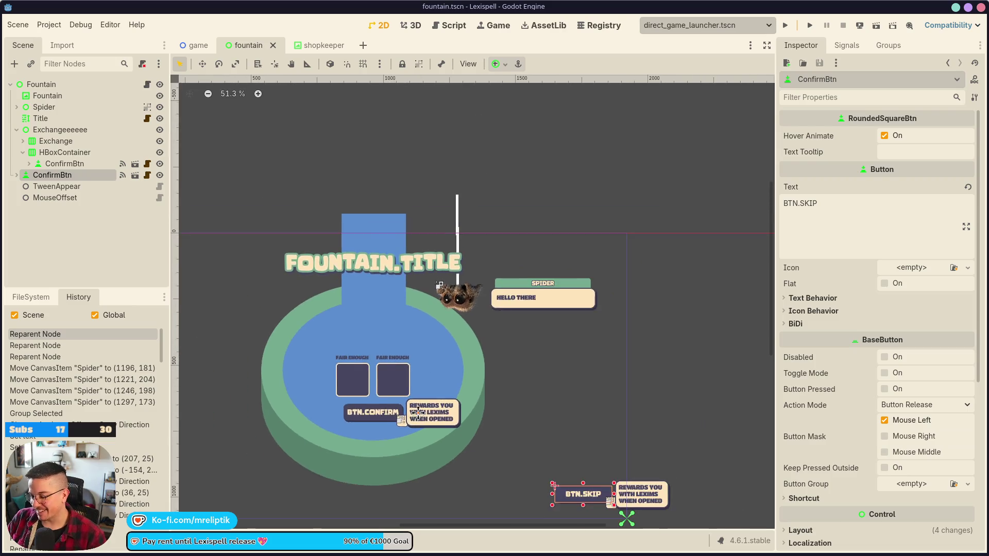
pyautogui.scroll(2, 385, 343)
pyautogui.click(408, 304)
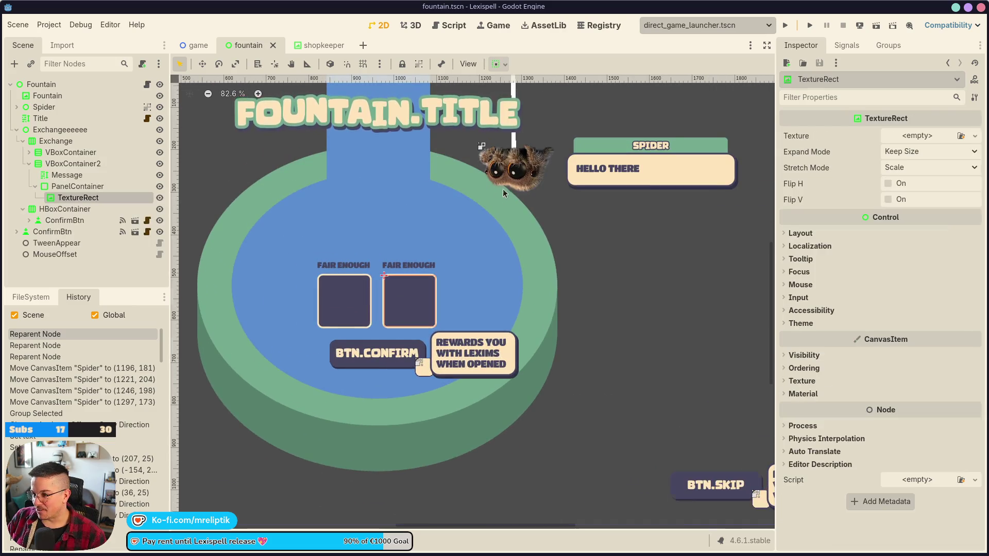
pyautogui.scroll(7, 533, 190)
pyautogui.scroll(-5, 534, 191)
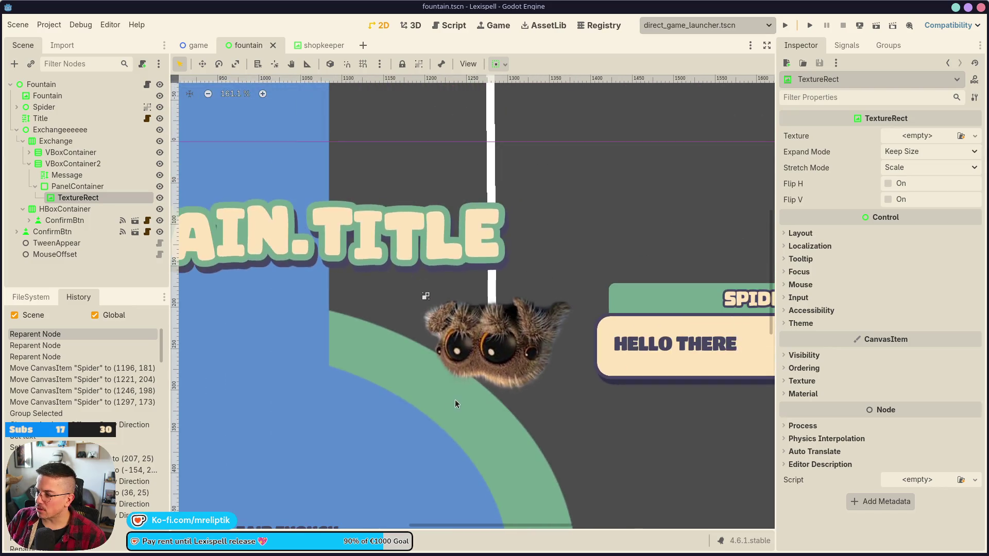
pyautogui.scroll(-4, 502, 288)
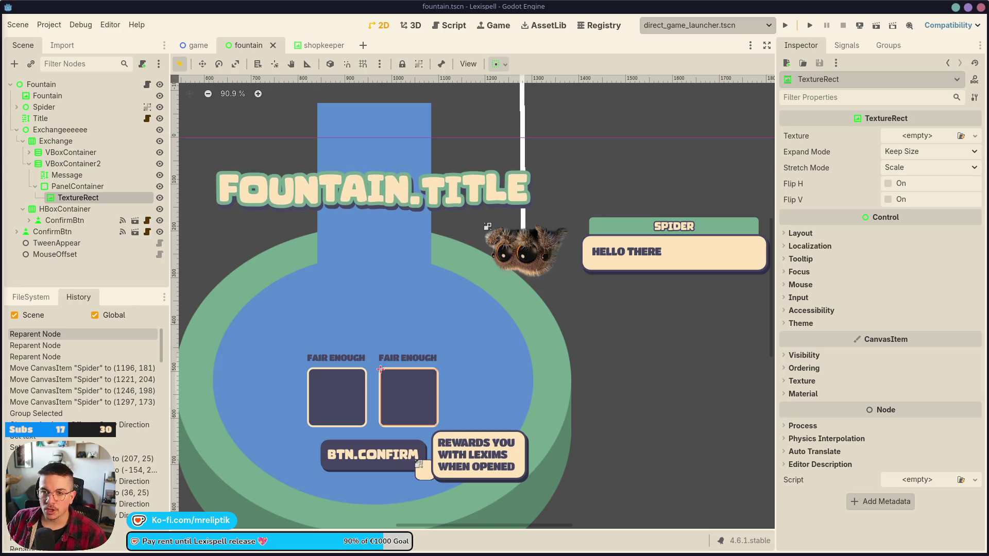
pyautogui.hotkey('alt', 'Tab')
pyautogui.doubleClick(288, 59)
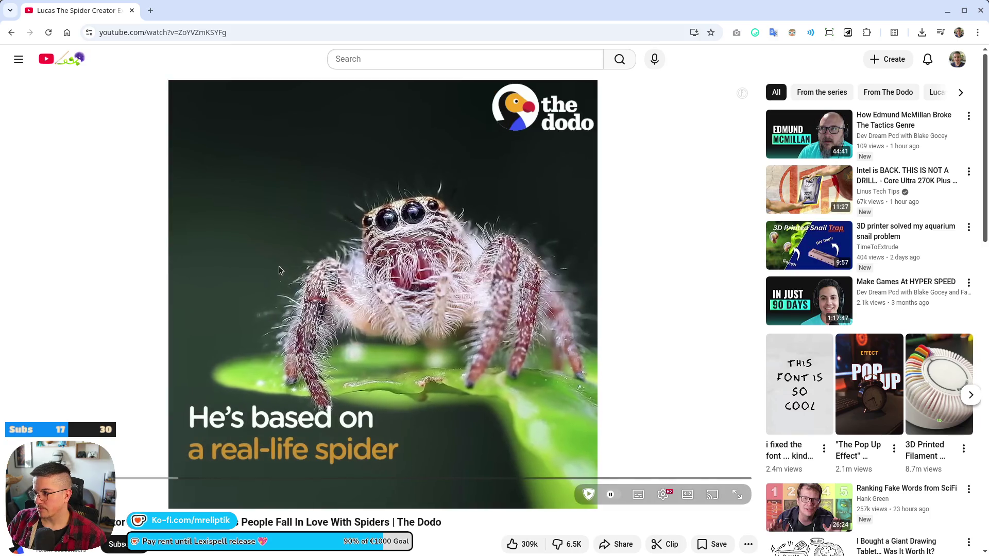
pyautogui.scroll(-7, 139, 257)
pyautogui.scroll(-1, 136, 258)
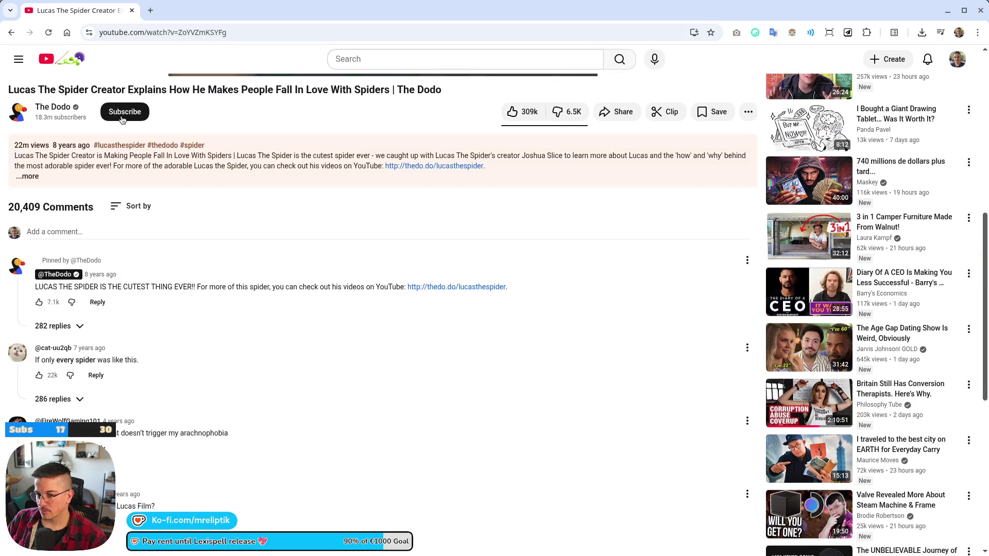
pyautogui.hotkey('alt', 'Tab')
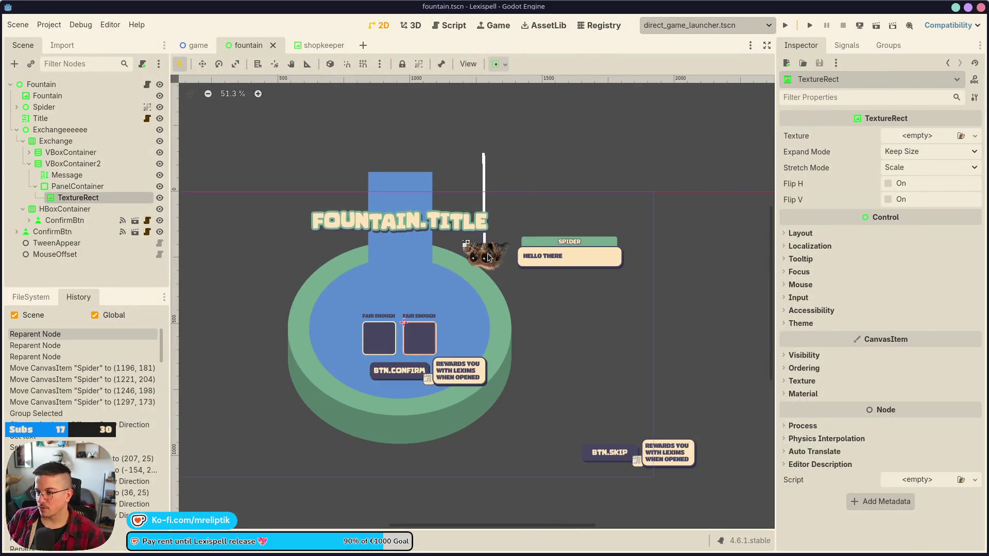
# Step: Frame the fountain, show the FileSystem dock and select the BTN.SKIP button
pyautogui.scroll(2, 345, 288)
pyautogui.moveTo(350, 332)
pyautogui.mouseDown()
pyautogui.moveTo(320, 289)
pyautogui.moveTo(360, 278)
pyautogui.moveTo(359, 287)
pyautogui.mouseUp()
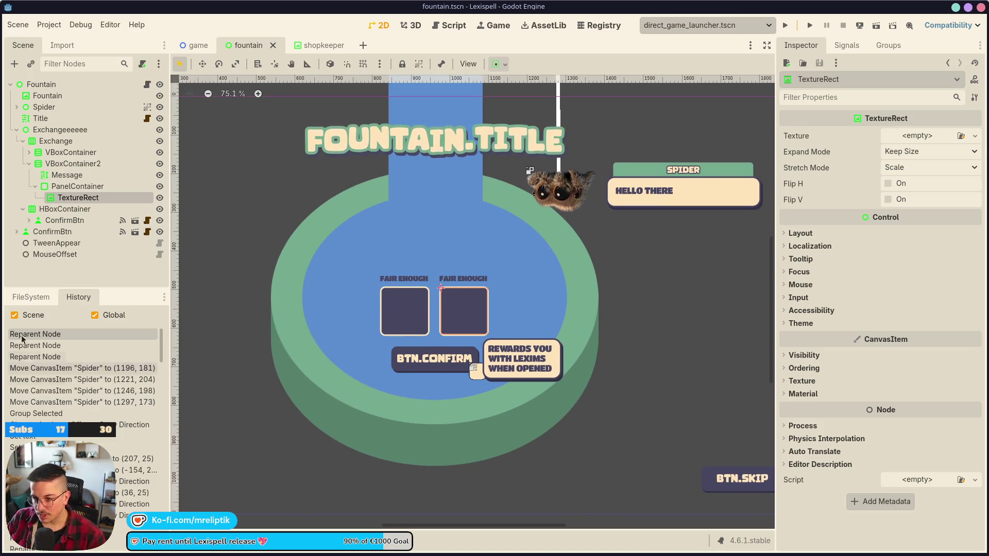
pyautogui.click(31, 297)
pyautogui.scroll(-2, 523, 387)
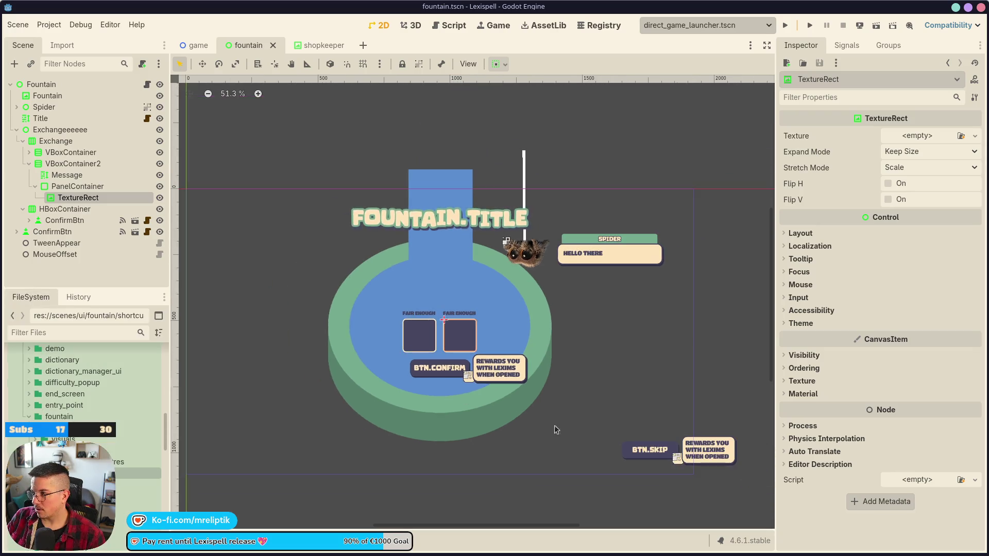
pyautogui.click(596, 394)
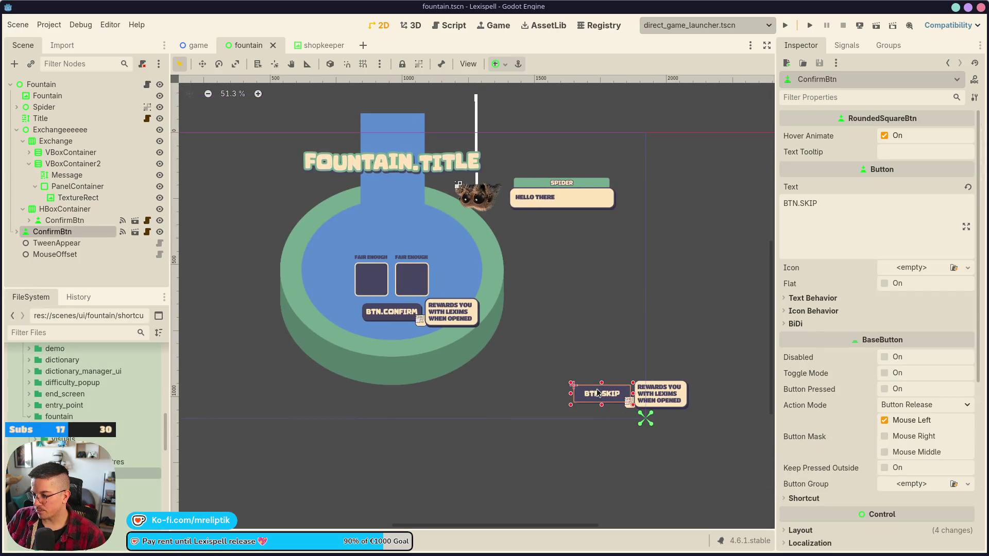
# Step: Assign shortcut_skip.tres to BTN.SKIP's Shortcut property via Quick Load
pyautogui.scroll(-5, 854, 363)
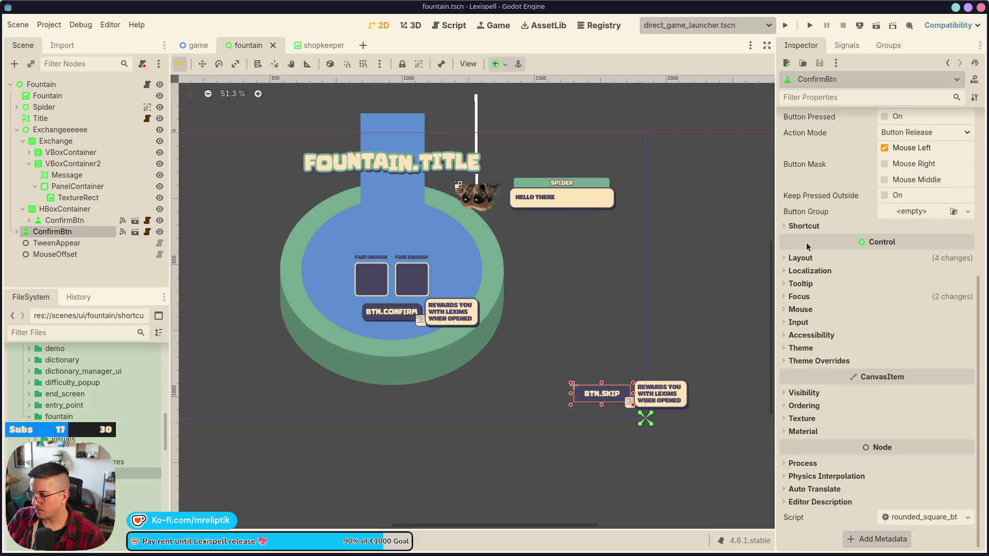
pyautogui.click(804, 226)
pyautogui.click(968, 239)
pyautogui.click(922, 286)
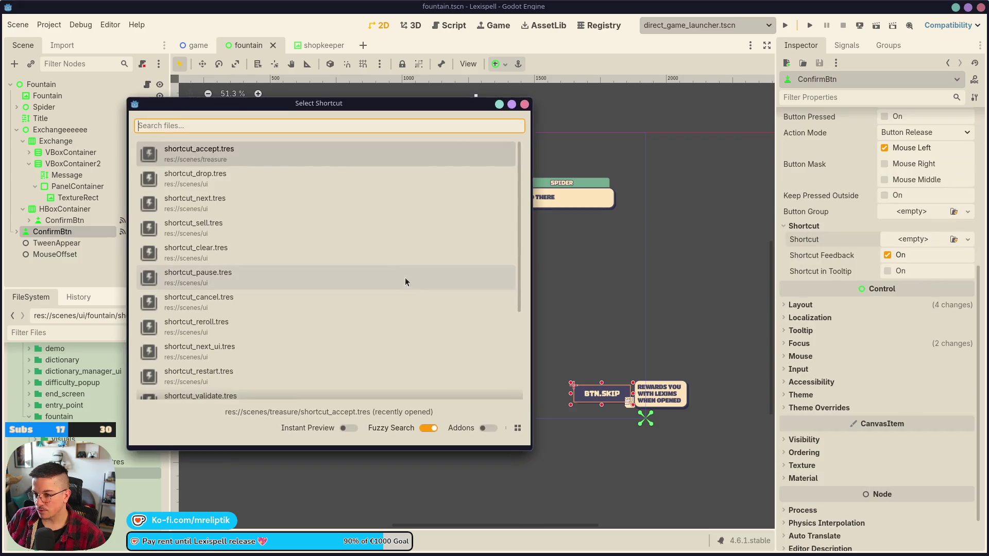
pyautogui.write('shortctu_sk')
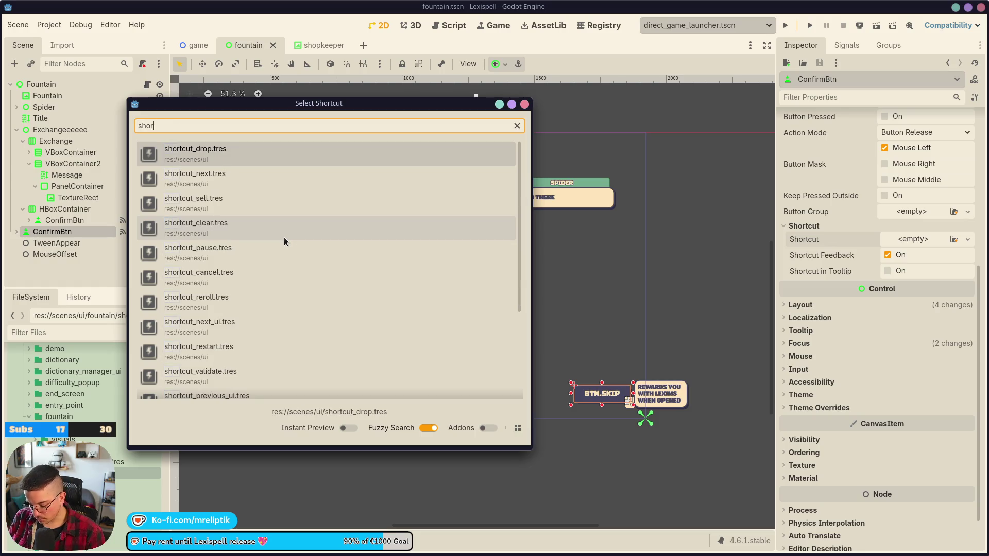
pyautogui.write('ip')
pyautogui.press('Return')
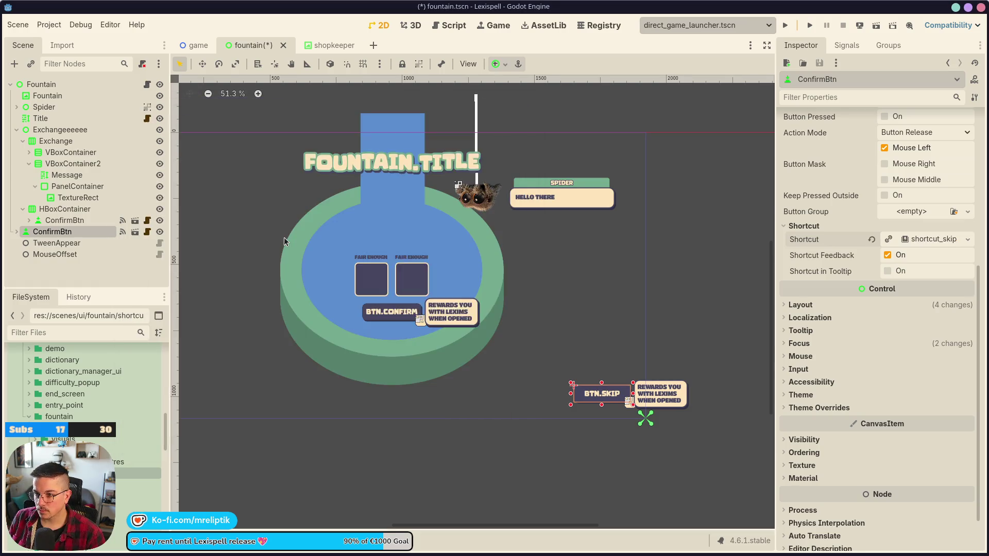
# Step: Select BTN.CONFIRM, then the first exchange slot's FAIR ENOUGH message label
pyautogui.click(403, 315)
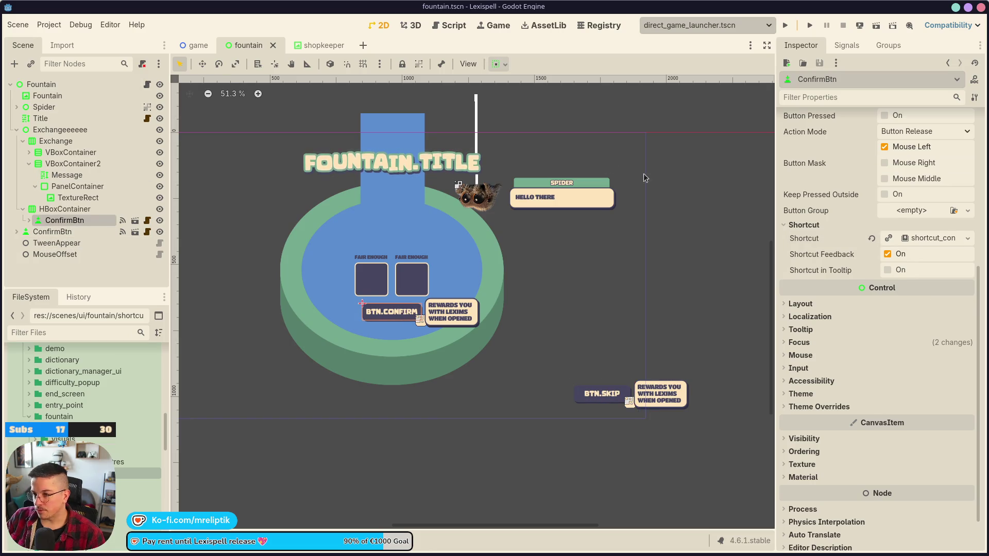
pyautogui.scroll(3, 496, 298)
pyautogui.hscroll(-3, 496, 299)
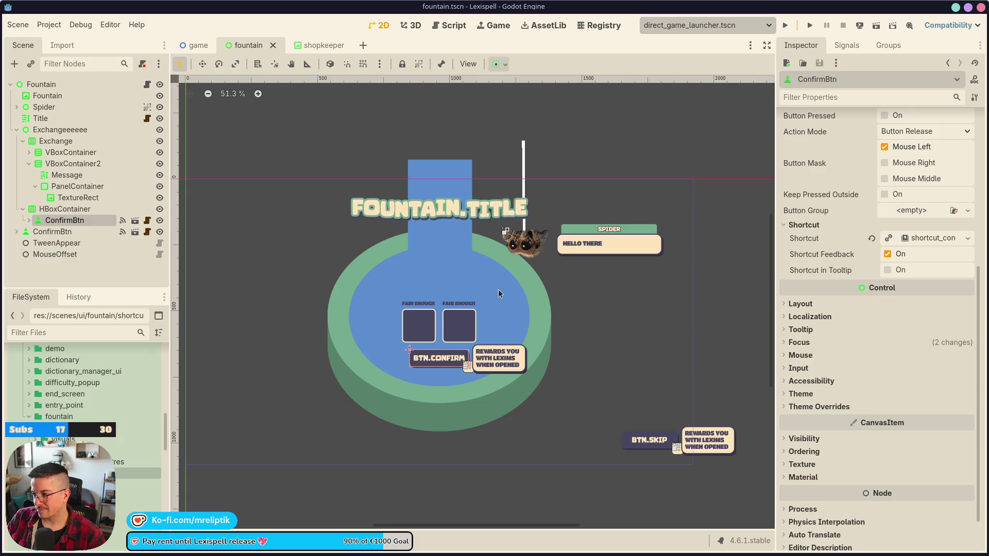
pyautogui.scroll(3, 434, 329)
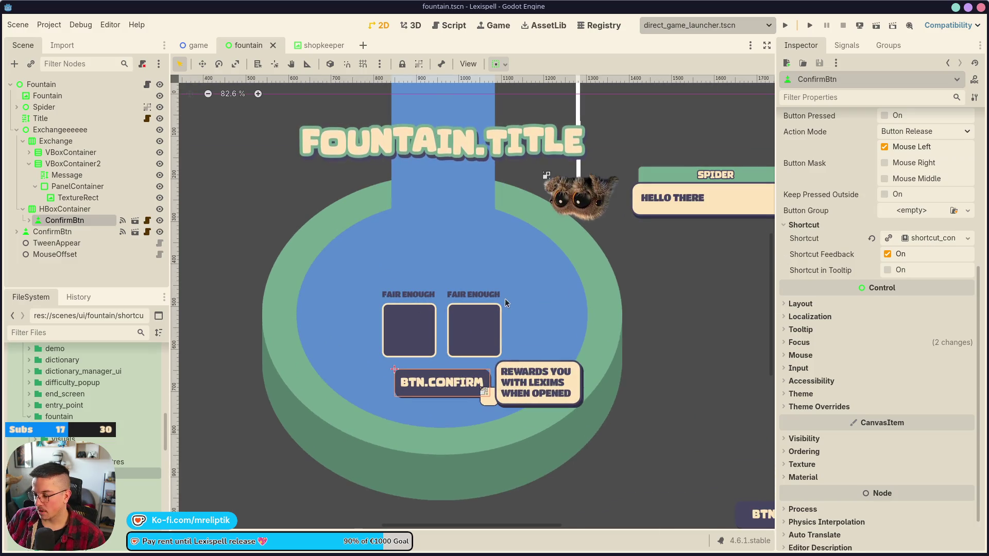
pyautogui.scroll(-3, 416, 313)
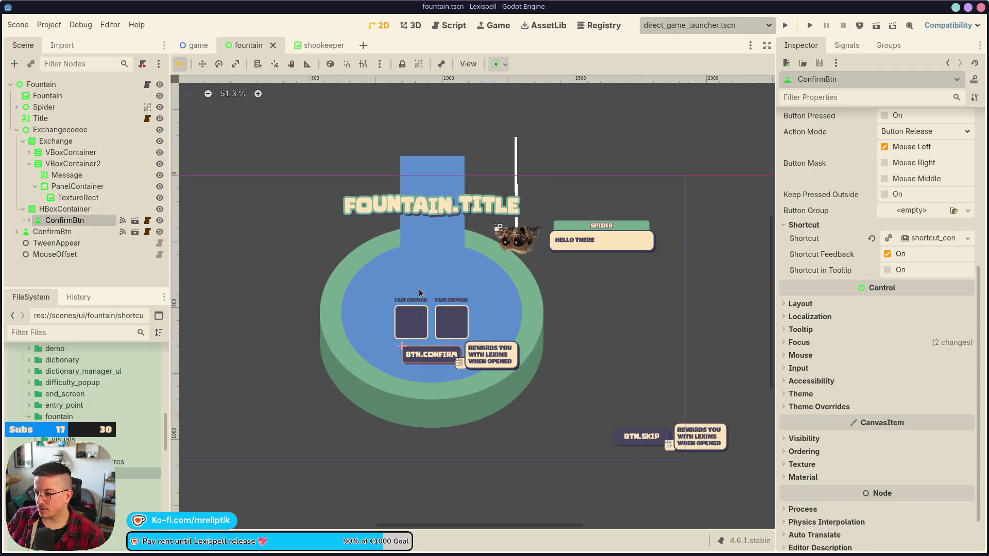
pyautogui.click(411, 299)
# Step: Change the two FAIR ENOUGH Message labels' text to YOU GIVE and YOU GET, and save
pyautogui.scroll(10, 857, 236)
pyautogui.tripleClick(859, 177)
pyautogui.write('YOU GIVE')
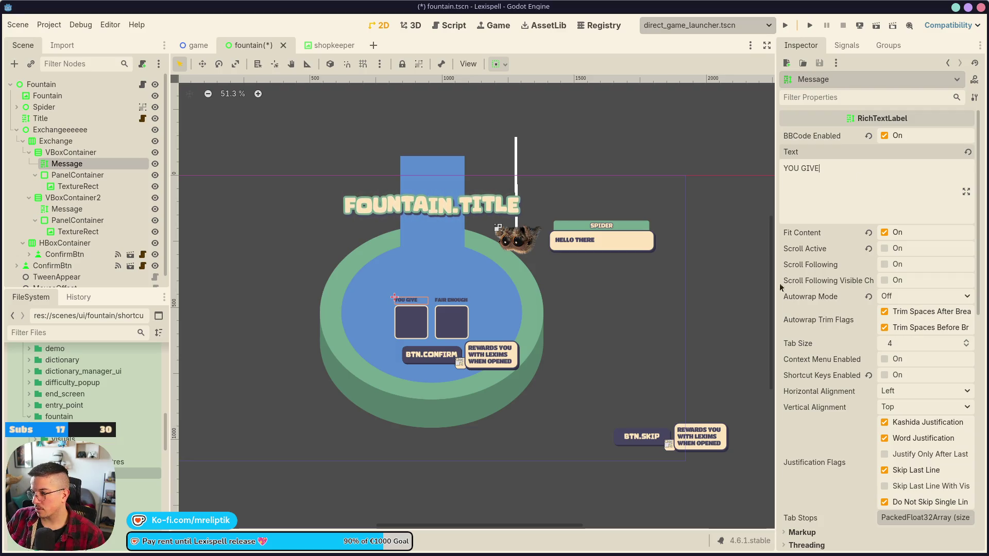
pyautogui.scroll(4, 402, 285)
pyautogui.click(407, 266)
pyautogui.click(407, 278)
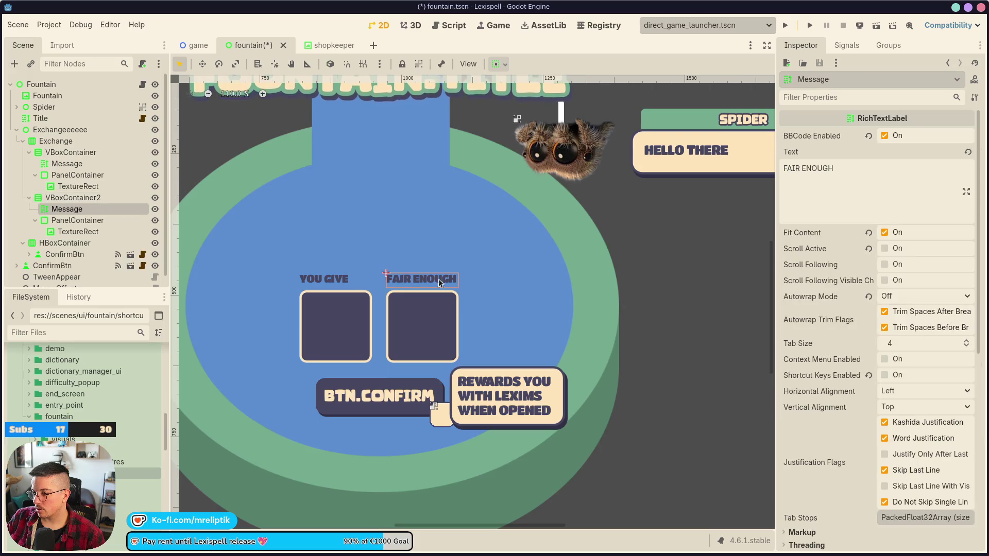
pyautogui.tripleClick(881, 177)
pyautogui.write('YOU GET')
pyautogui.hotkey('ctrl', 's')
# Step: Center both labels horizontally and vertically, then save the scene
pyautogui.keyDown('shift'); pyautogui.click(329, 280); pyautogui.keyUp('shift')
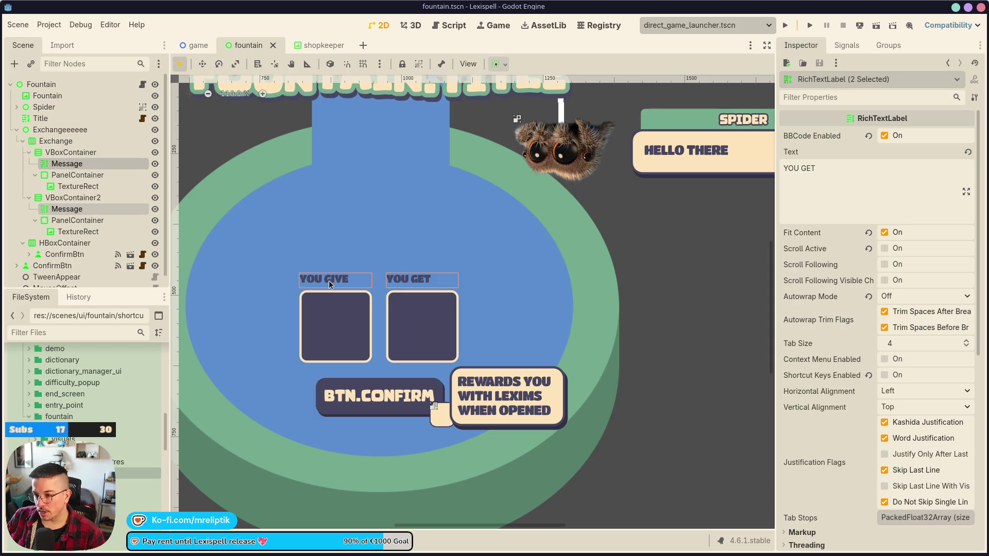
pyautogui.click(924, 391)
pyautogui.click(898, 418)
pyautogui.click(924, 407)
pyautogui.click(899, 436)
pyautogui.hotkey('ctrl', 's')
# Step: Clear the label selection and select the container holding the YOU GIVE slot
pyautogui.scroll(2, 367, 260)
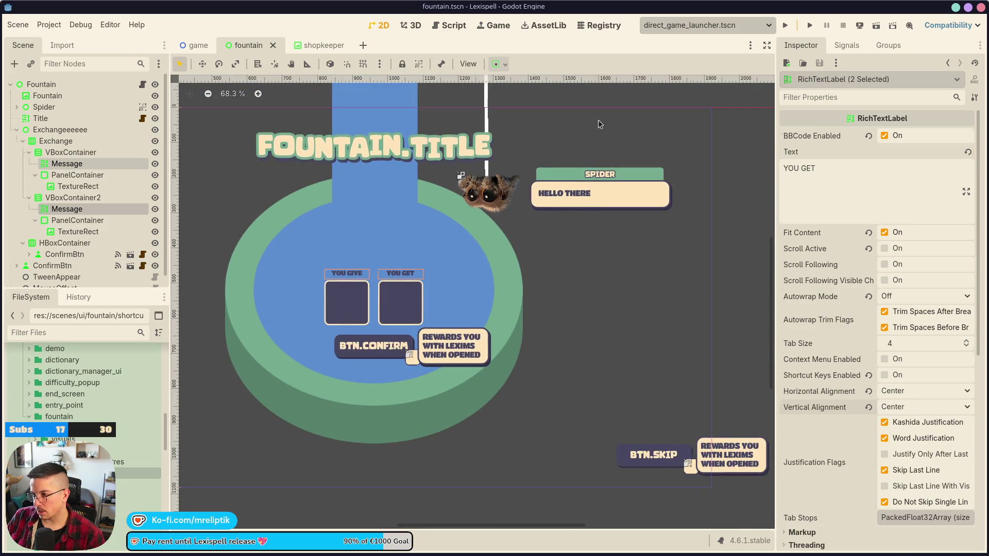
pyautogui.click(359, 287)
pyautogui.scroll(-4, 360, 288)
pyautogui.click(383, 297)
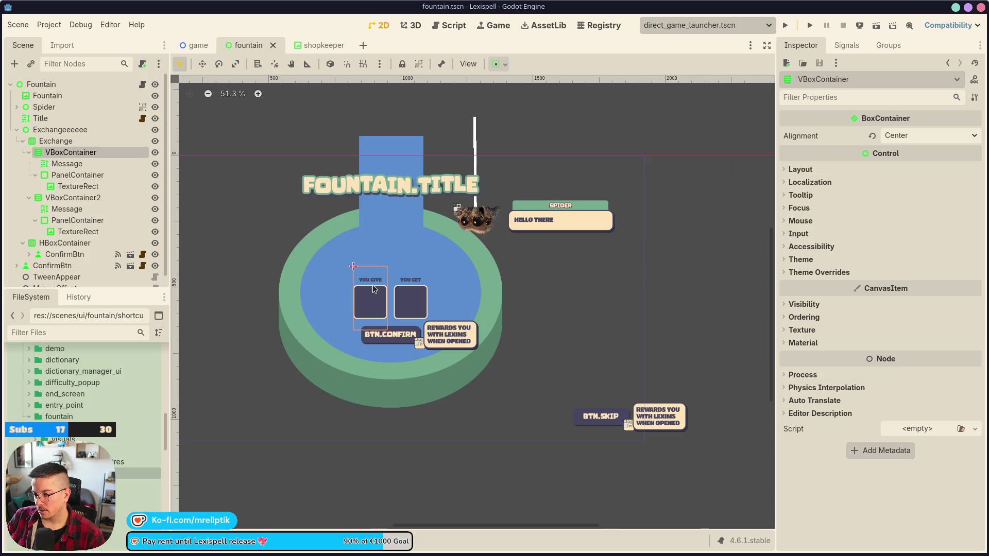
pyautogui.scroll(3, 383, 297)
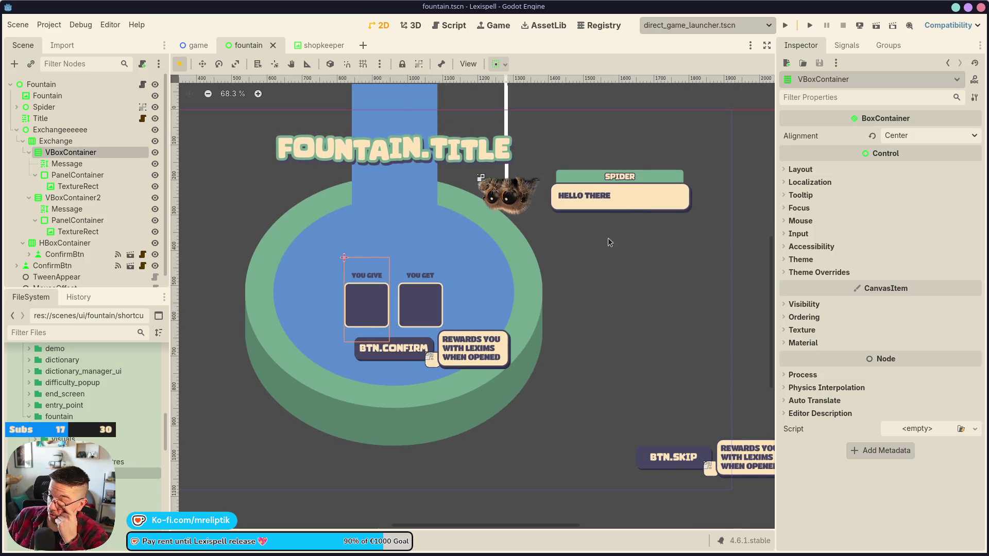
pyautogui.scroll(-2, 553, 333)
pyautogui.scroll(3, 515, 286)
pyautogui.scroll(-2, 381, 229)
pyautogui.scroll(1, 406, 224)
# Step: Collapse the Exchangeeeeee node's children and rename the node to Exchange
pyautogui.click(23, 141)
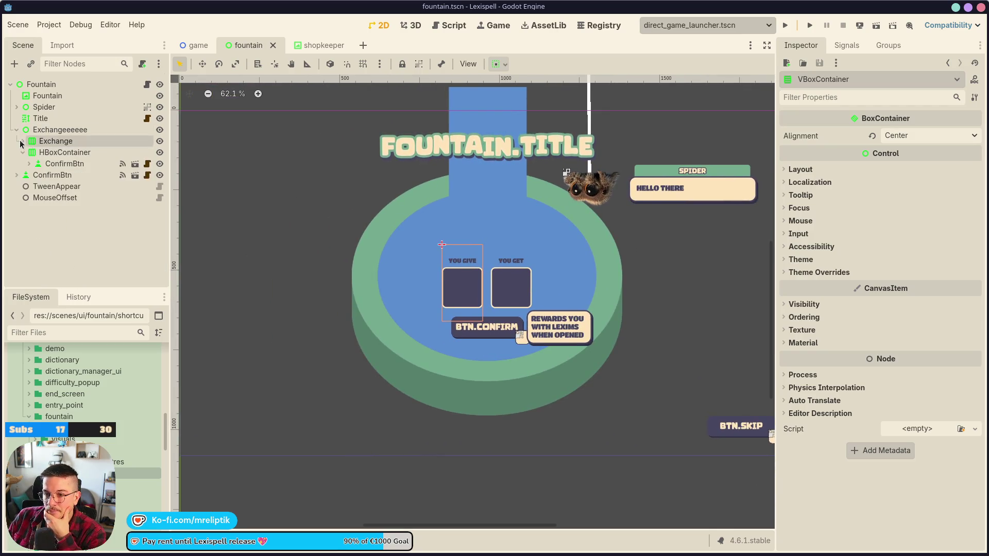
pyautogui.click(81, 132)
pyautogui.click(99, 130)
pyautogui.press('BackSpace')
pyautogui.press('BackSpace')
pyautogui.press('BackSpace')
pyautogui.press('BackSpace')
pyautogui.press('BackSpace')
pyautogui.press('BackSpace')
pyautogui.press('Return')
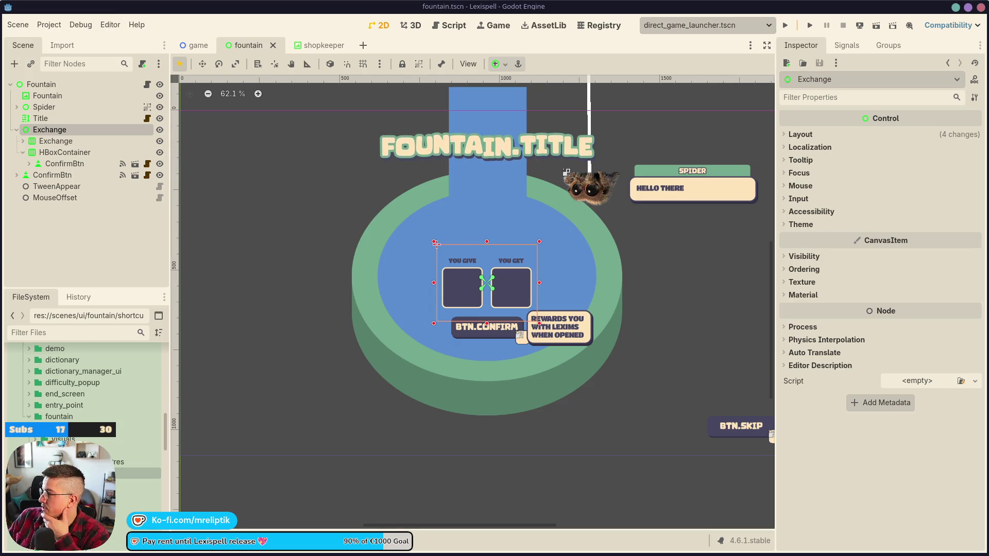
pyautogui.hotkey('alt', 'Tab')
# Step: Position the Figma window and scroll to the fountain mockup with YOUR STUFF, YOU GIVE and YOU GET
pyautogui.moveTo(517, 41)
pyautogui.mouseDown()
pyautogui.moveTo(404, 41)
pyautogui.moveTo(426, 120)
pyautogui.mouseUp()
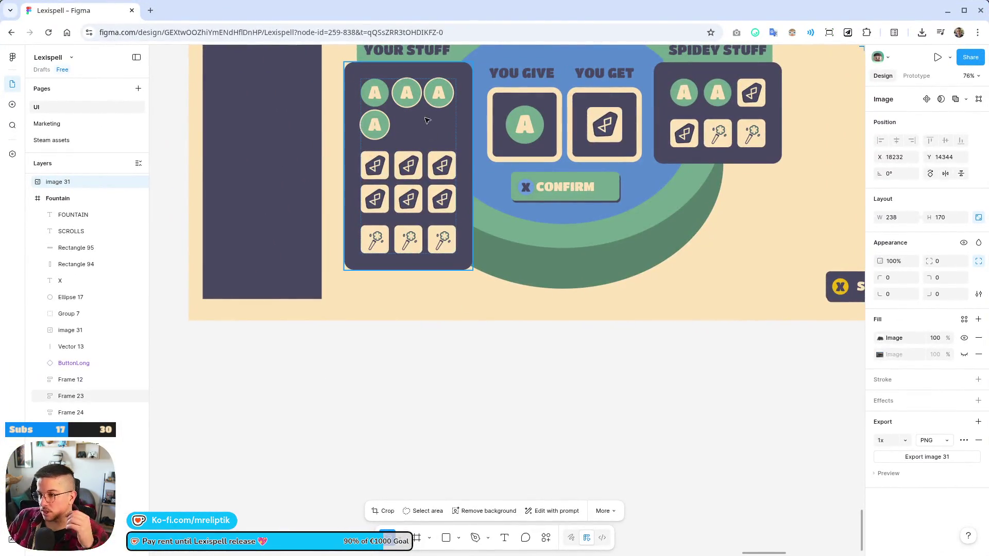
pyautogui.scroll(3, 392, 222)
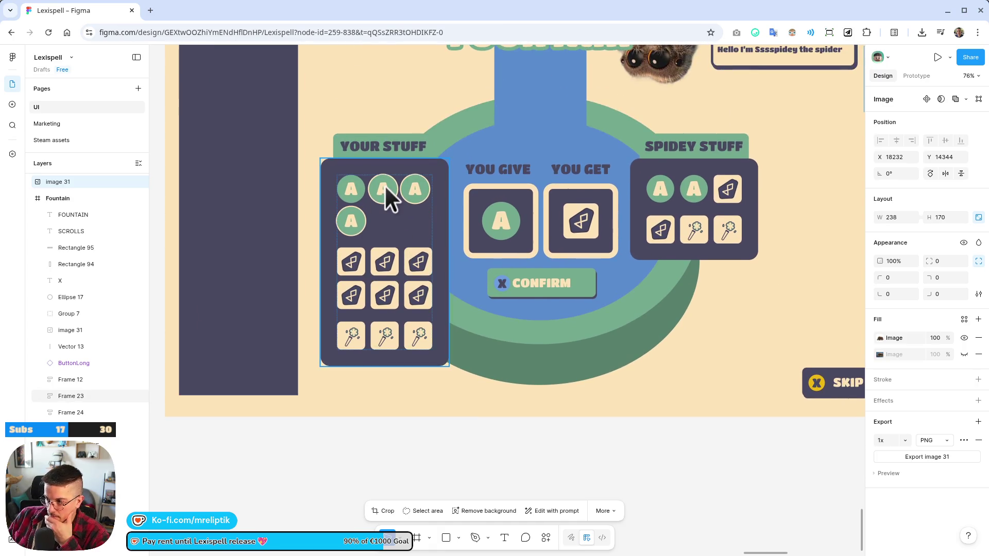
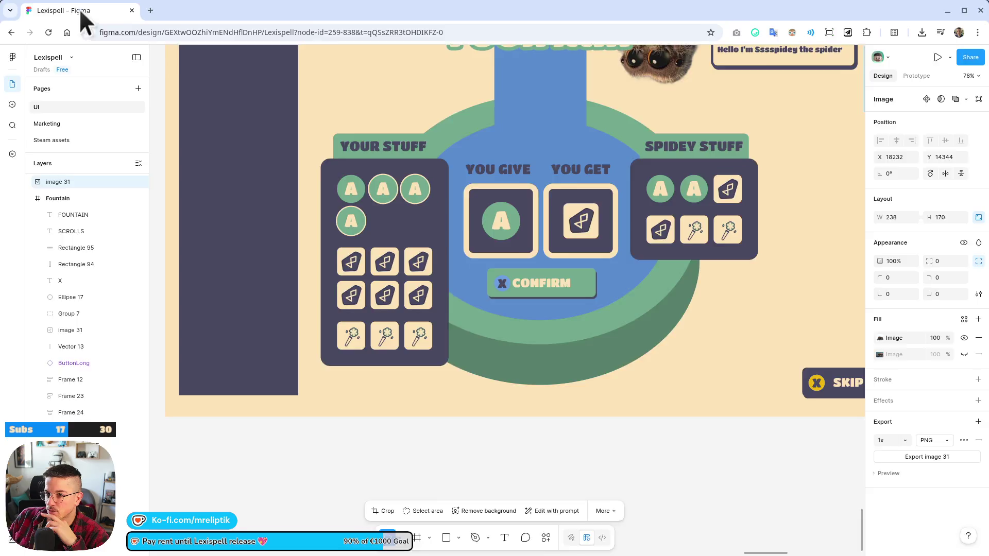
# Step: Switch from the Figma mockup to the Godot fountain scene and deselect the Exchange node
pyautogui.hotkey('alt', 'Tab')
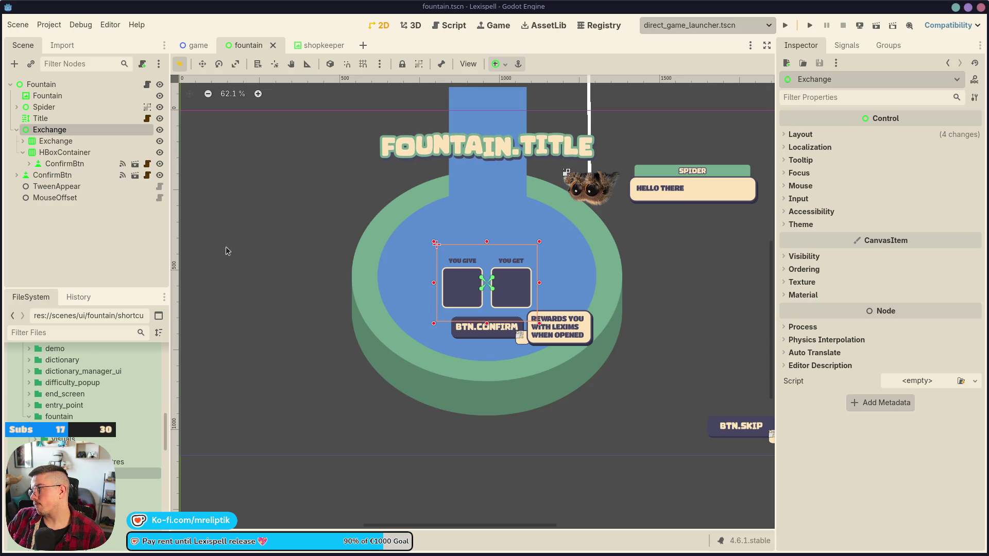
pyautogui.click(98, 249)
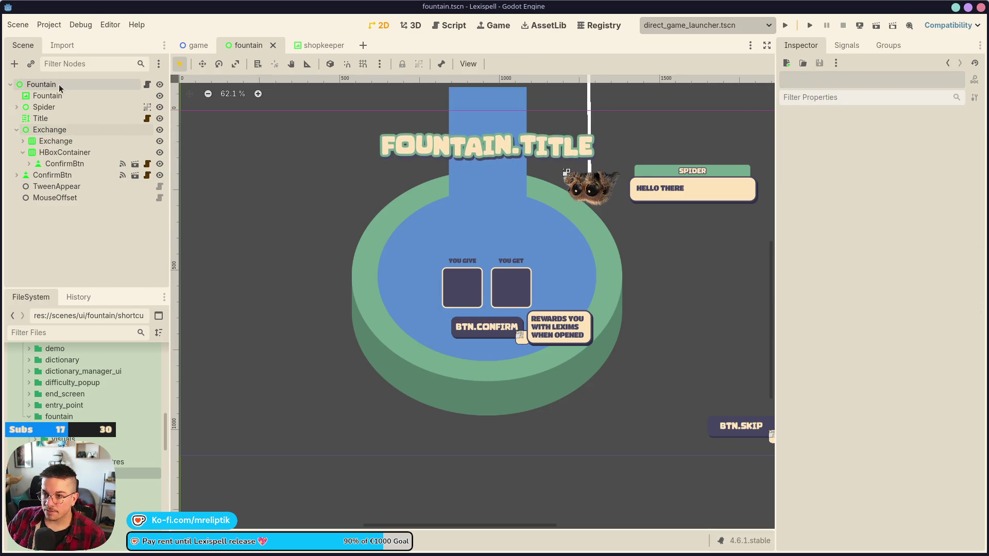
# Step: Add a PanelContainer as a child of Fountain and drag it into a tall box
pyautogui.rightClick(59, 85)
pyautogui.click(122, 110)
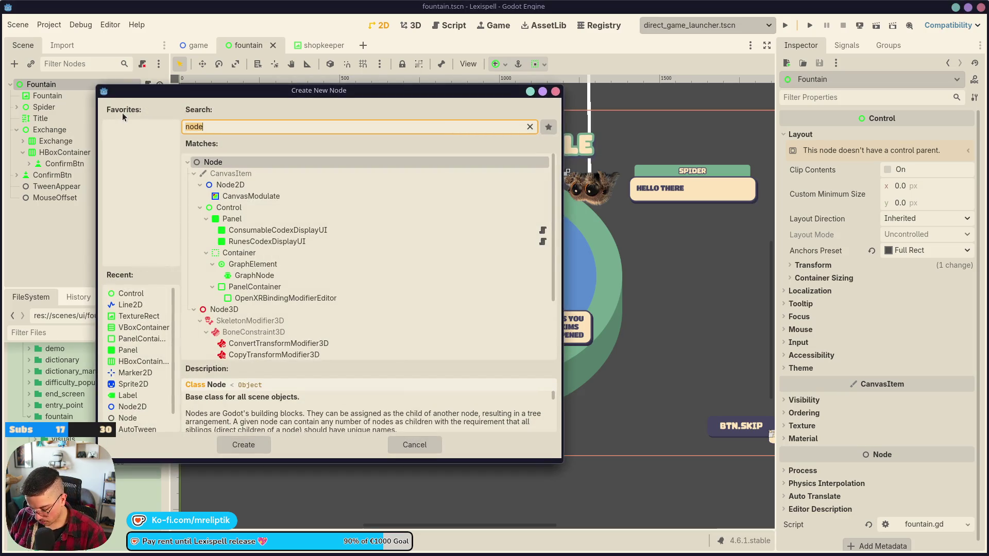
pyautogui.write('panel')
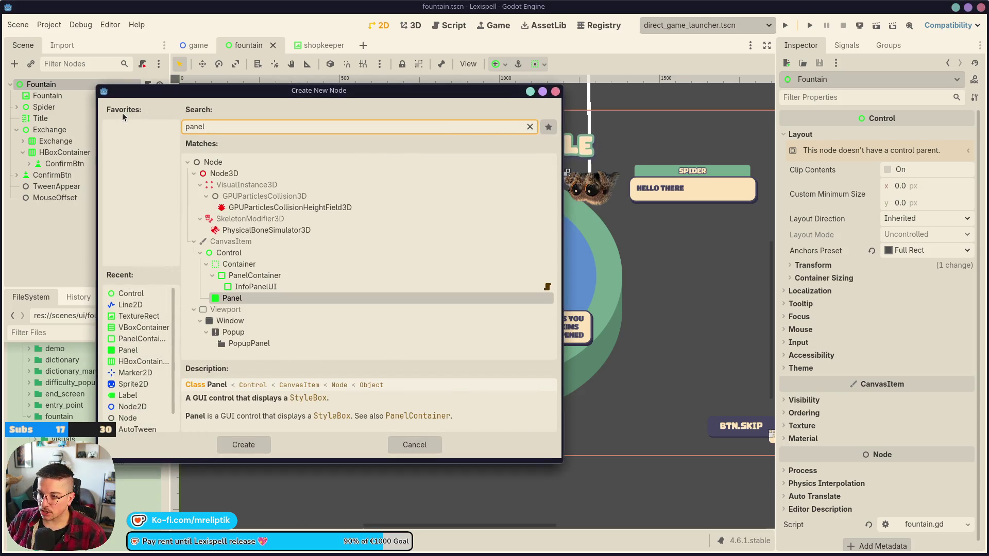
pyautogui.press('Return')
pyautogui.hotkey('ctrl', 'z')
pyautogui.rightClick(72, 88)
pyautogui.click(96, 110)
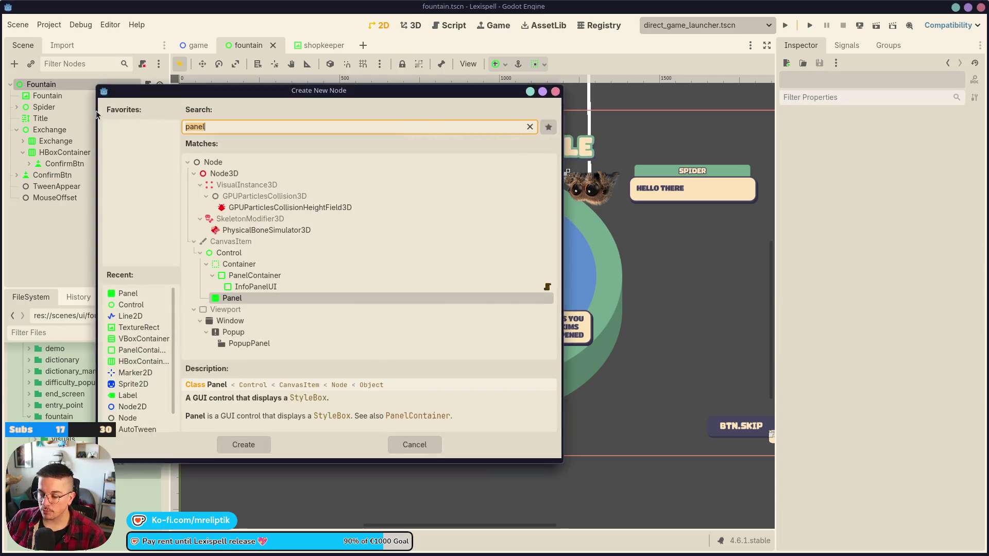
pyautogui.write('panel')
pyautogui.press('Up')
pyautogui.press('Up')
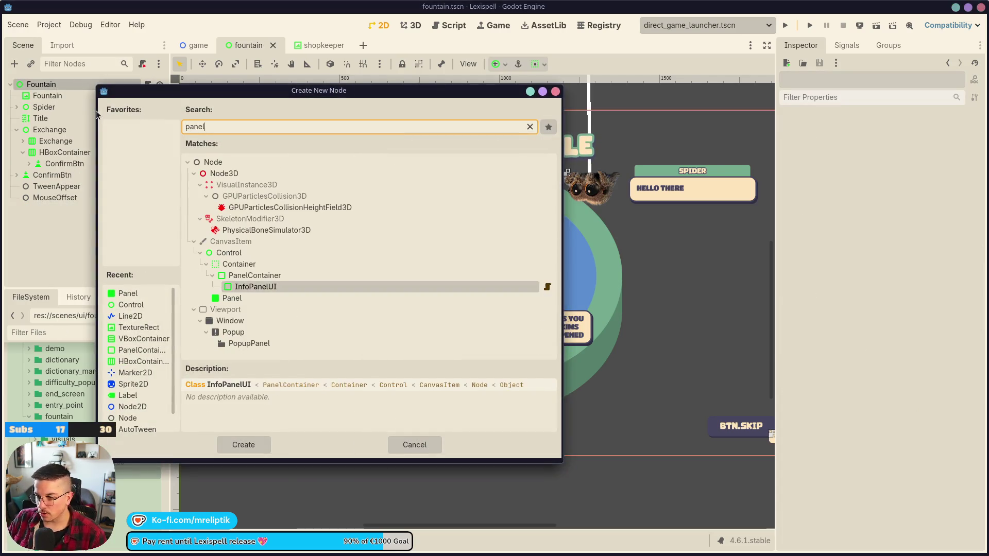
pyautogui.press('Return')
pyautogui.moveTo(236, 153)
pyautogui.mouseDown()
pyautogui.moveTo(278, 178)
pyautogui.moveTo(310, 234)
pyautogui.moveTo(304, 274)
pyautogui.moveTo(318, 271)
pyautogui.mouseUp()
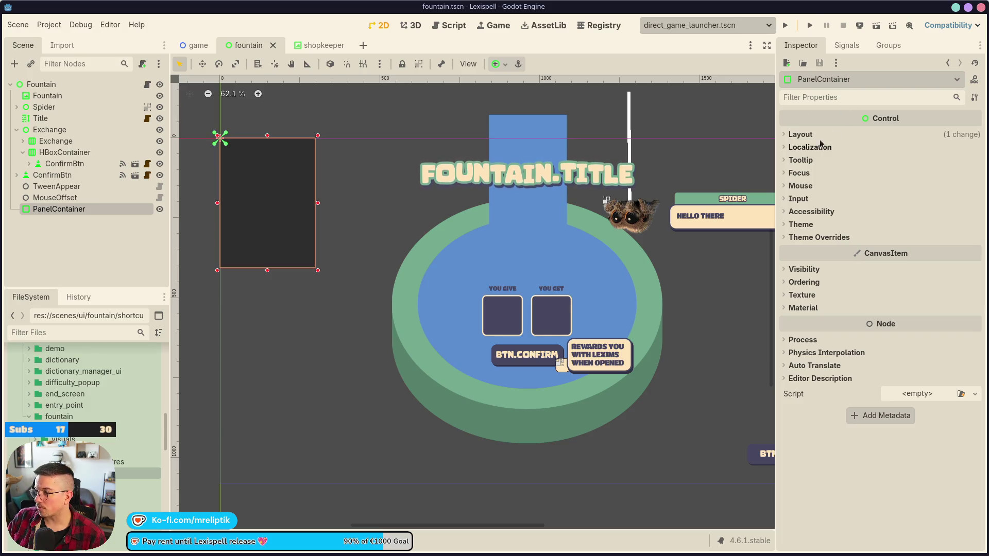
# Step: Check the PanelContainer's layout properties and close the shopkeeper scene, keeping the panel in place
pyautogui.click(800, 134)
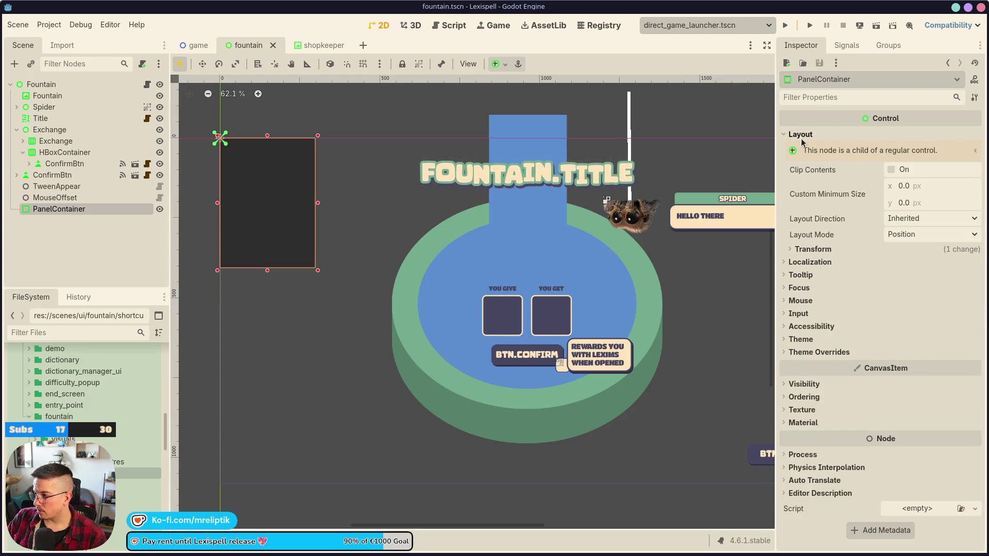
pyautogui.click(801, 136)
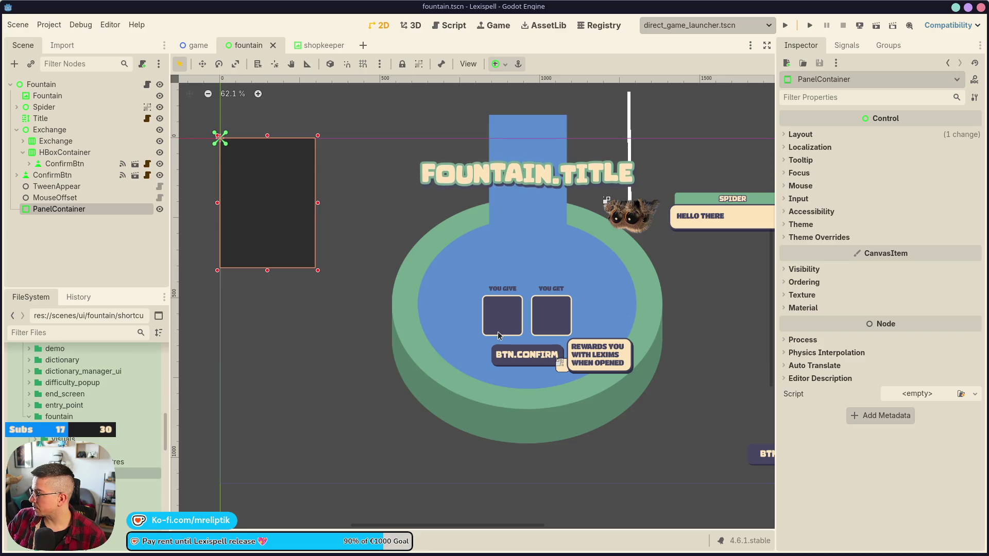
pyautogui.click(183, 48)
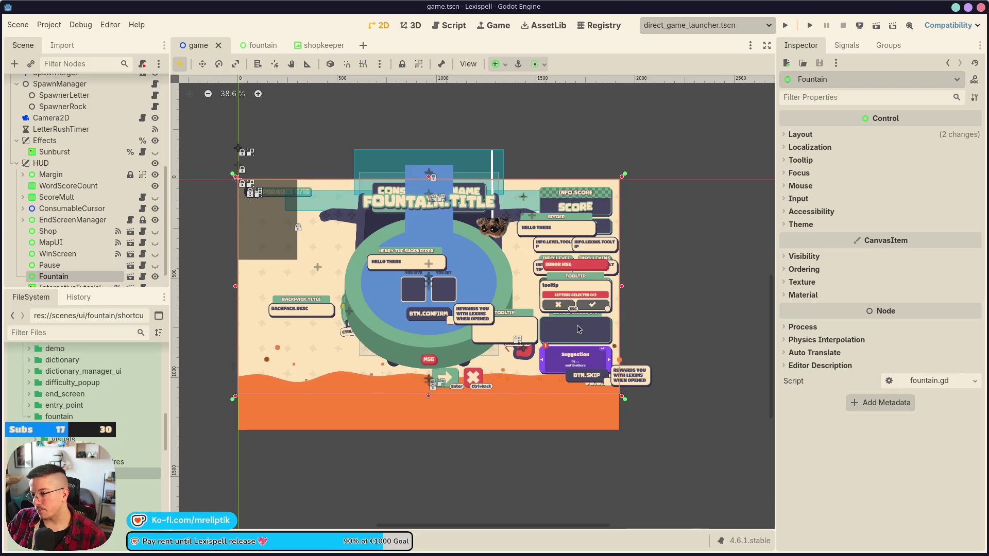
pyautogui.click(325, 47)
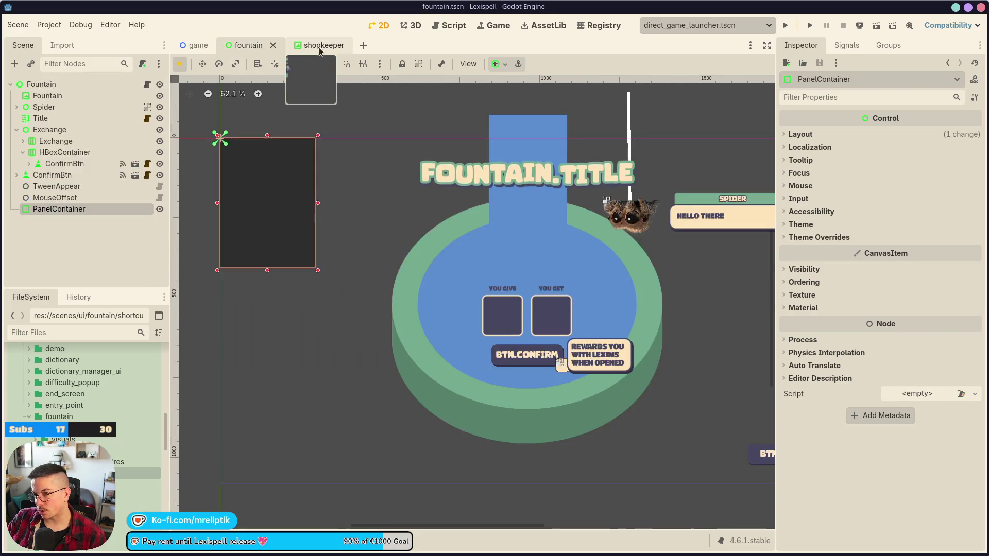
pyautogui.hotkey('ctrl', 'shift', 'w')
pyautogui.moveTo(248, 213)
pyautogui.mouseDown()
pyautogui.moveTo(298, 356)
pyautogui.moveTo(298, 298)
pyautogui.mouseUp()
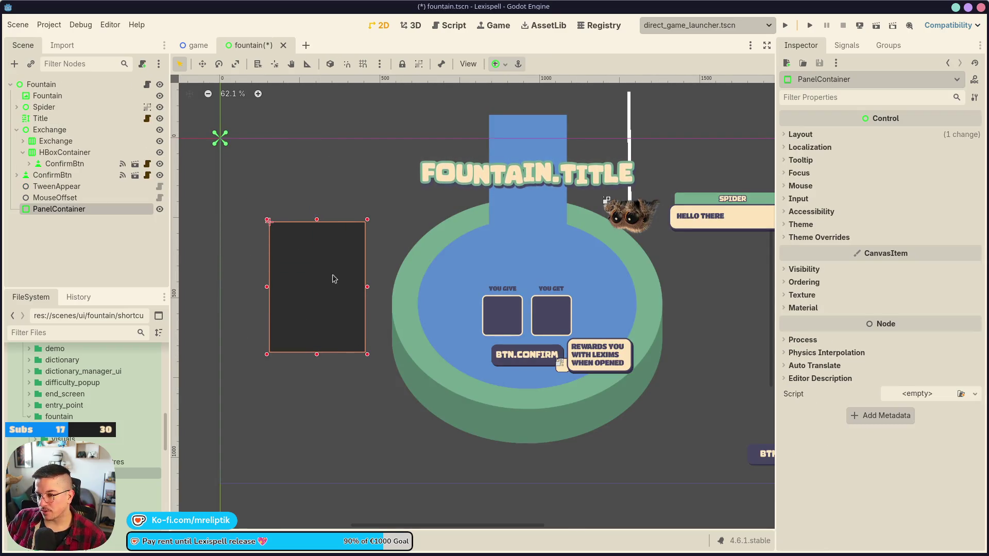
pyautogui.hotkey('ctrl', 'z')
# Step: Add a MarginContainer inside the PanelContainer
pyautogui.rightClick(58, 209)
pyautogui.click(97, 228)
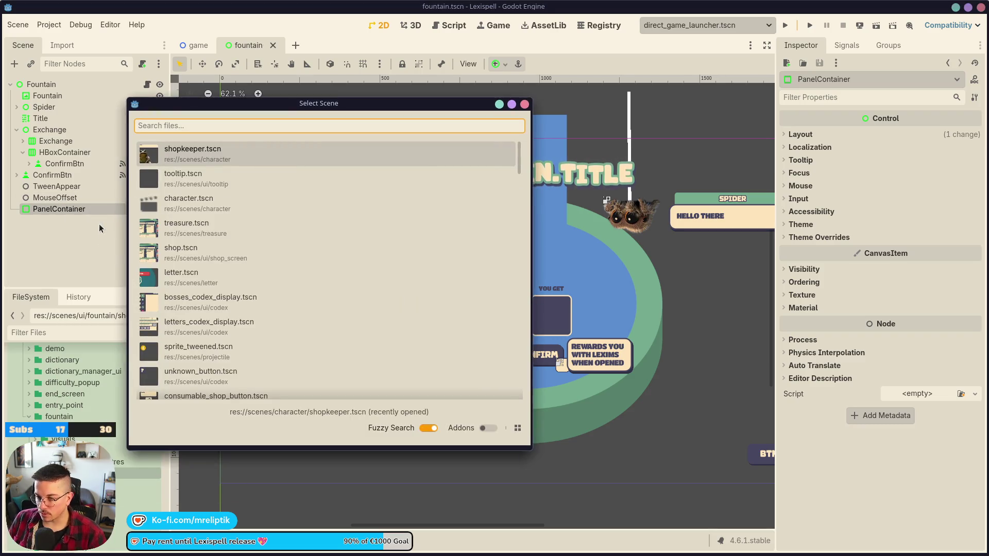
pyautogui.press('Escape')
pyautogui.hotkey('ctrl', 'a')
pyautogui.write('margin')
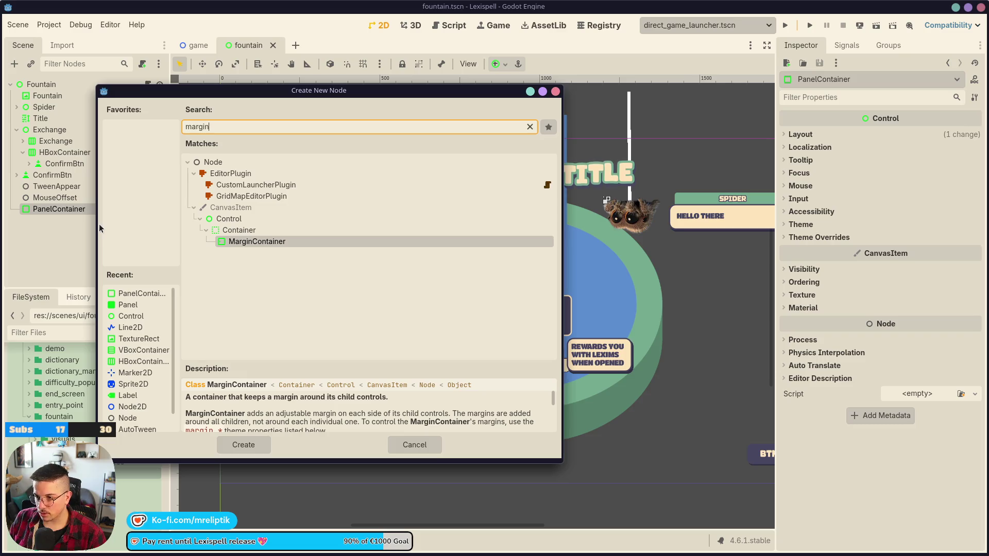
pyautogui.press('Return')
# Step: Override all four MarginContainer margins to 22 and save the fountain scene
pyautogui.click(847, 238)
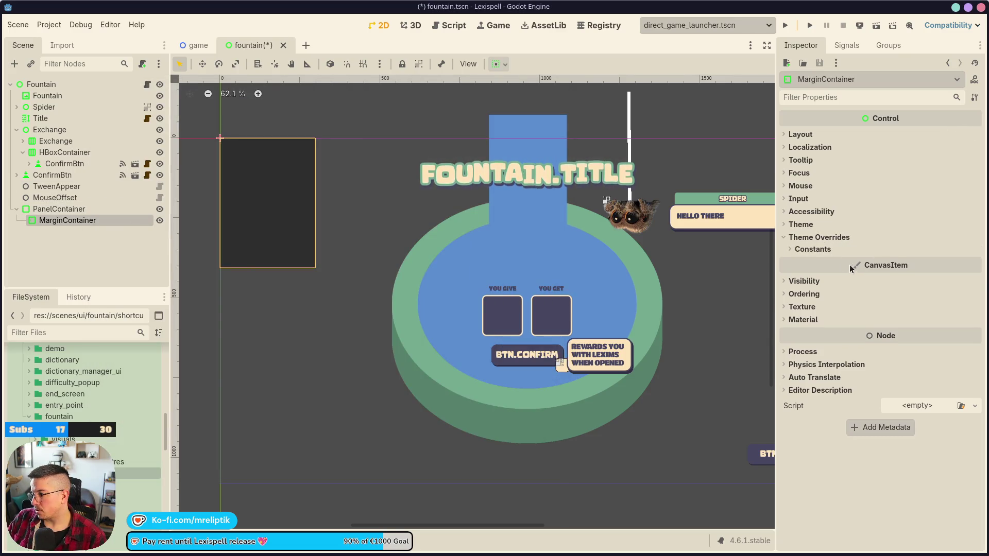
pyautogui.click(805, 249)
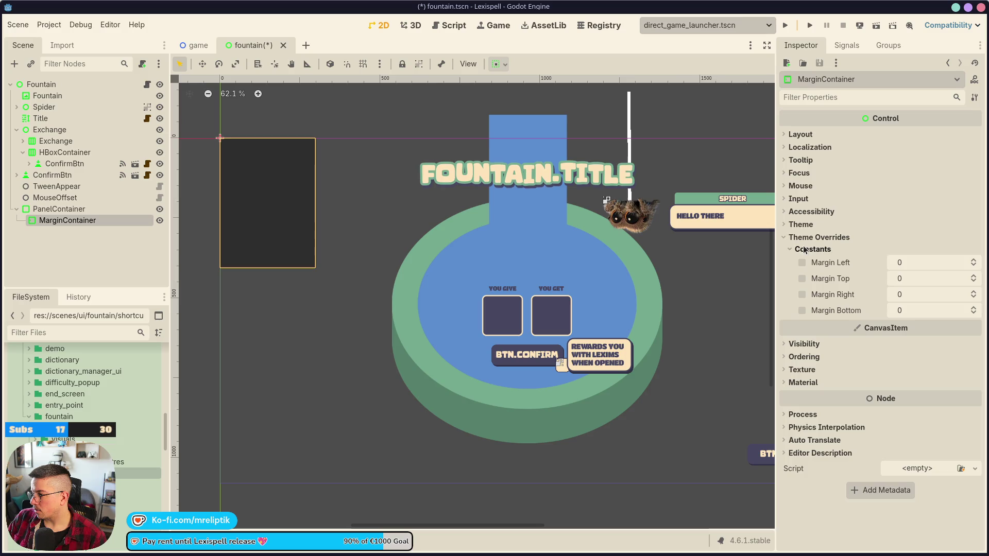
pyautogui.moveTo(929, 262); pyautogui.dragTo(926, 262)
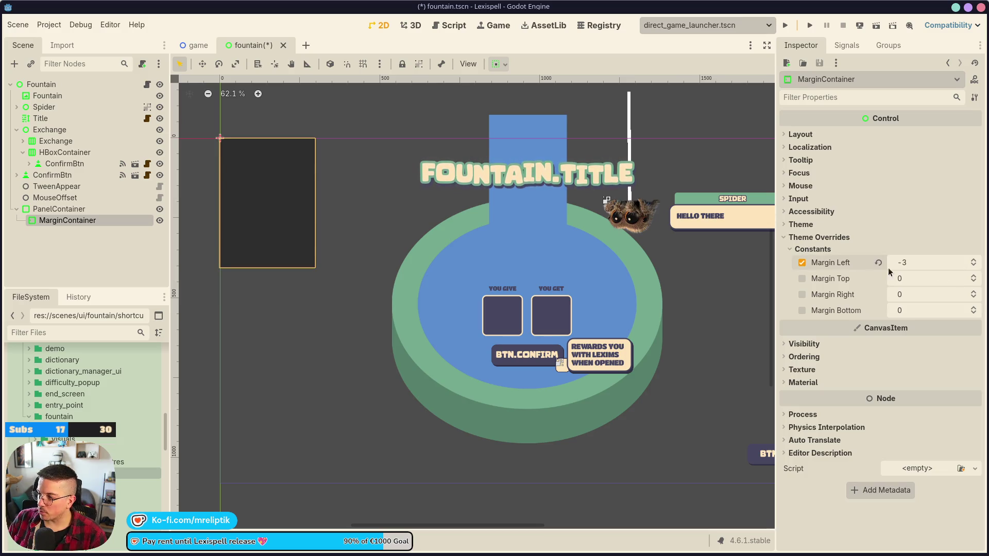
pyautogui.write('22')
pyautogui.press('Tab')
pyautogui.write('22')
pyautogui.press('Tab')
pyautogui.write('22')
pyautogui.press('Tab')
pyautogui.write('22')
pyautogui.press('Return')
pyautogui.hotkey('ctrl', 's')
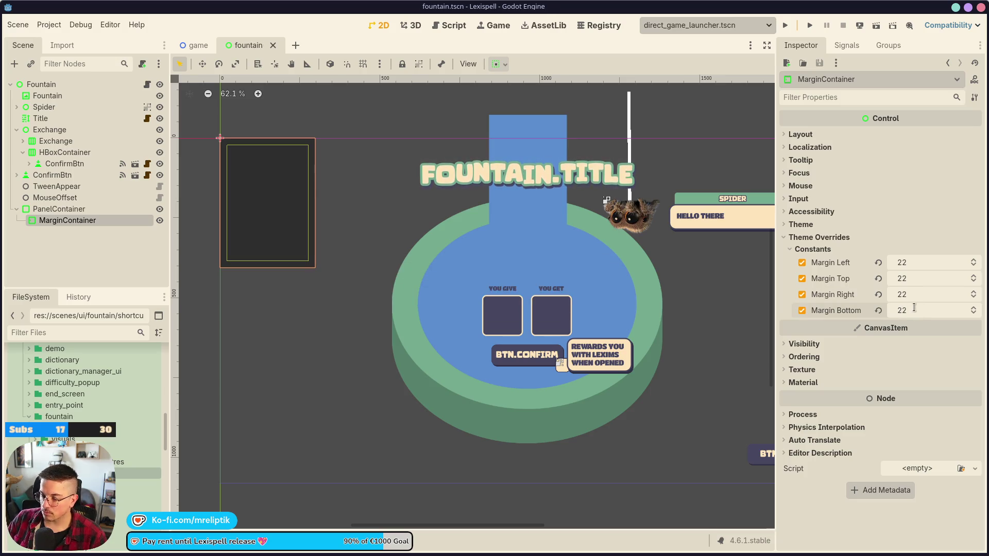
pyautogui.click(84, 269)
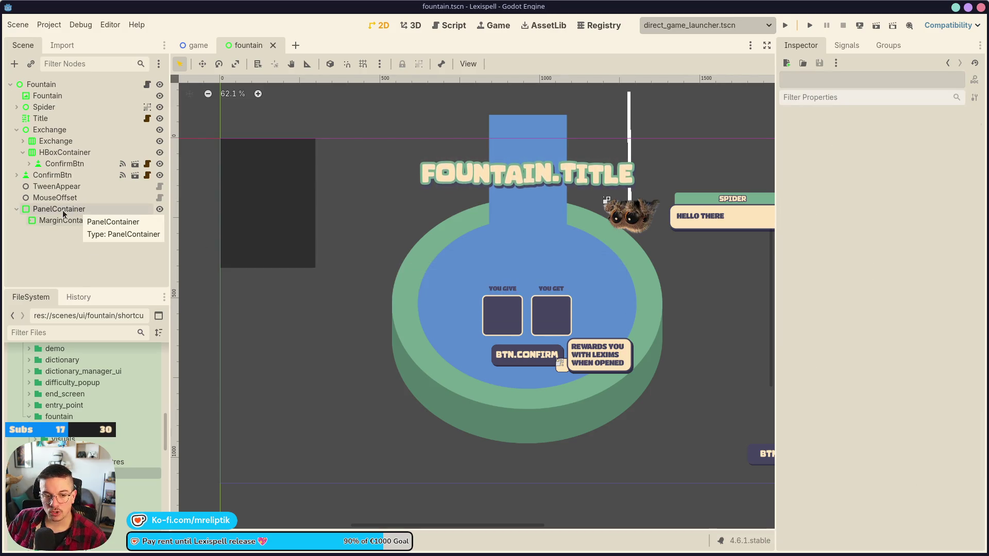
pyautogui.click(505, 313)
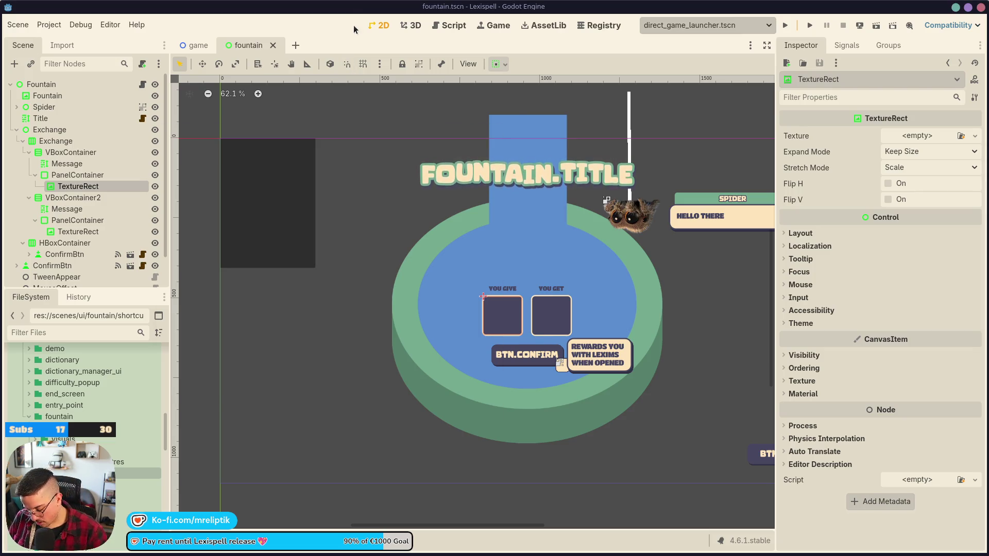
# Step: Quick-open the end_screen and info_panel scenes to inspect them, then close both
pyautogui.hotkey('ctrl', 'shift', 'o')
pyautogui.write('end')
pyautogui.press('Return')
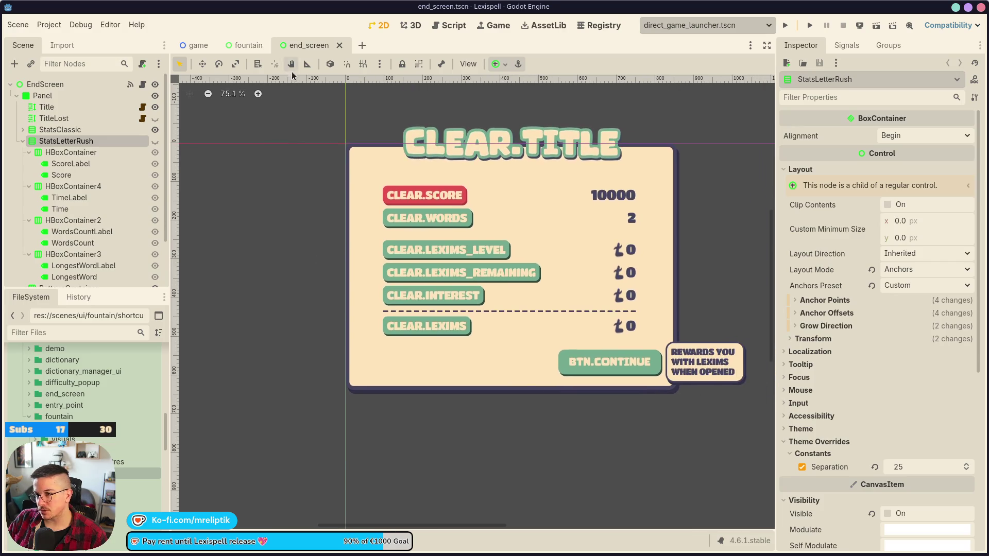
pyautogui.click(339, 46)
pyautogui.click(196, 46)
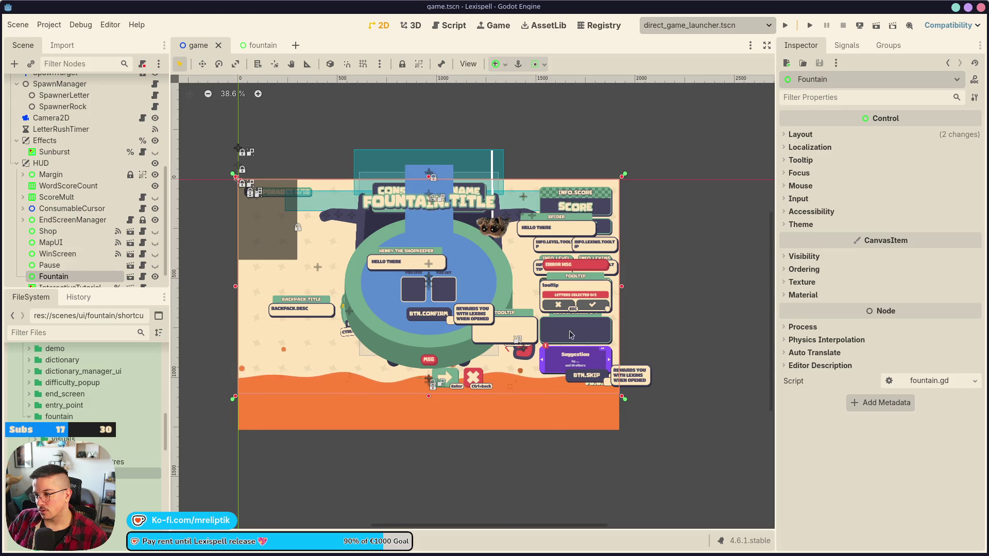
pyautogui.click(258, 45)
pyautogui.hotkey('ctrl', 'shift', 'o')
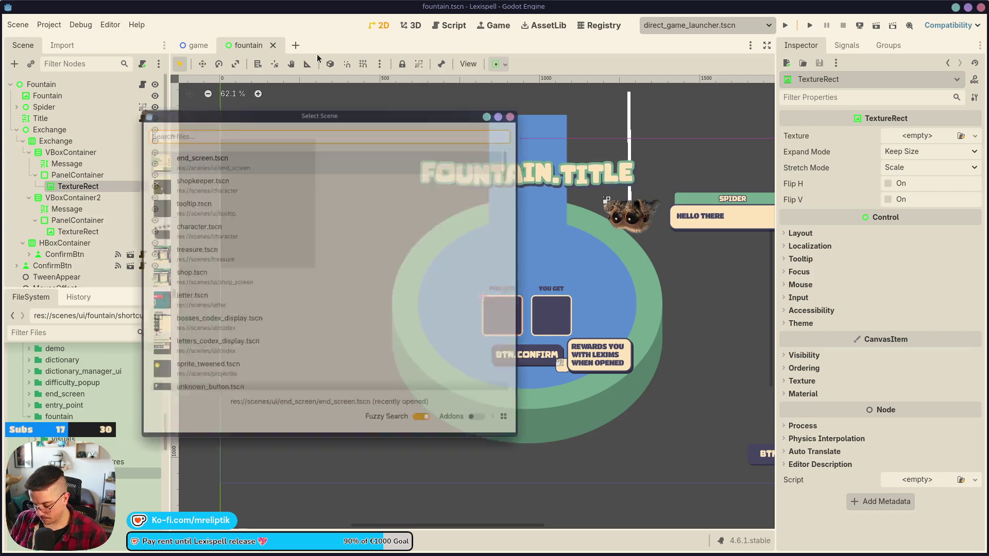
pyautogui.write('info')
pyautogui.press('Return')
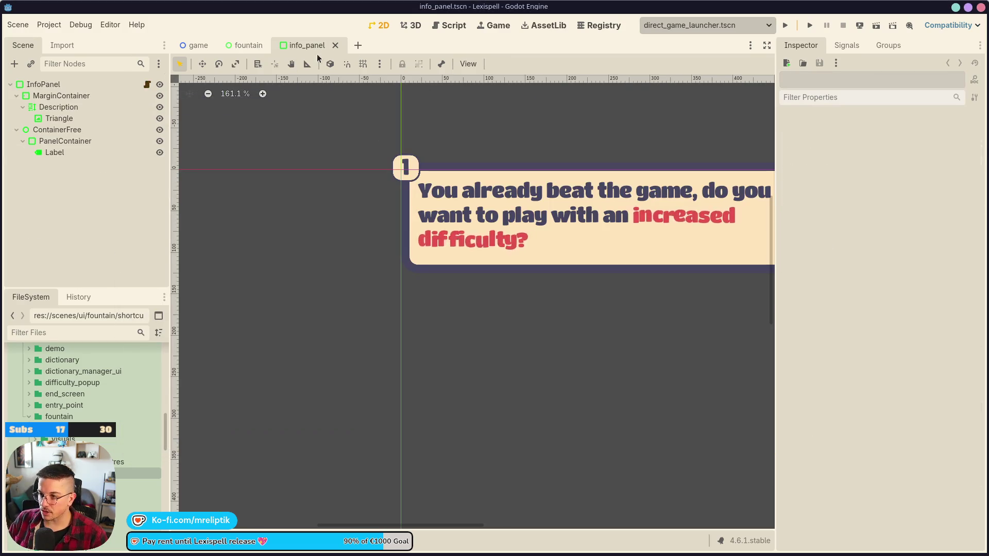
pyautogui.middleClick(316, 50)
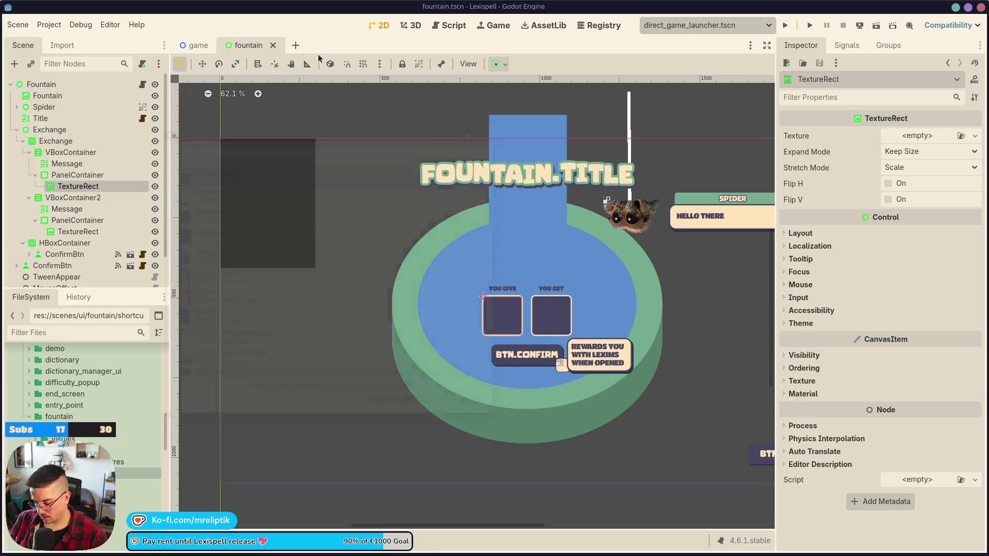
# Step: Open the score scene, save the Score node's StyleBoxFlat panel style, and return to fountain
pyautogui.hotkey('ctrl', 'shift', 'o')
pyautogui.write('scor')
pyautogui.press('Return')
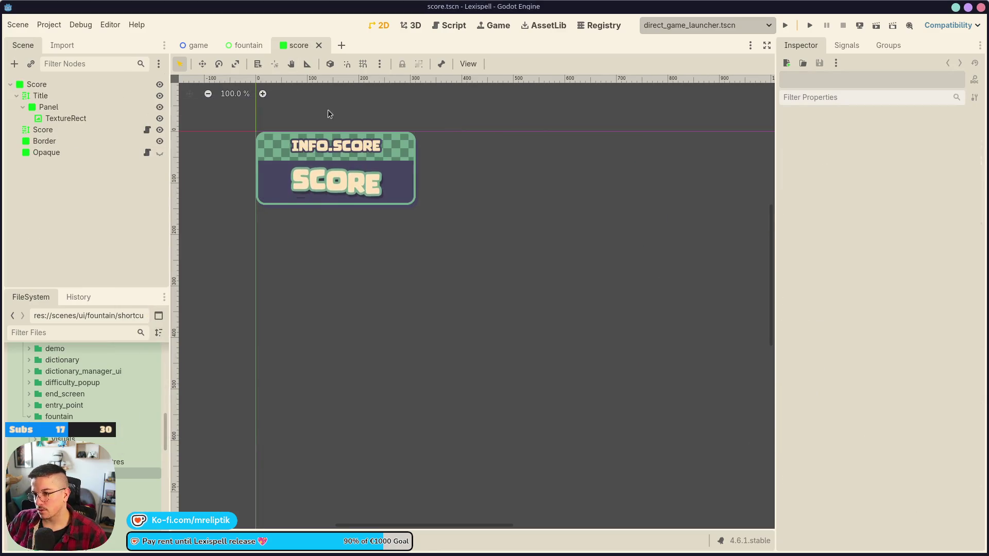
pyautogui.click(127, 141)
pyautogui.click(37, 83)
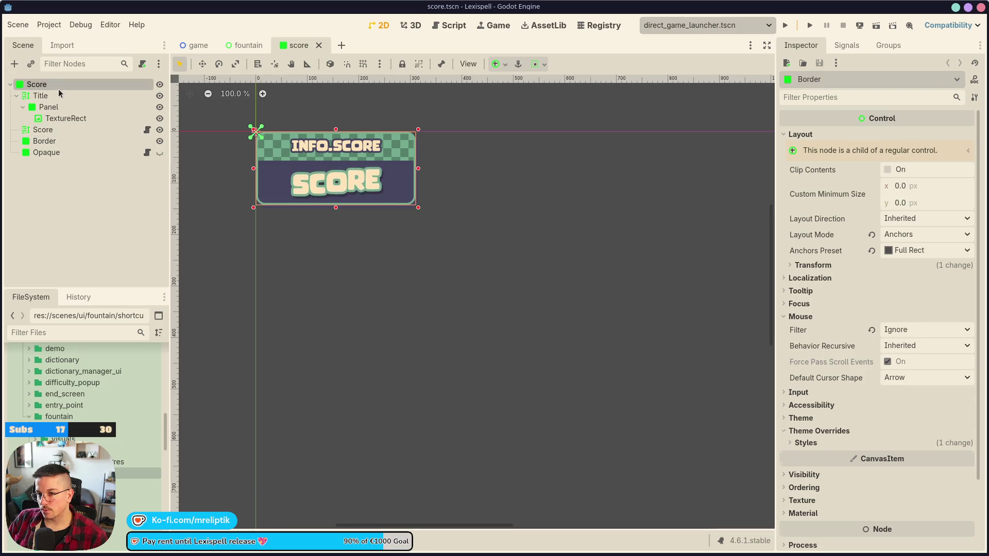
pyautogui.scroll(-1, 864, 426)
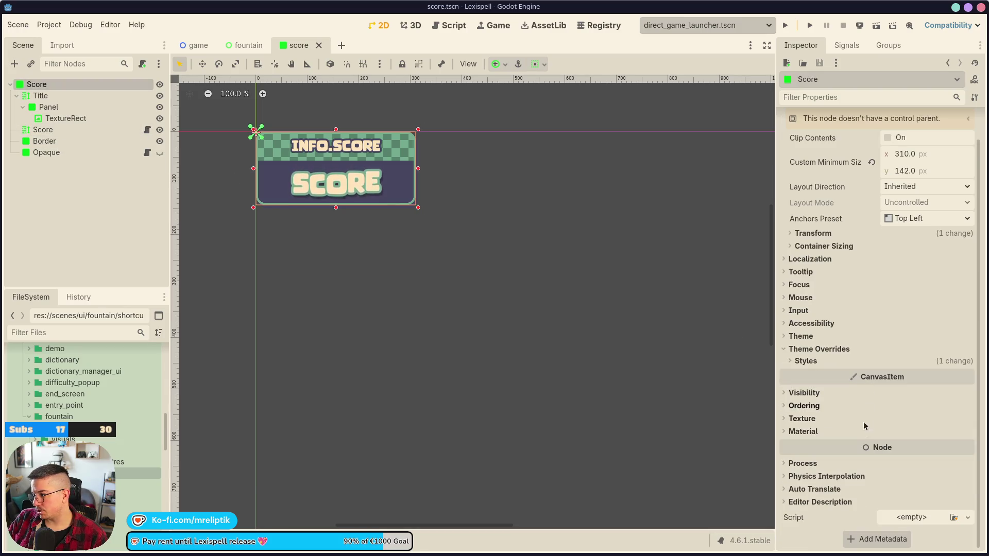
pyautogui.click(805, 361)
pyautogui.click(968, 374)
pyautogui.click(945, 515)
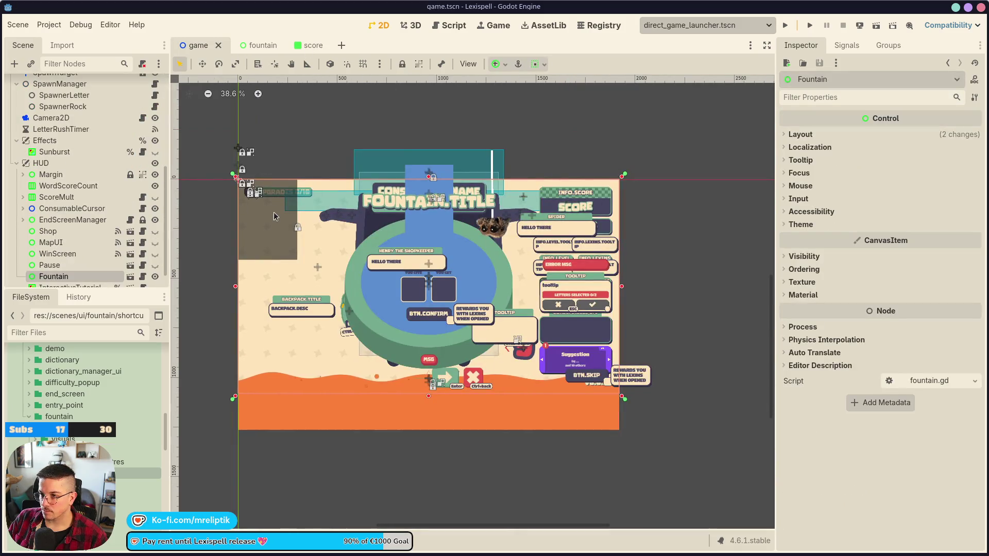
pyautogui.click(260, 45)
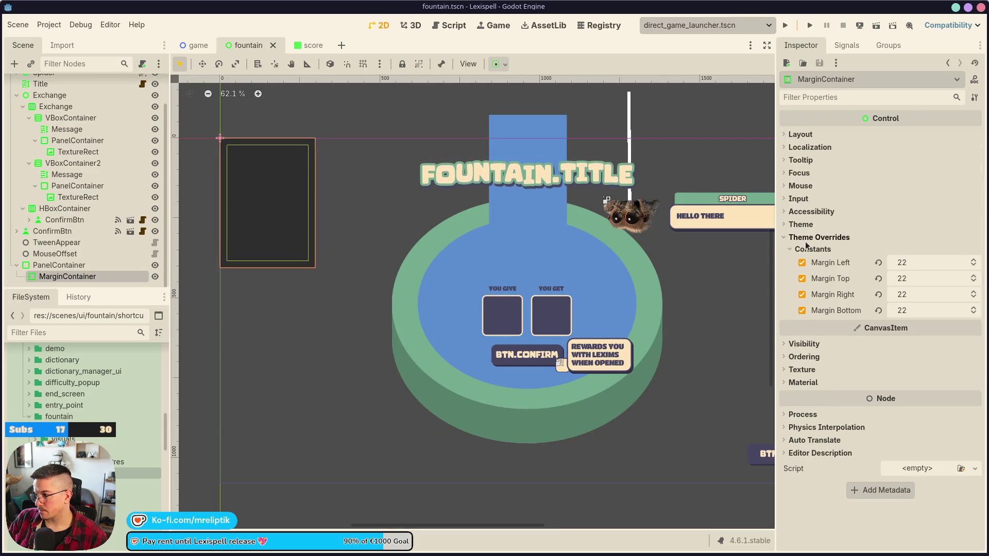
# Step: Paste the copied StyleBoxFlat into the PanelContainer's Panel override, make it unique, and save
pyautogui.click(804, 229)
pyautogui.click(803, 229)
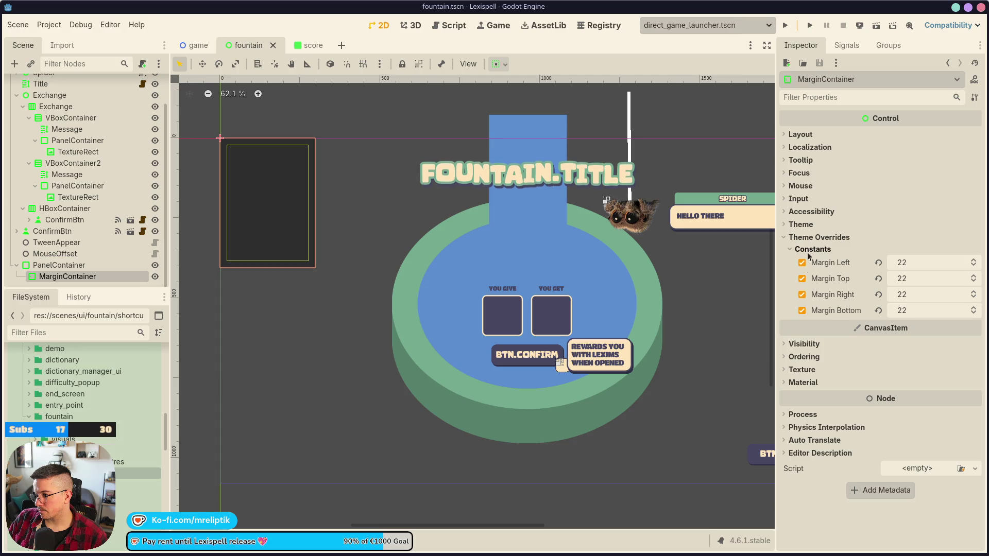
pyautogui.click(796, 250)
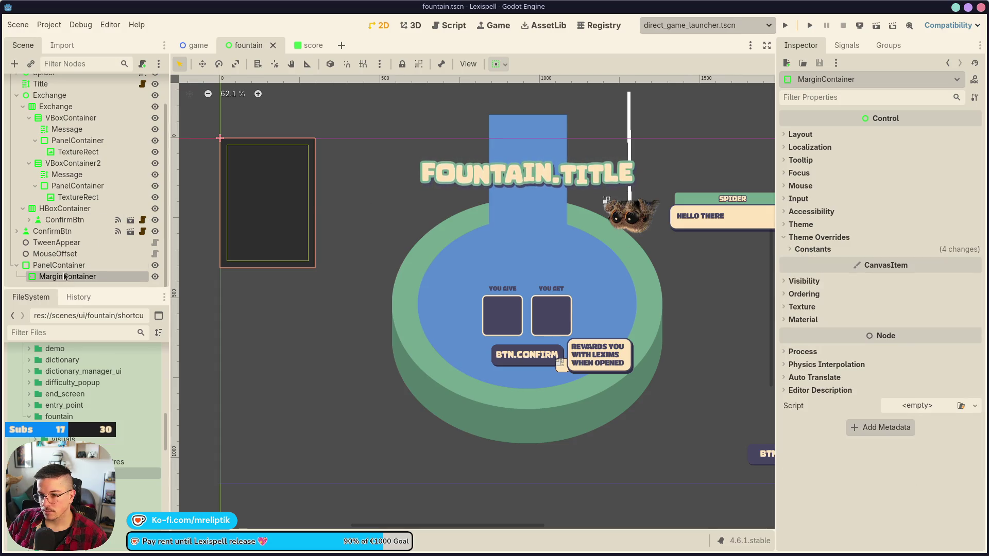
pyautogui.click(59, 264)
pyautogui.click(806, 237)
pyautogui.click(806, 248)
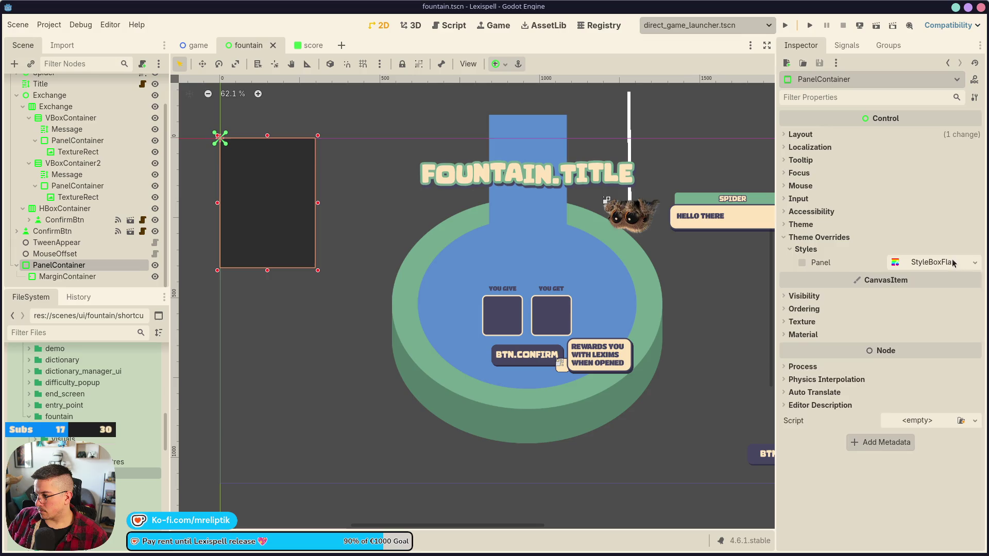
pyautogui.click(927, 262)
pyautogui.click(967, 262)
pyautogui.click(928, 444)
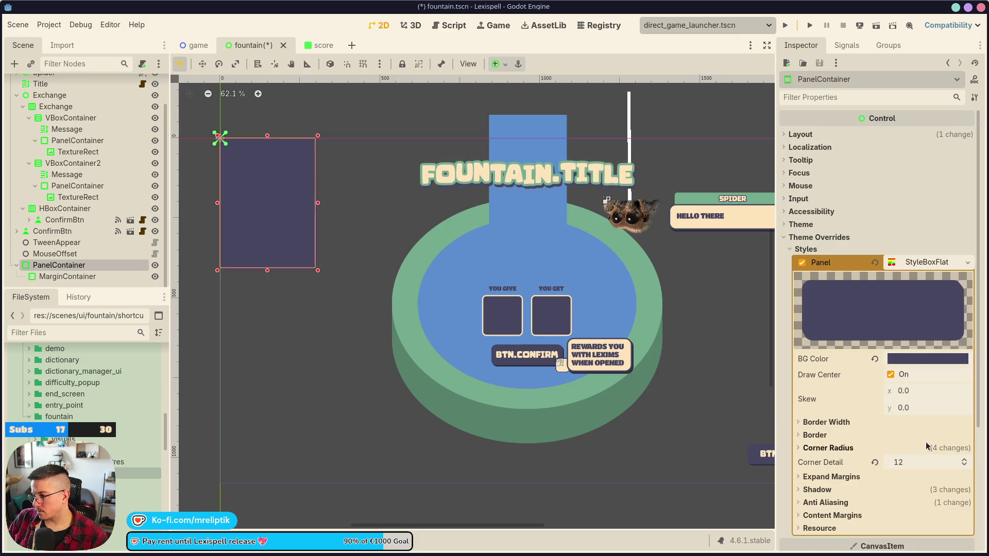
pyautogui.click(967, 262)
pyautogui.click(930, 455)
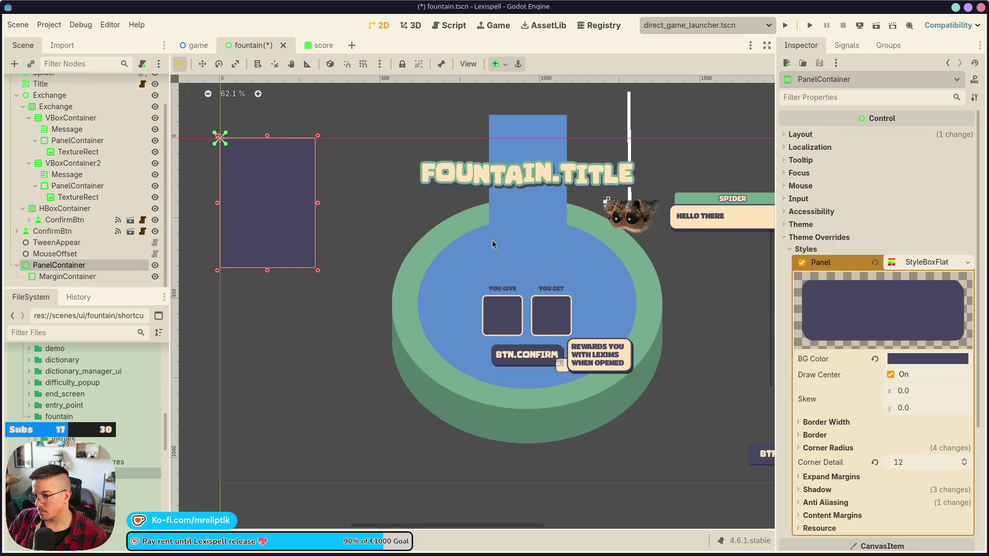
pyautogui.hotkey('ctrl', 's')
# Step: Bring the panel into view and review the MarginContainer's margin values
pyautogui.scroll(3, 278, 213)
pyautogui.moveTo(271, 225); pyautogui.dragTo(386, 308)
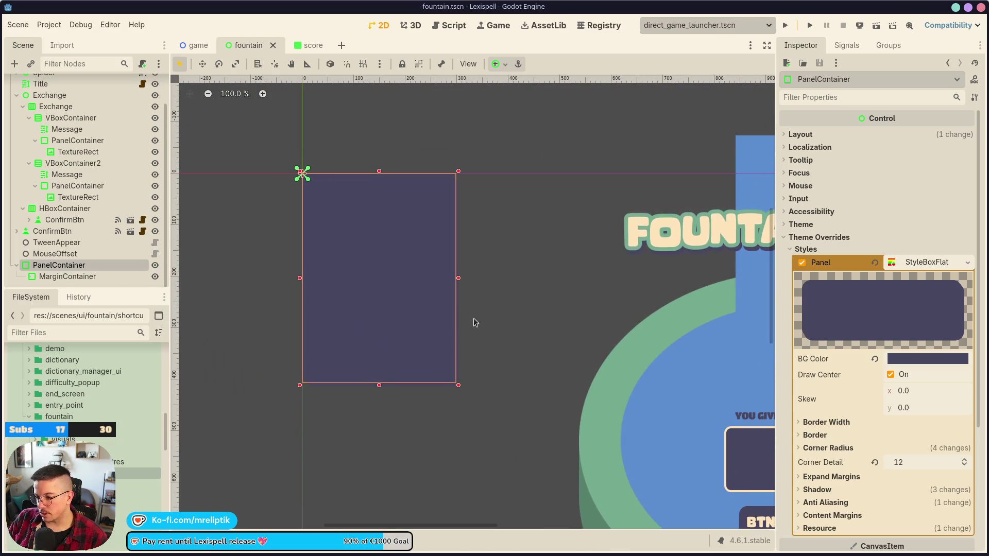
pyautogui.click(402, 324)
pyautogui.click(386, 321)
pyautogui.scroll(2, 383, 279)
pyautogui.click(102, 265)
pyautogui.click(62, 277)
pyautogui.scroll(15, 431, 431)
pyautogui.scroll(-17, 517, 397)
pyautogui.scroll(7, 543, 382)
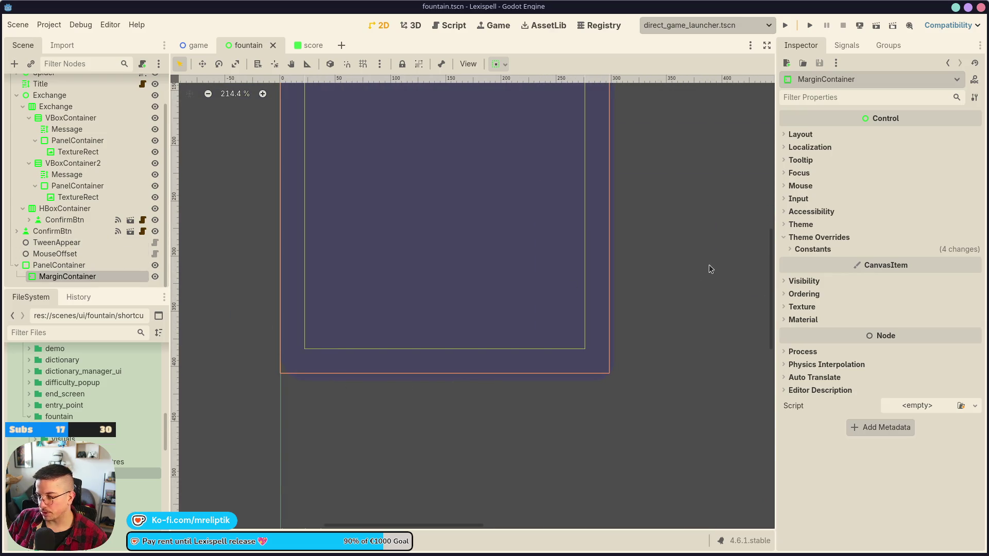
pyautogui.click(809, 249)
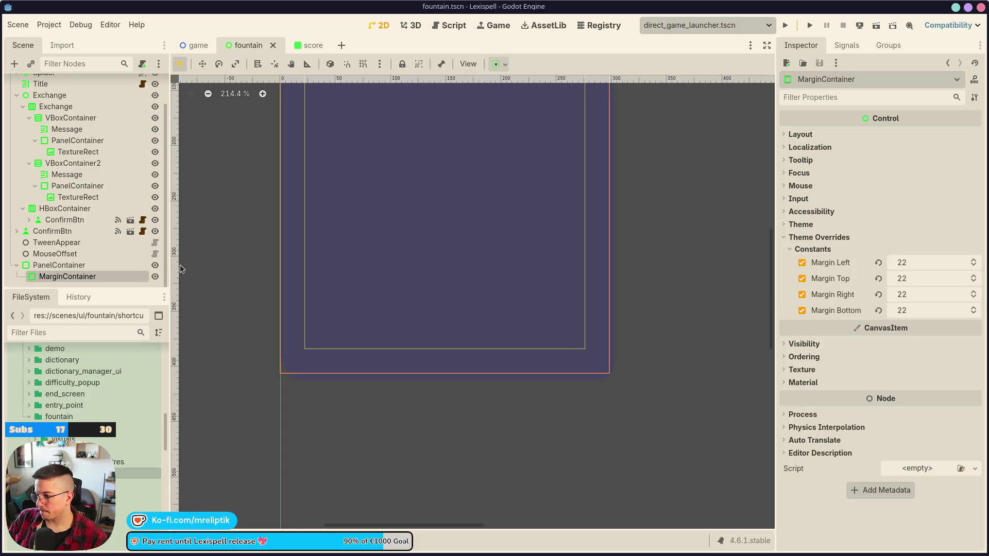
# Step: Set the PanelContainer style's border colour to green
pyautogui.click(106, 265)
pyautogui.scroll(-2, 845, 403)
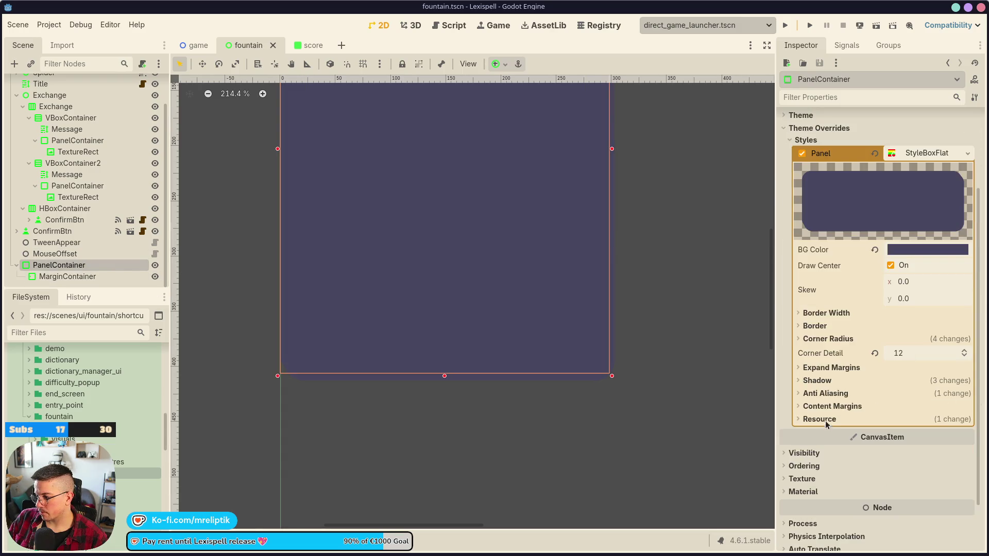
pyautogui.click(825, 341)
pyautogui.click(825, 341)
pyautogui.click(819, 326)
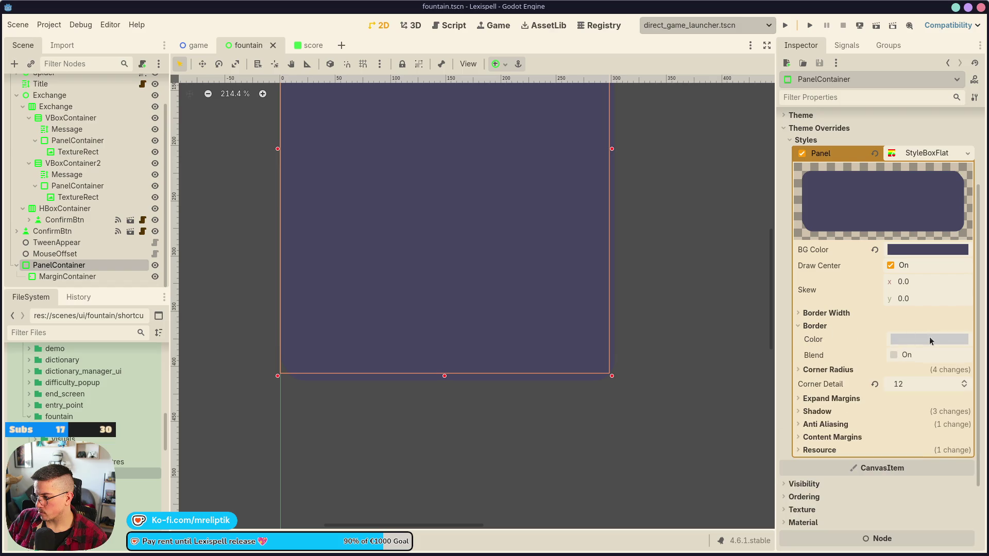
pyautogui.click(902, 339)
pyautogui.click(869, 299)
pyautogui.click(890, 321)
# Step: Give the panel a 4 px border on left, top, right and bottom, then save
pyautogui.click(855, 338)
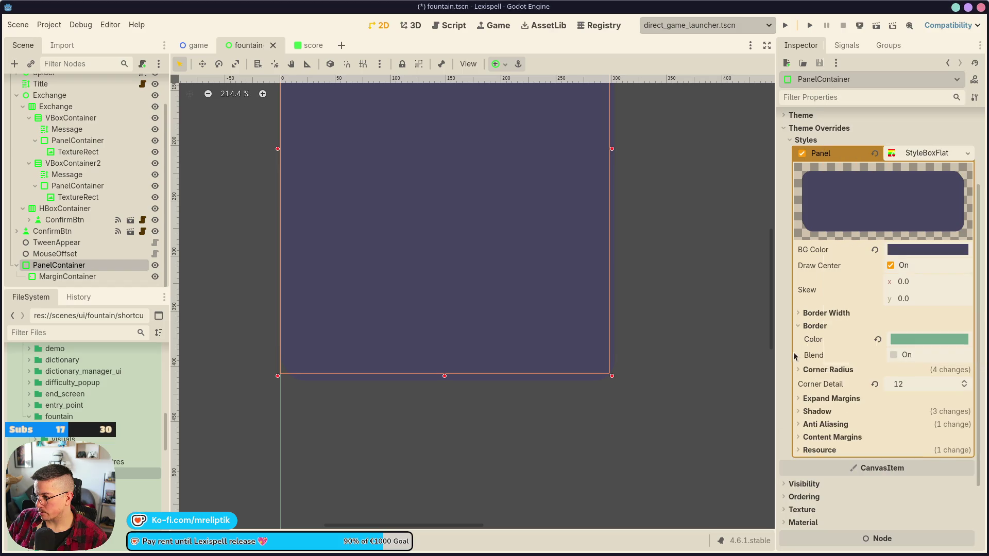
pyautogui.click(857, 312)
pyautogui.tripleClick(965, 325)
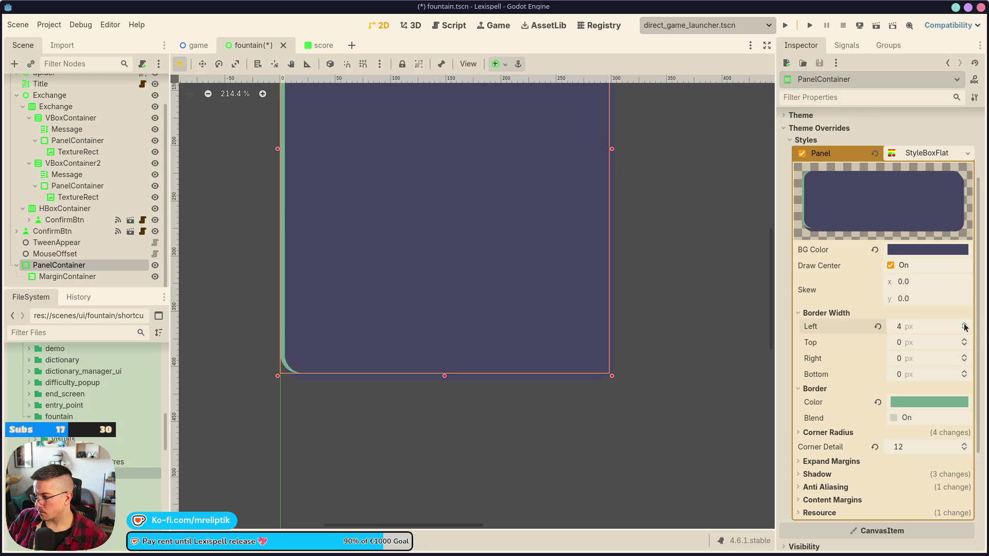
pyautogui.click(965, 341)
pyautogui.click(965, 355)
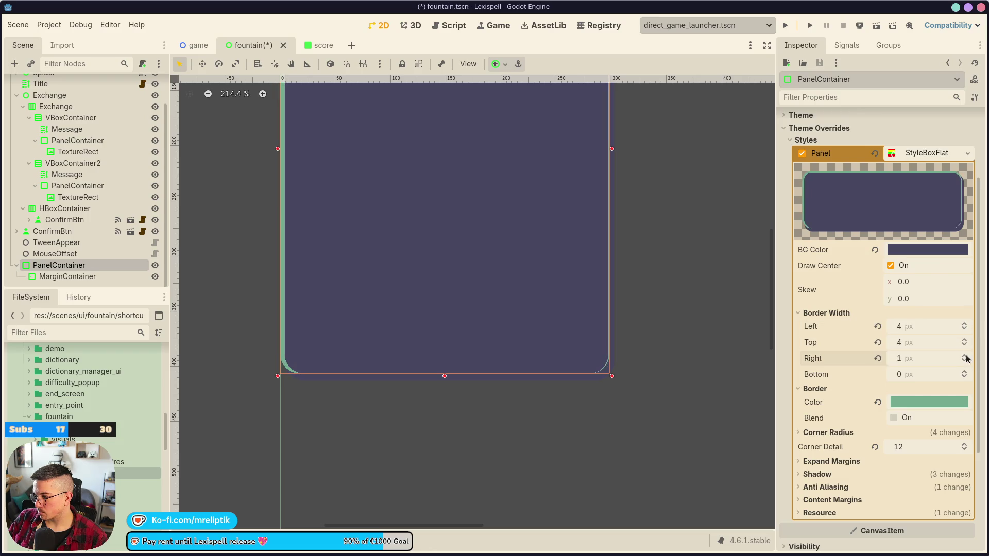
pyautogui.click(965, 372)
pyautogui.click(965, 372)
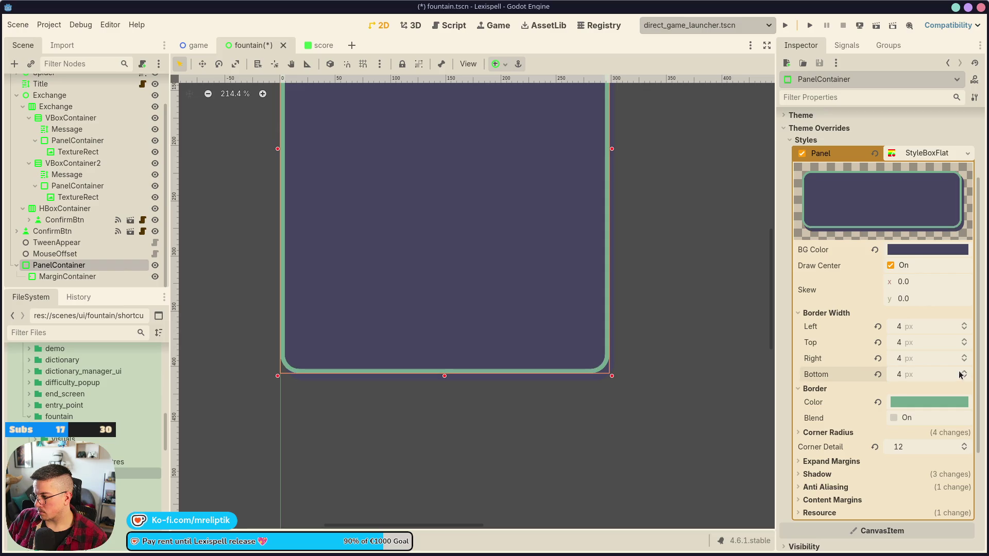
pyautogui.click(673, 298)
pyautogui.scroll(-5, 462, 289)
pyautogui.hotkey('ctrl', 's')
# Step: Darken the PanelContainer style's shadow colour to 313145
pyautogui.scroll(10, 498, 362)
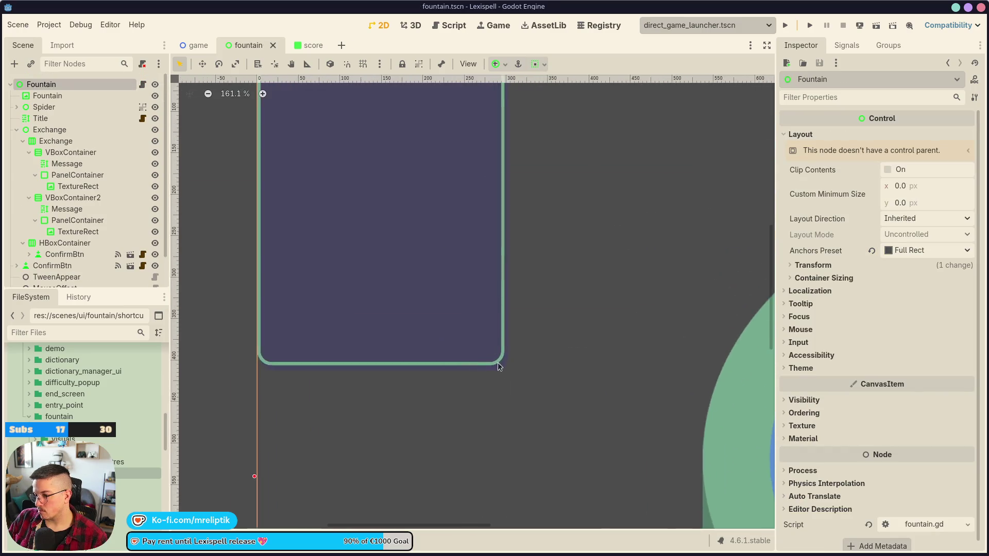
pyautogui.scroll(-6, 498, 365)
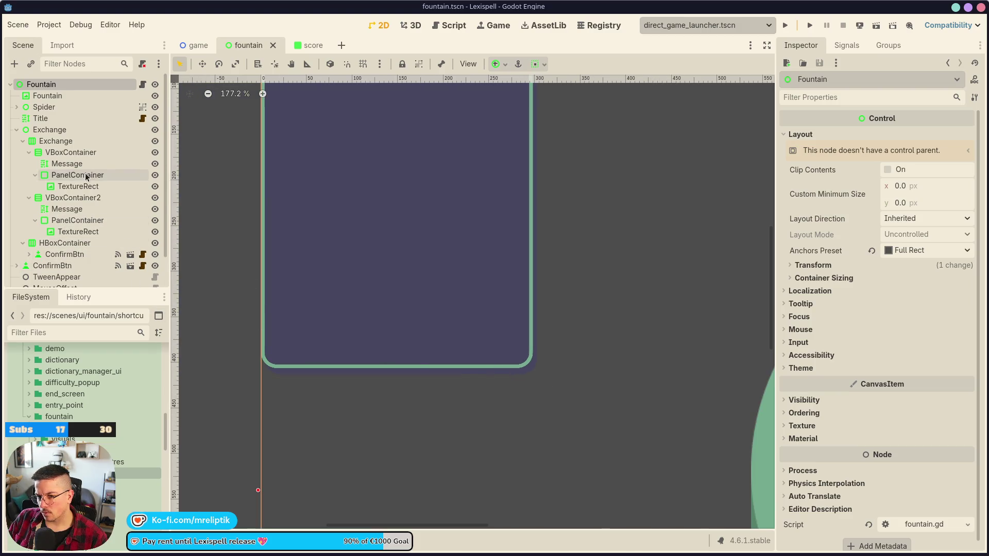
pyautogui.click(344, 227)
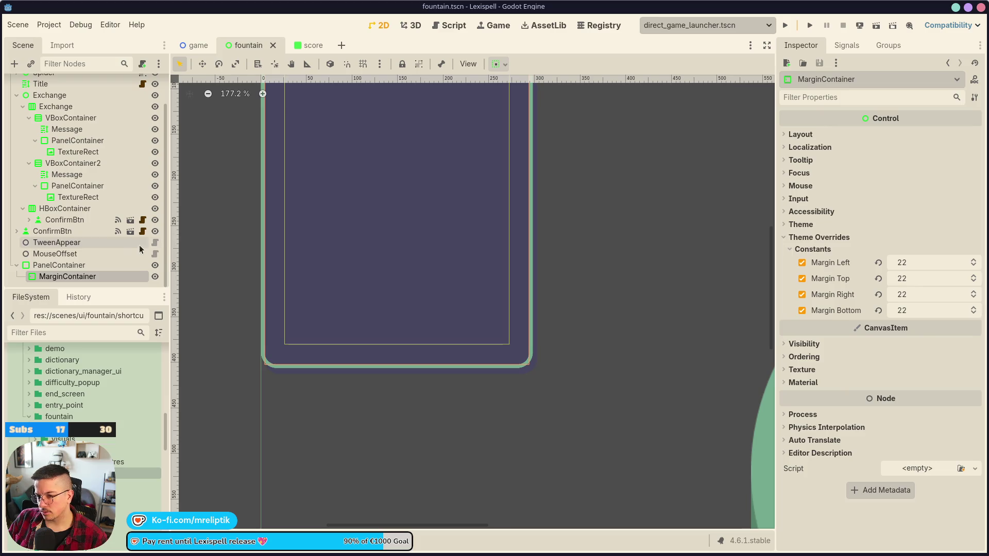
pyautogui.click(59, 265)
pyautogui.click(819, 466)
pyautogui.click(820, 466)
pyautogui.click(818, 474)
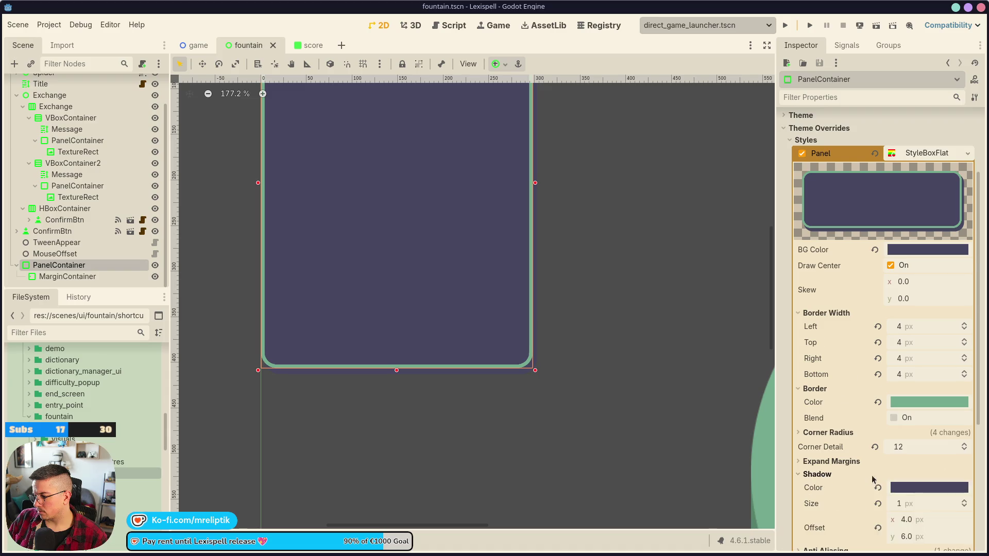
pyautogui.scroll(-5, 844, 453)
pyautogui.click(922, 326)
pyautogui.click(875, 288)
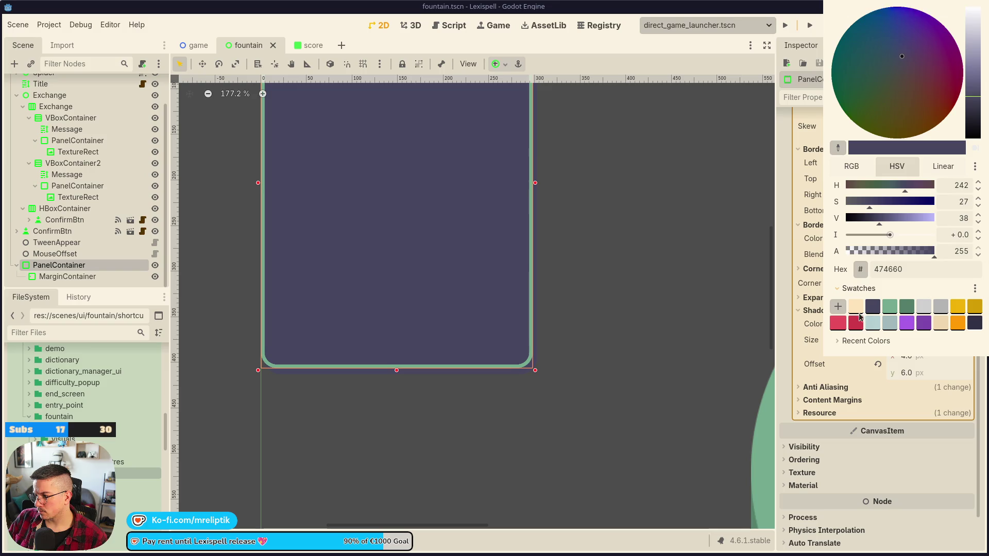
pyautogui.click(973, 324)
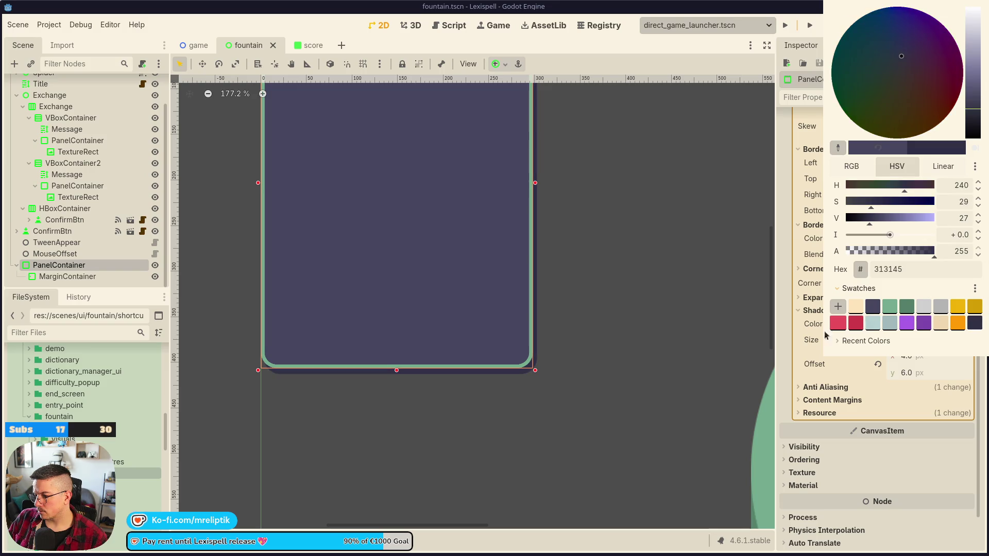
pyautogui.click(811, 434)
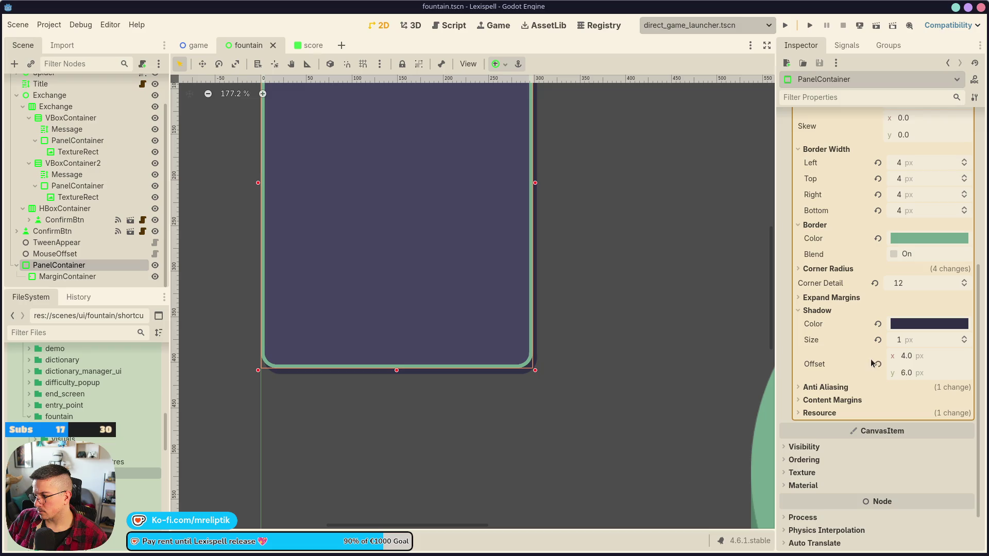
pyautogui.click(837, 388)
pyautogui.click(836, 389)
pyautogui.click(541, 330)
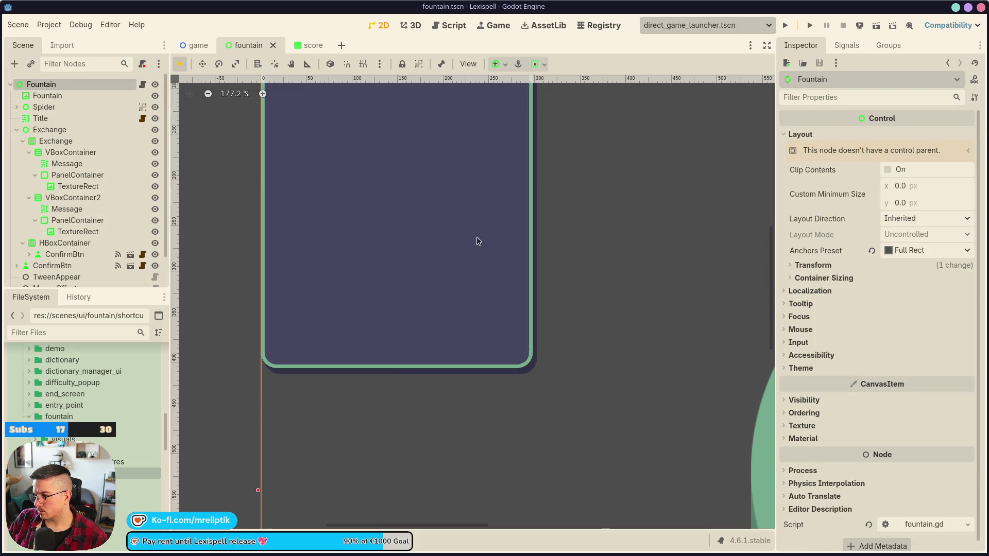
# Step: Pan the view to show the panel beside the fountain and close the score scene
pyautogui.scroll(2, 541, 330)
pyautogui.scroll(-5, 515, 237)
pyautogui.scroll(-1, 446, 243)
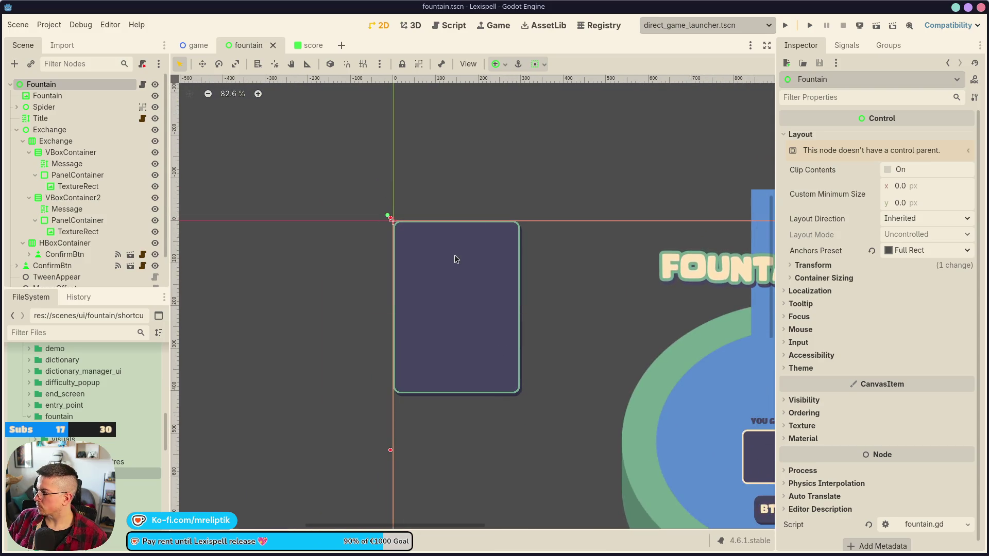
pyautogui.moveTo(520, 264); pyautogui.dragTo(472, 283)
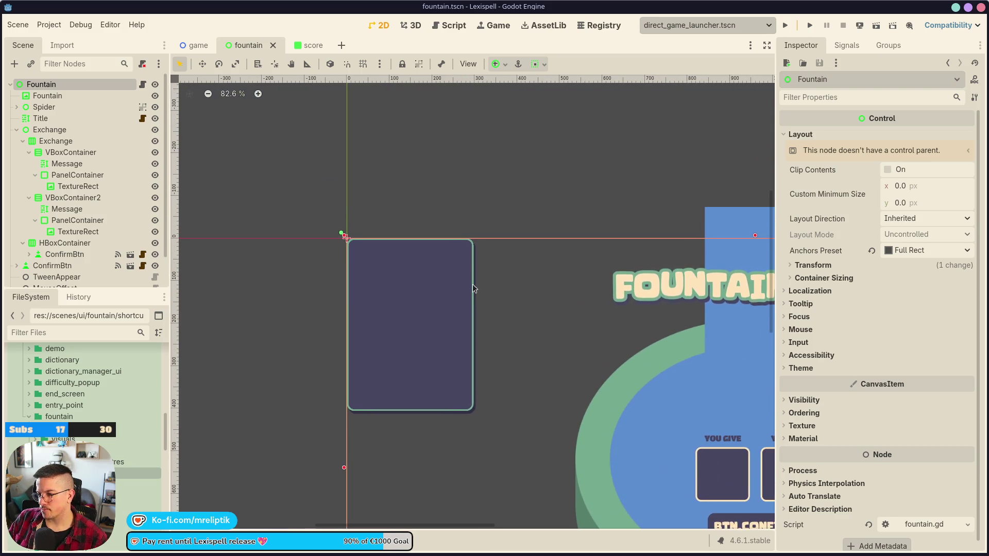
pyautogui.click(309, 45)
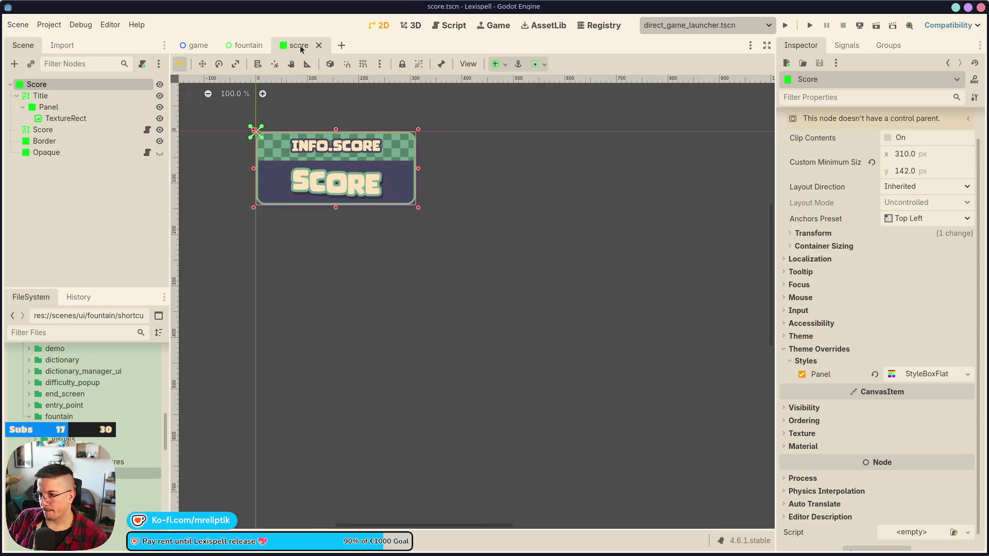
pyautogui.click(335, 45)
# Step: Open tooltip.tscn and tooltip_popup.tscn, select the ContainerFree node, and save the popup scene
pyautogui.hotkey('ctrl', 'shift', 'o')
pyautogui.write('totolt')
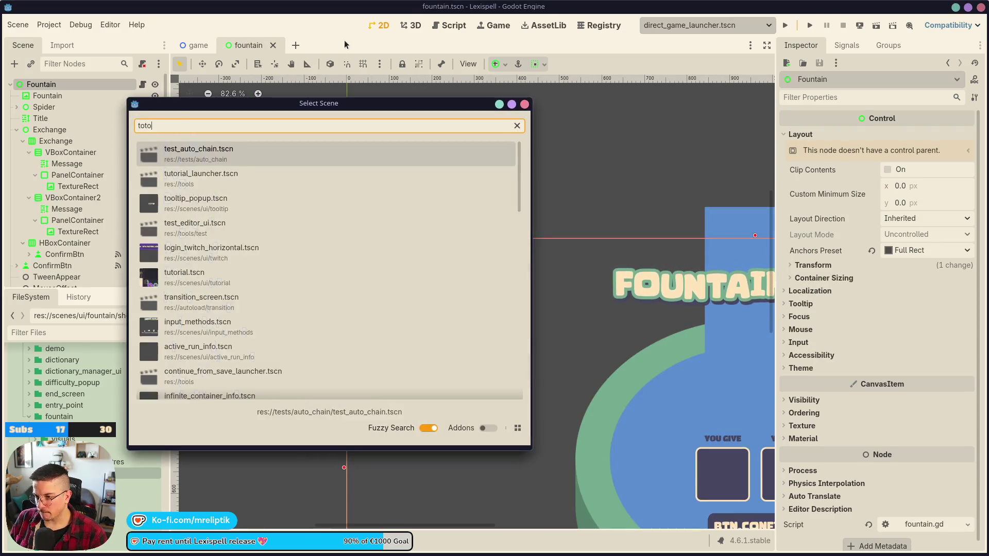
pyautogui.press('BackSpace')
pyautogui.press('BackSpace')
pyautogui.press('BackSpace')
pyautogui.write('oltip')
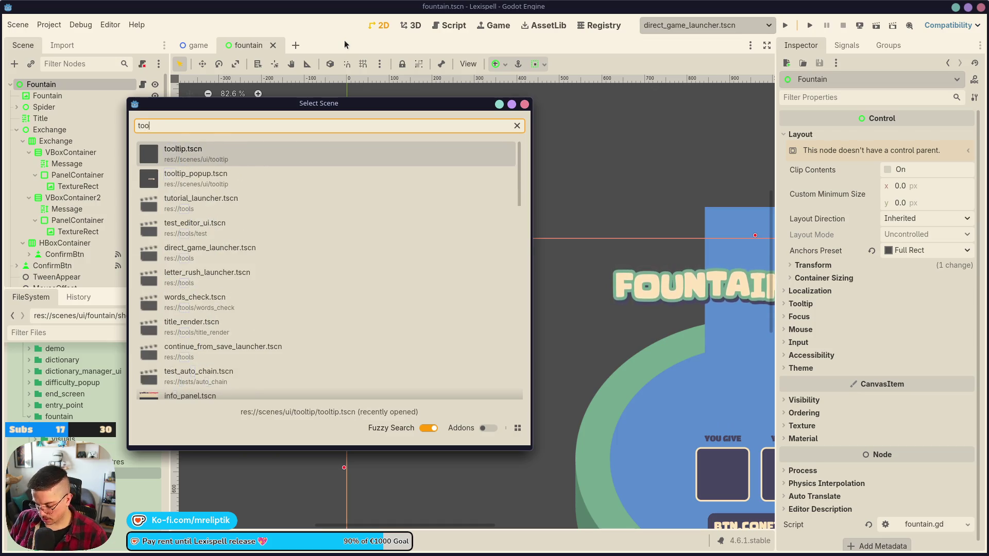
pyautogui.press('Return')
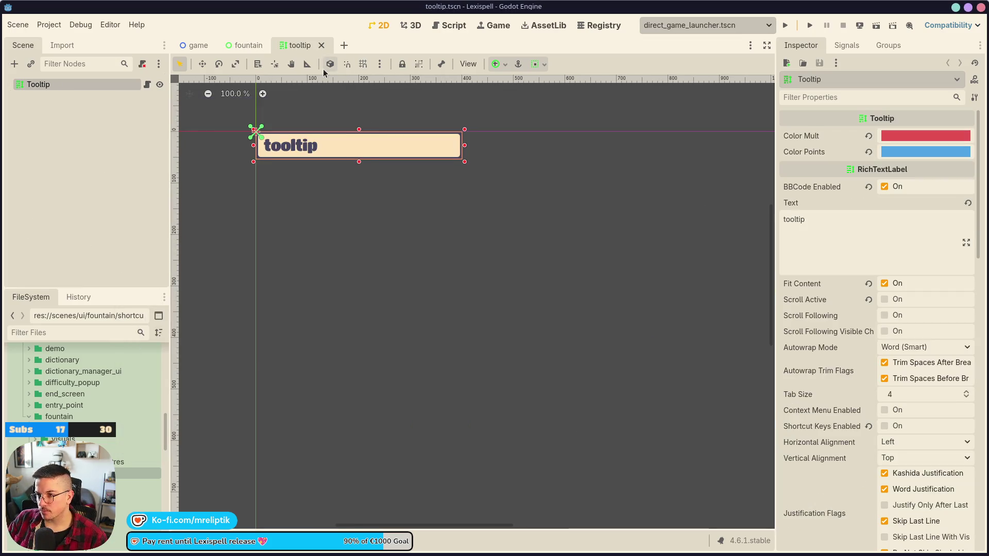
pyautogui.hotkey('ctrl', 'shift', 'o')
pyautogui.write('tooltip_popup')
pyautogui.press('Return')
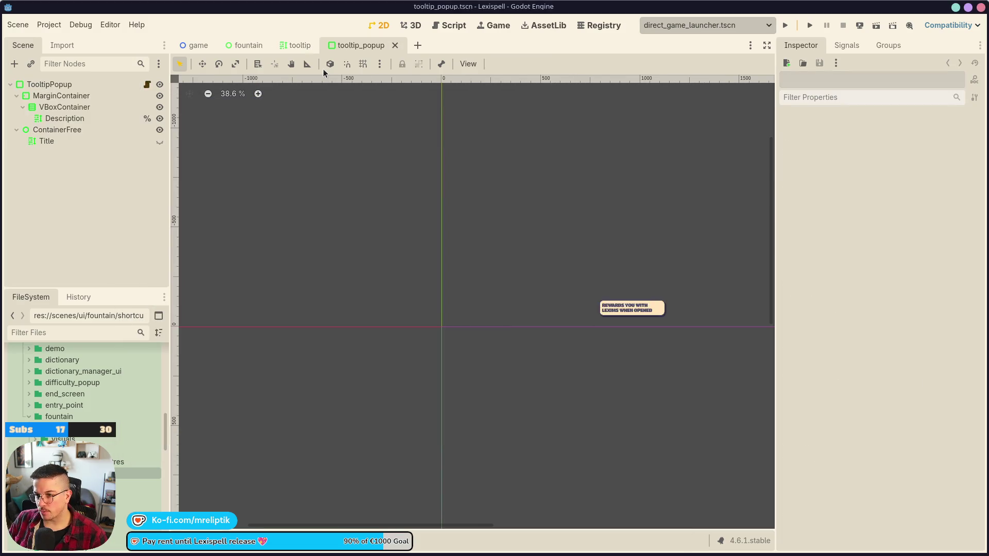
pyautogui.click(50, 132)
pyautogui.hotkey('ctrl', 's')
# Step: Paste the copied nodes into the fountain scene and select the pasted ContainerFree
pyautogui.hotkey('ctrl', 'shift', 'Tab')
pyautogui.hotkey('ctrl', 'shift', 'Tab')
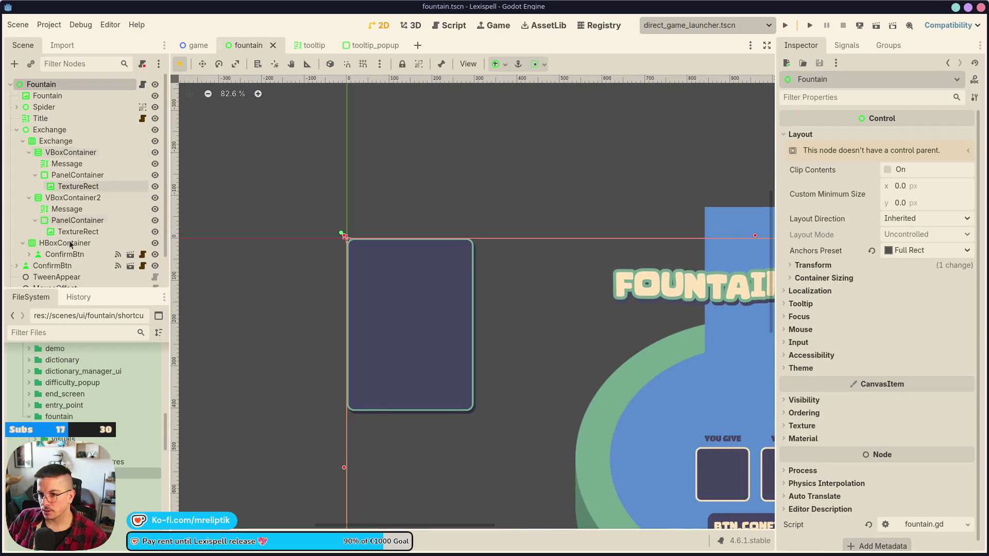
pyautogui.hotkey('ctrl', 'v')
pyautogui.click(57, 268)
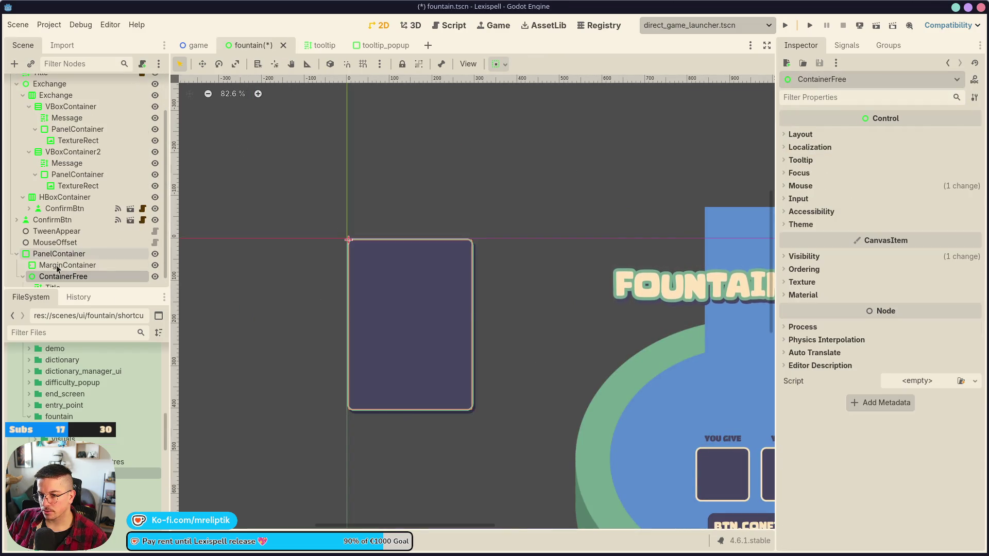
# Step: Save the scene, make the Title label visible, and select it
pyautogui.hotkey('ctrl', 's')
pyautogui.scroll(-1, 104, 281)
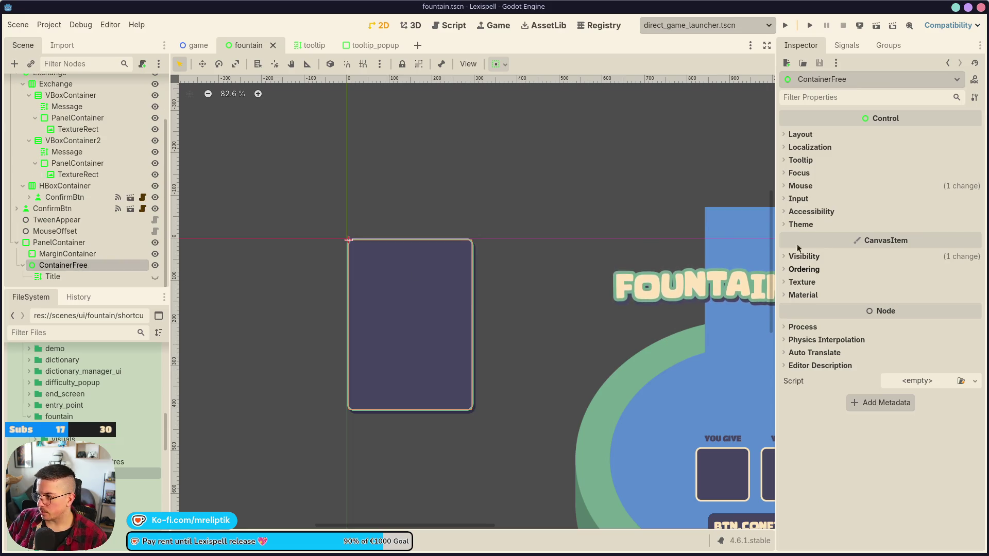
pyautogui.click(154, 276)
pyautogui.scroll(-2, 515, 206)
pyautogui.scroll(6, 474, 225)
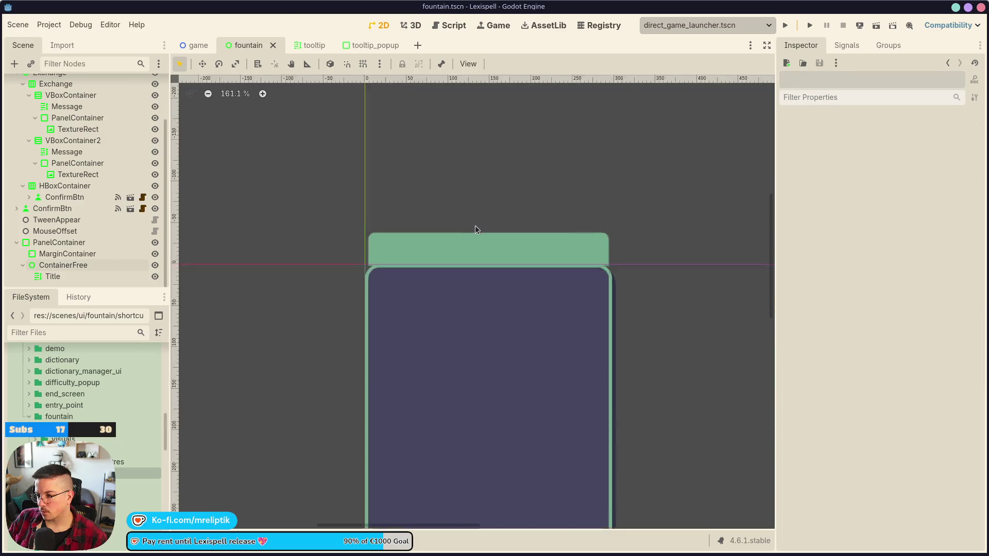
pyautogui.click(53, 277)
pyautogui.click(62, 265)
pyautogui.click(53, 277)
# Step: Narrow the green title bar from its right edge, set its text to 'YOUR STUFF', and save
pyautogui.moveTo(691, 259)
pyautogui.mouseDown()
pyautogui.moveTo(524, 262)
pyautogui.moveTo(676, 269)
pyautogui.mouseUp()
pyautogui.click(595, 228)
pyautogui.click(493, 246)
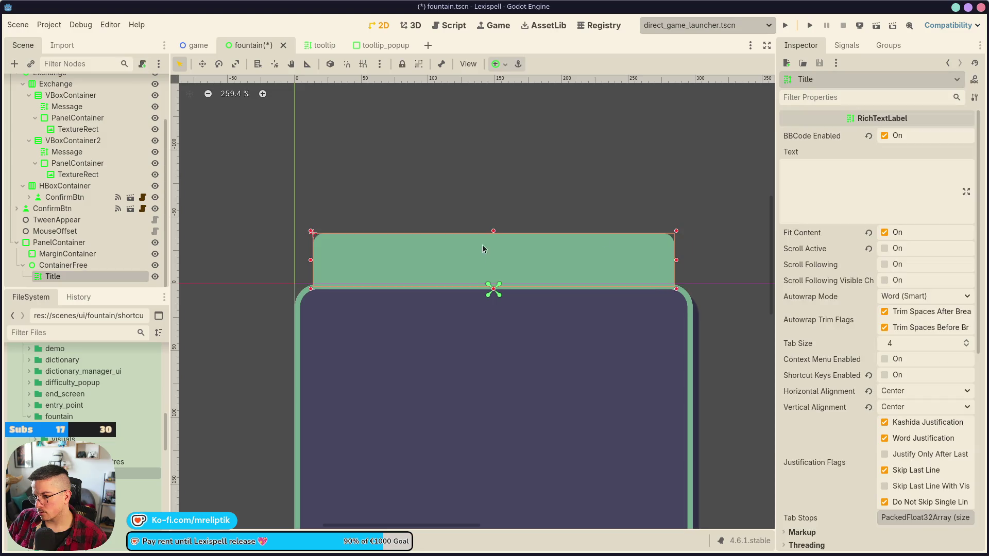
pyautogui.click(865, 182)
pyautogui.write('YOUR STUFF')
pyautogui.hotkey('ctrl', 's')
# Step: Inspect the Title's theme font overrides without changing the font, then save
pyautogui.scroll(-5, 427, 242)
pyautogui.scroll(-6, 367, 239)
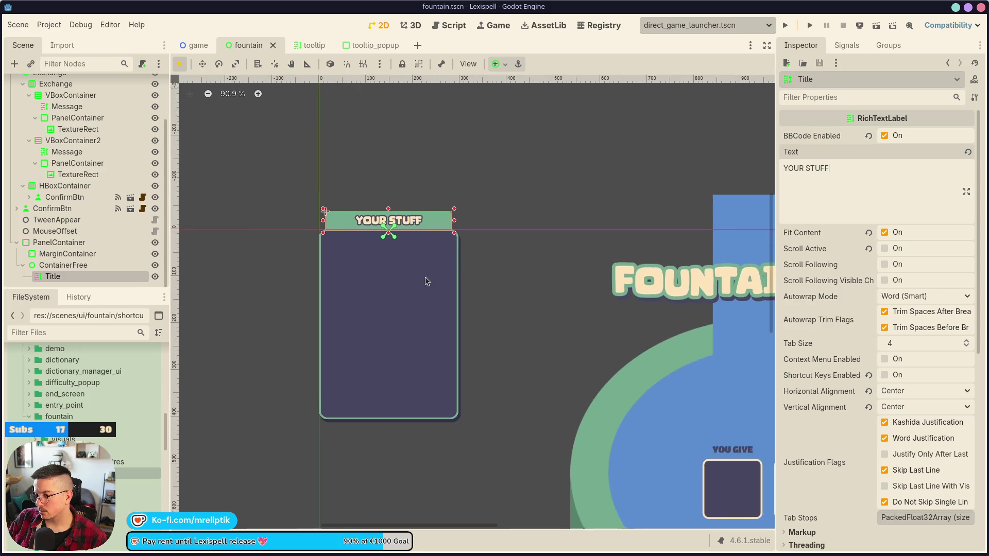
pyautogui.scroll(-6, 848, 477)
pyautogui.scroll(-1, 849, 477)
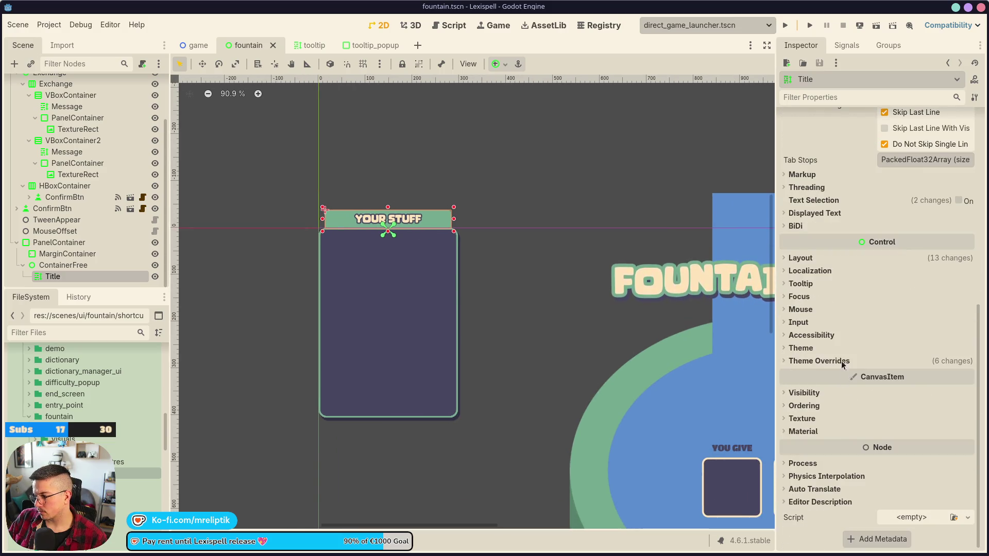
pyautogui.click(841, 360)
pyautogui.click(815, 411)
pyautogui.click(814, 409)
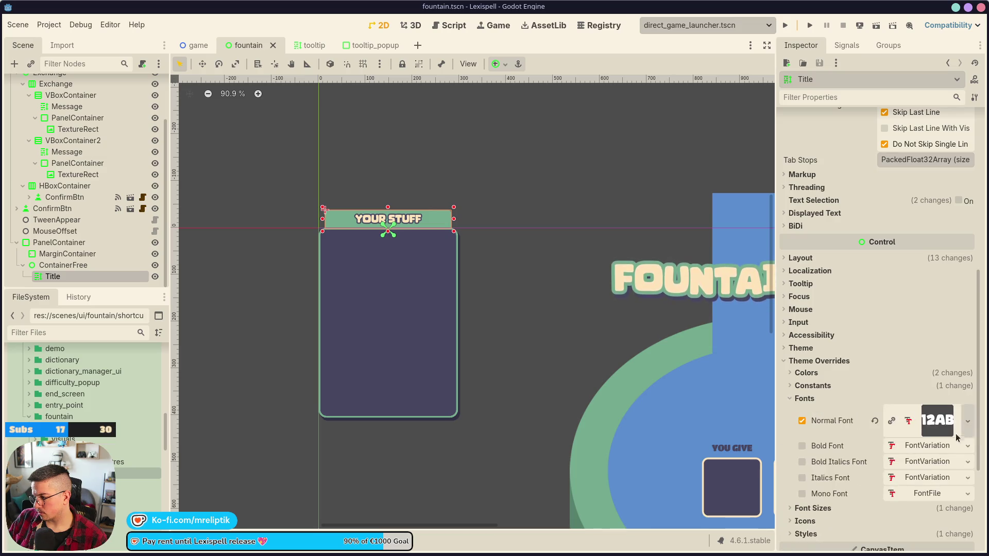
pyautogui.click(968, 421)
pyautogui.click(895, 426)
pyautogui.press('Escape')
pyautogui.hotkey('ctrl', 's')
# Step: Drag within the 2D viewport and reselect the Title label
pyautogui.scroll(5, 392, 209)
pyautogui.scroll(4, 361, 212)
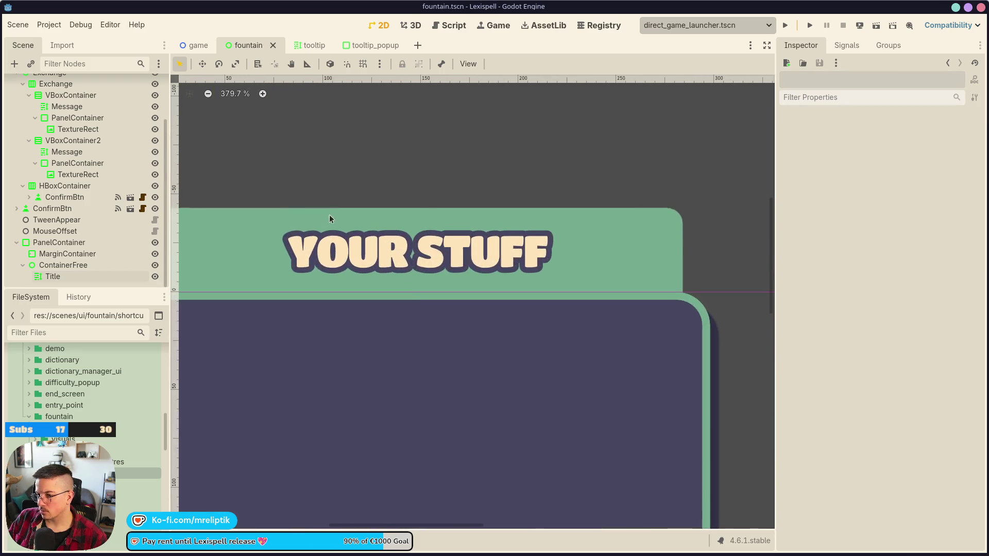
pyautogui.click(329, 215)
pyautogui.scroll(1, 554, 233)
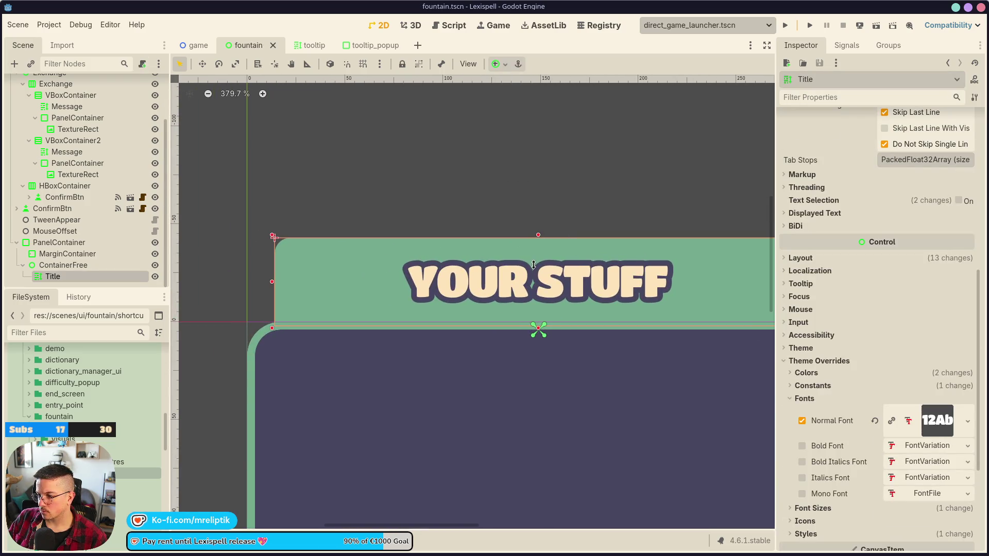
pyautogui.moveTo(496, 395); pyautogui.dragTo(343, 422)
pyautogui.moveTo(431, 397); pyautogui.dragTo(448, 348)
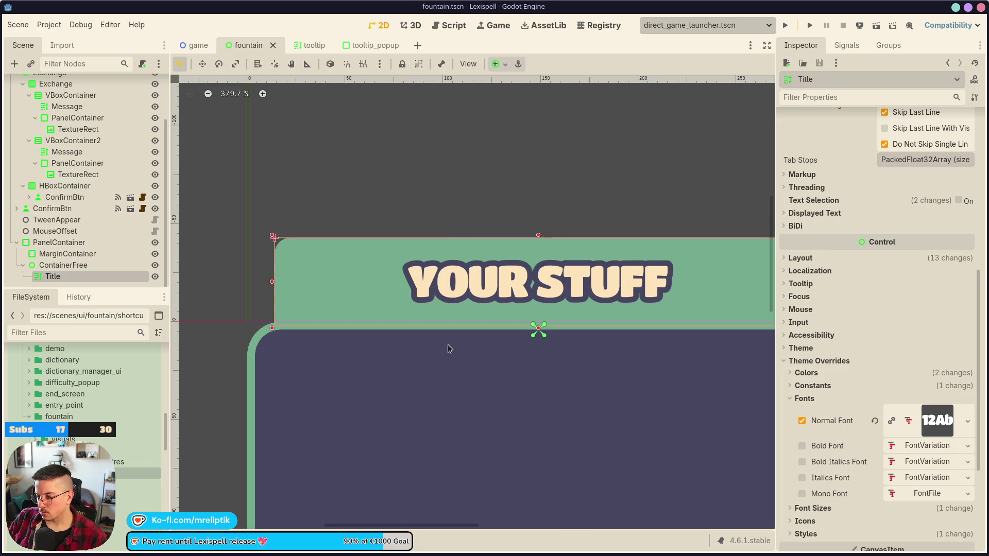
pyautogui.click(95, 265)
pyautogui.click(95, 277)
# Step: Review the Title's layout settings, select the root Fountain node, and save the scene
pyautogui.scroll(5, 846, 278)
pyautogui.scroll(3, 847, 278)
pyautogui.scroll(-7, 837, 320)
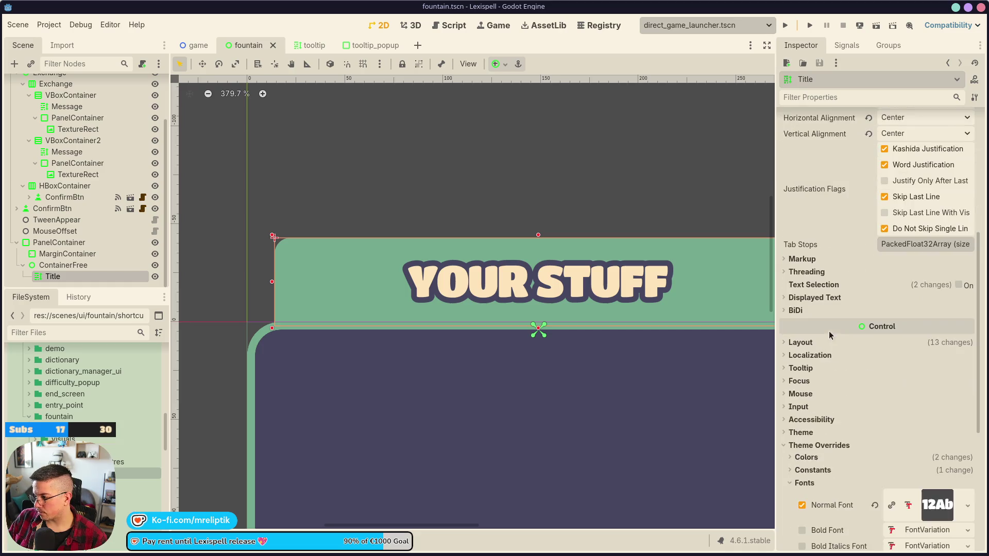
pyautogui.click(805, 343)
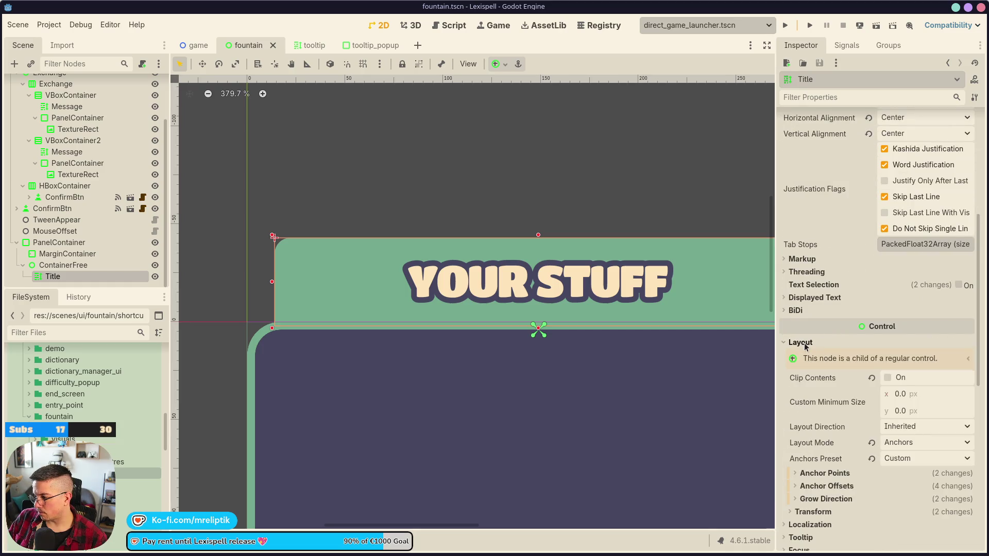
pyautogui.scroll(-5, 540, 320)
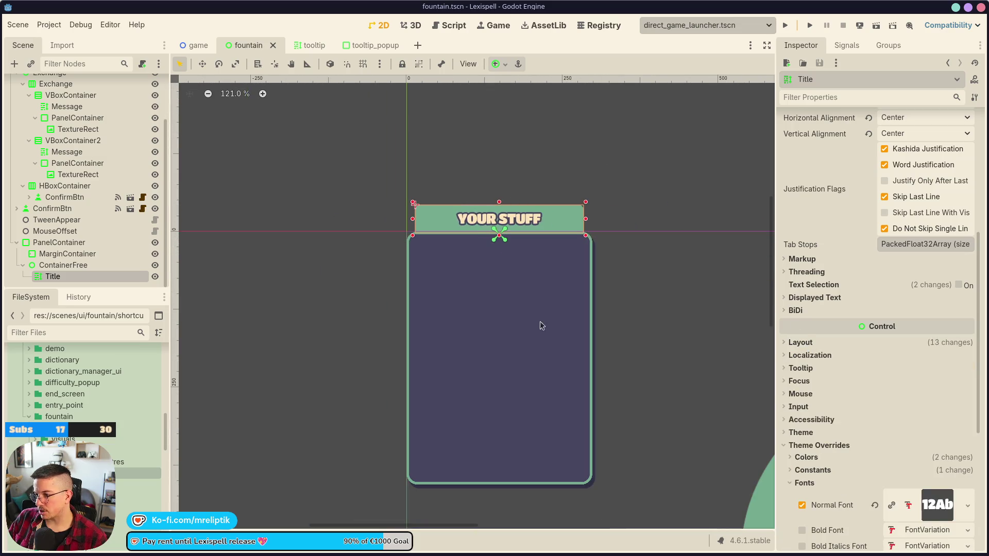
pyautogui.click(676, 296)
pyautogui.scroll(3, 420, 306)
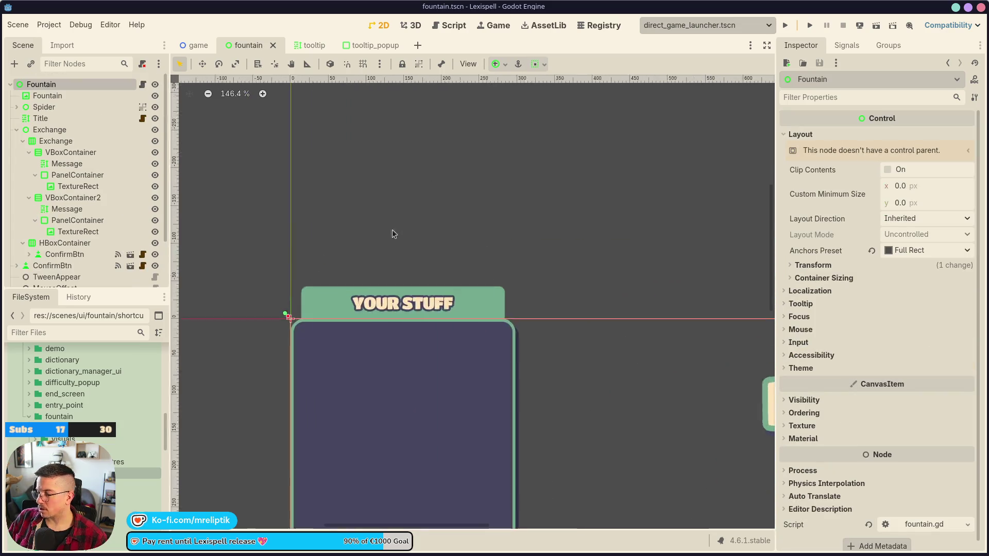
pyautogui.scroll(-3, 420, 306)
pyautogui.hotkey('ctrl', 's')
pyautogui.scroll(-3, 77, 248)
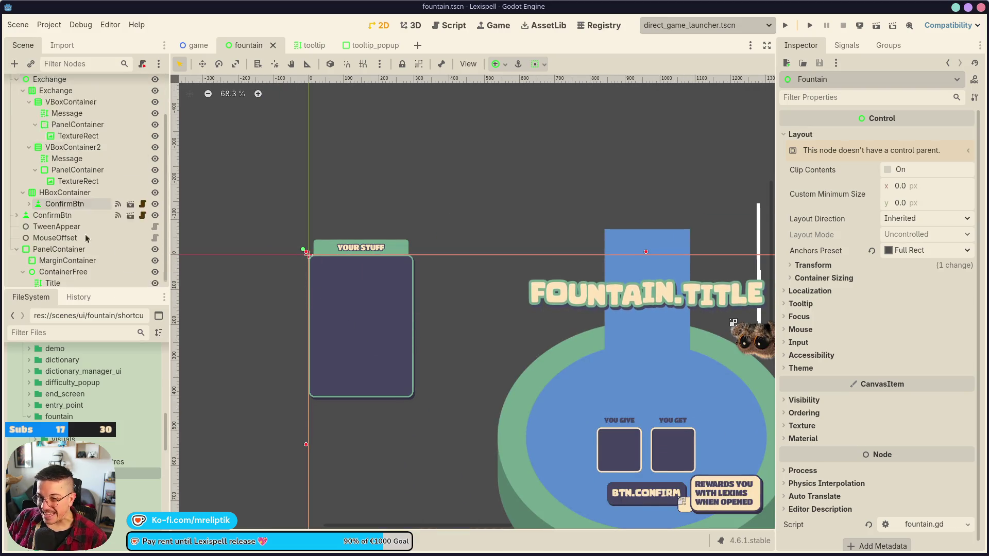
pyautogui.click(60, 242)
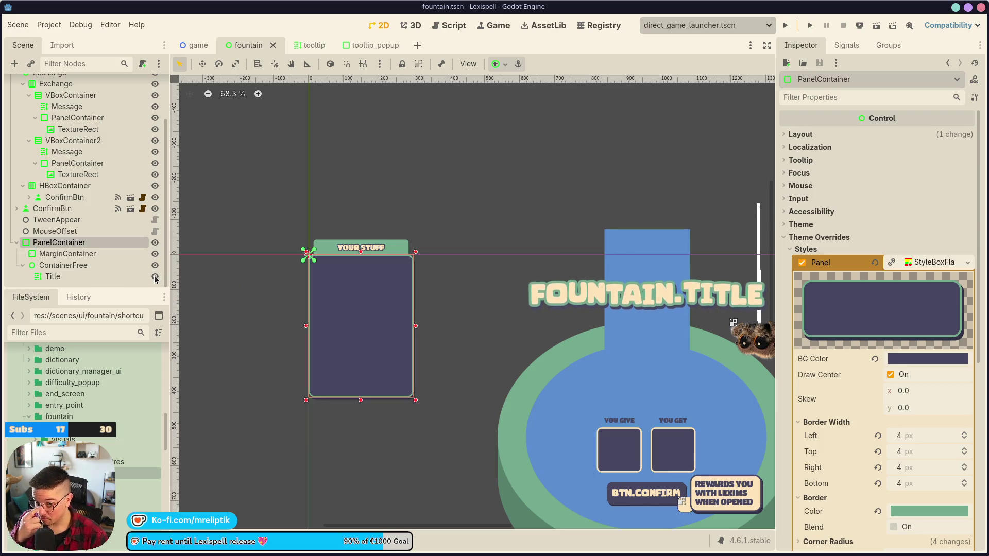
pyautogui.scroll(5, 325, 342)
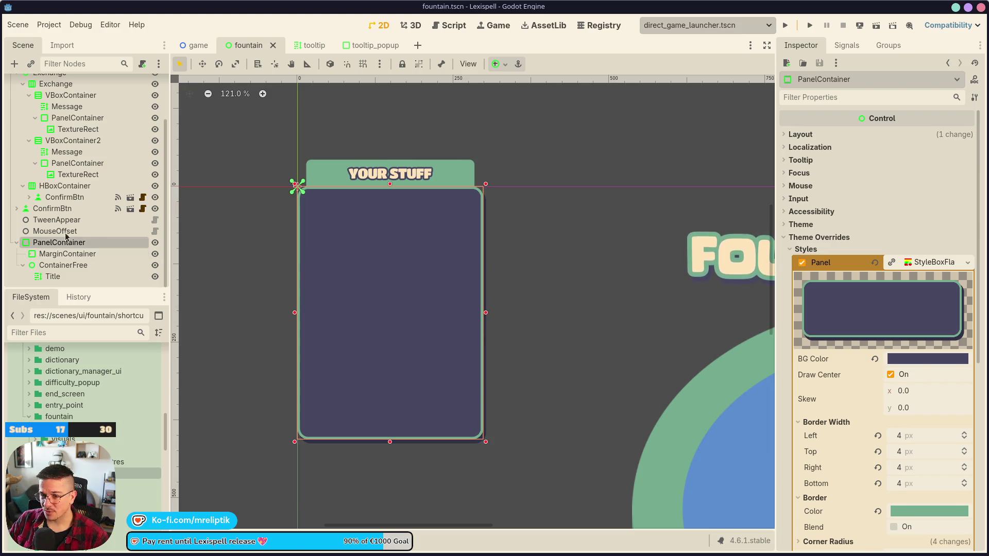
pyautogui.click(23, 266)
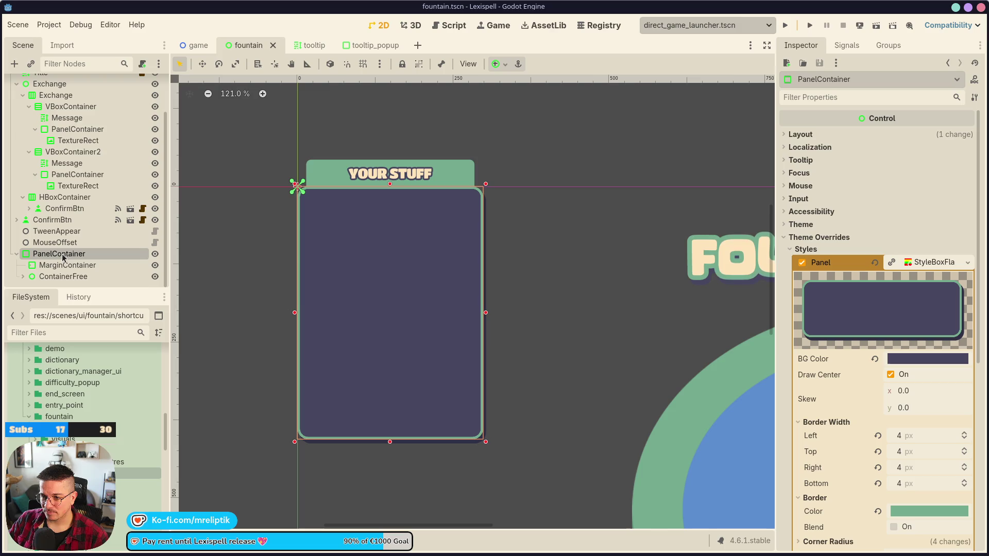
# Step: Add a VBoxContainer child under the card's MarginContainer
pyautogui.rightClick(67, 258)
pyautogui.click(122, 277)
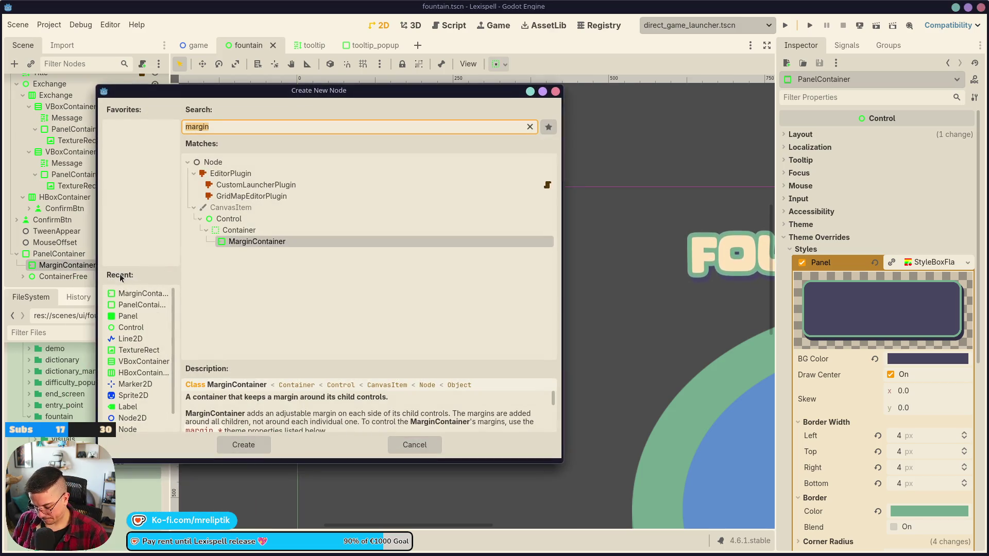
pyautogui.write('vbox')
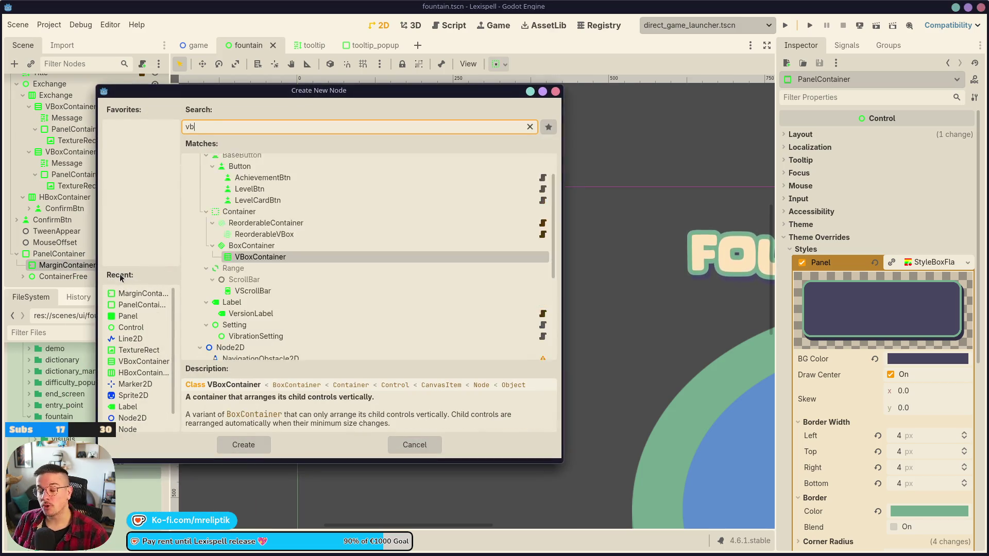
pyautogui.press('Return')
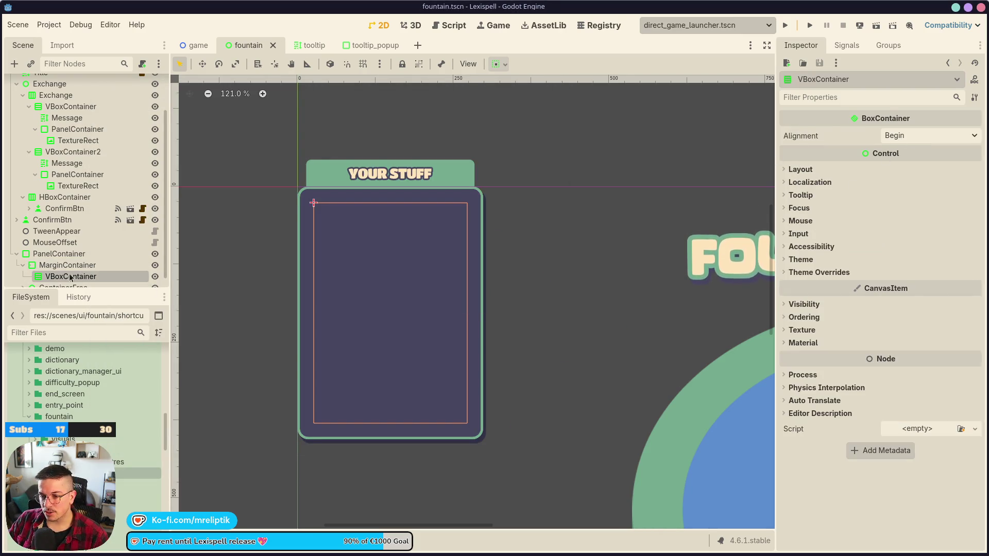
pyautogui.scroll(-3, 327, 273)
# Step: Add an HFlowContainer inside the new VBoxContainer and save the scene
pyautogui.rightClick(38, 277)
pyautogui.click(106, 269)
pyautogui.write('hlo')
pyautogui.press('Return')
pyautogui.hotkey('ctrl', 's')
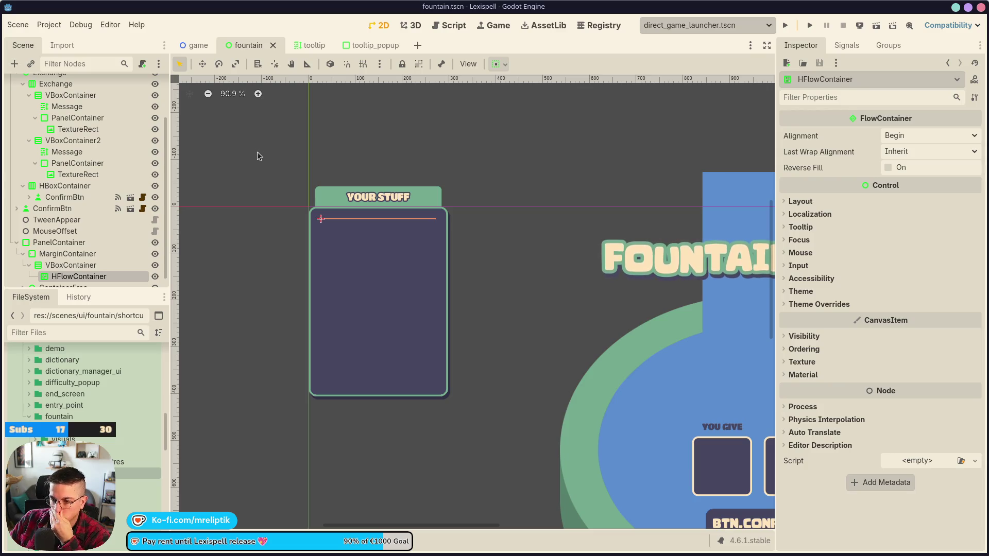
pyautogui.moveTo(200, 555)
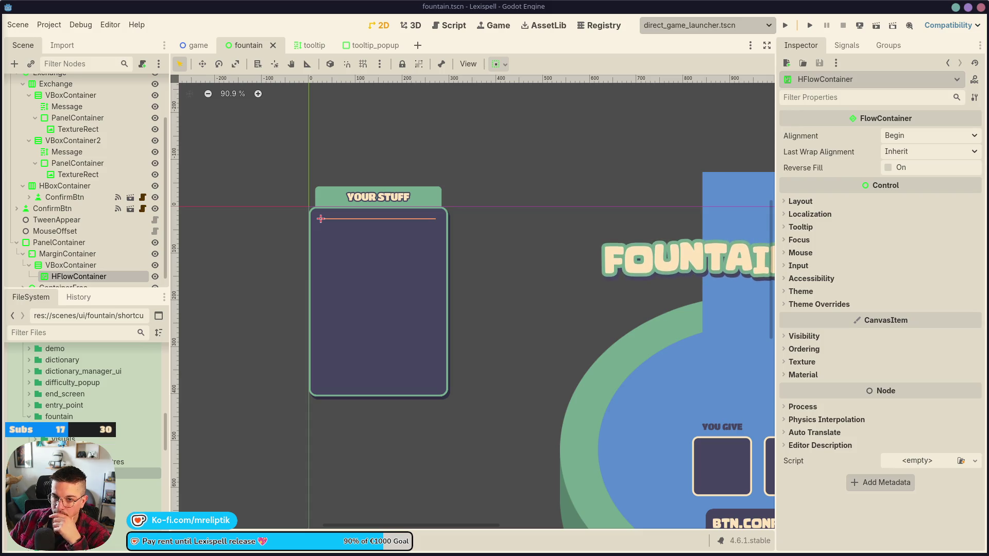
pyautogui.hotkey('alt', 'Tab')
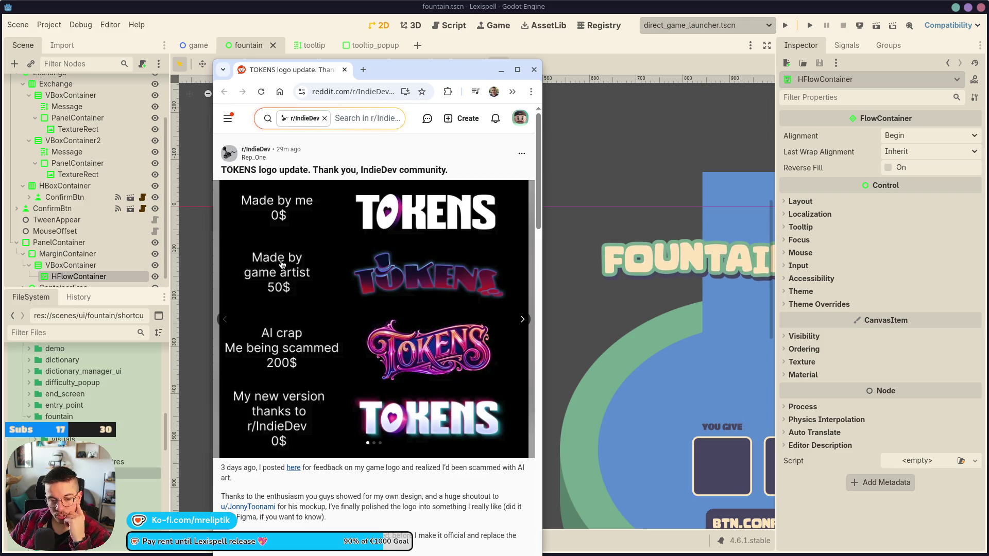
# Step: Maximize Chrome and scroll through the TOKENS logo post and its comments
pyautogui.doubleClick(408, 72)
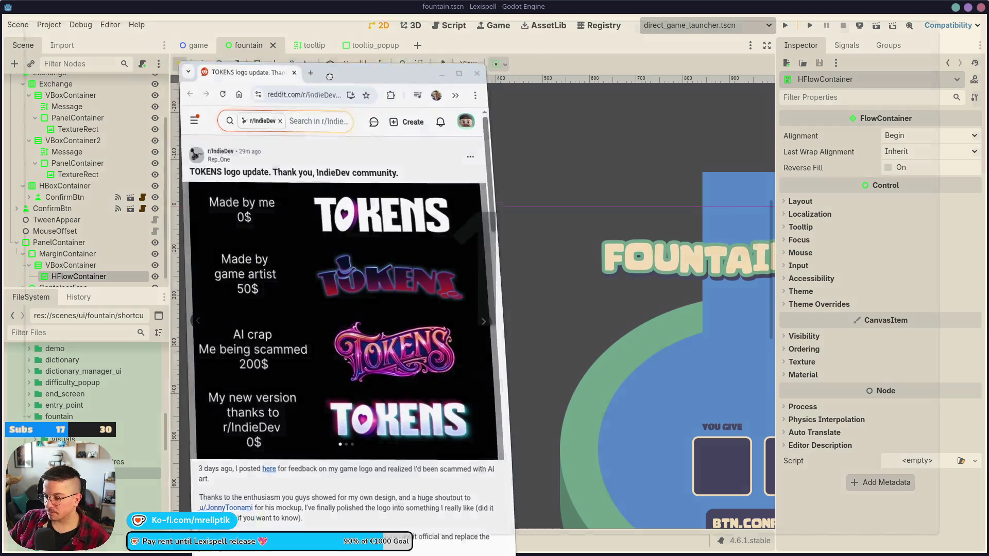
pyautogui.scroll(-5, 263, 247)
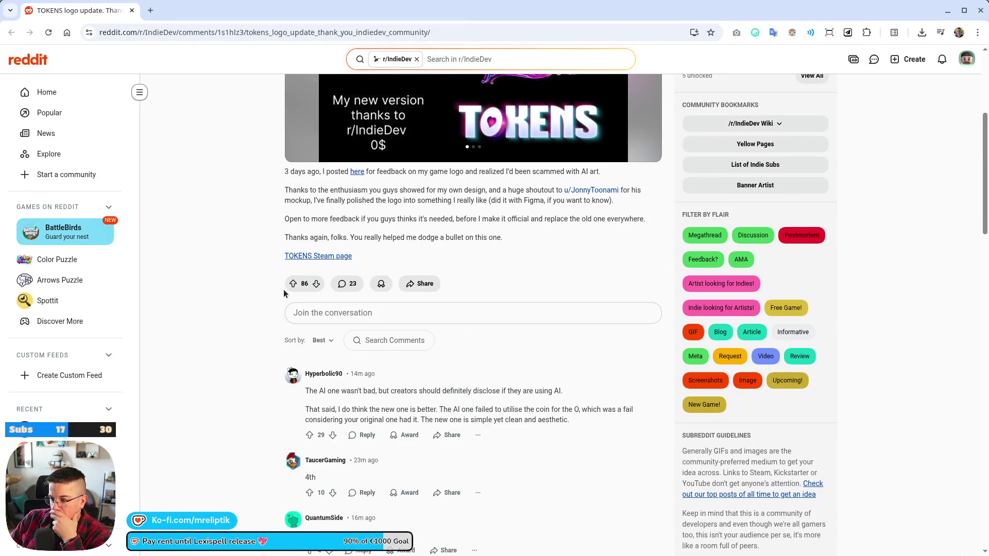
pyautogui.scroll(-3, 287, 294)
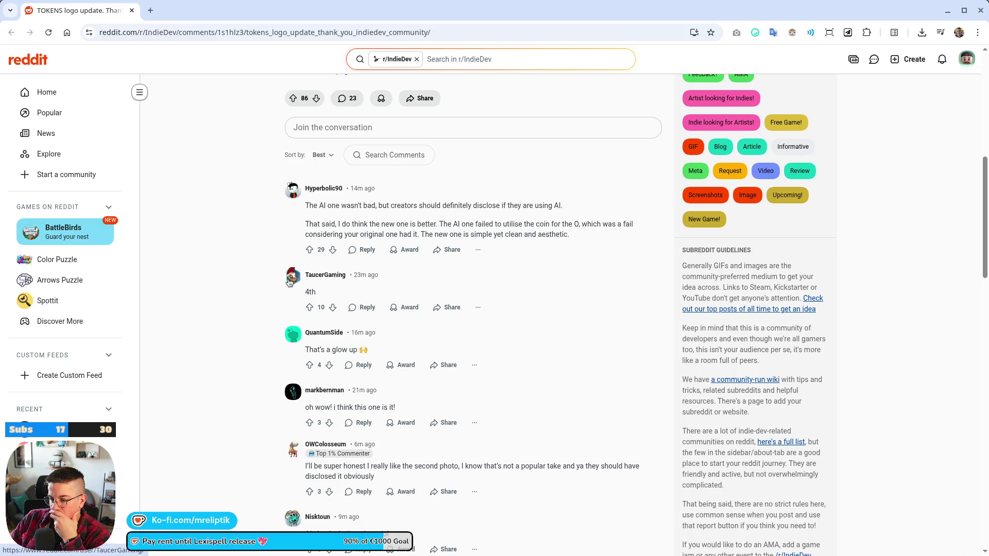
pyautogui.scroll(-5, 289, 280)
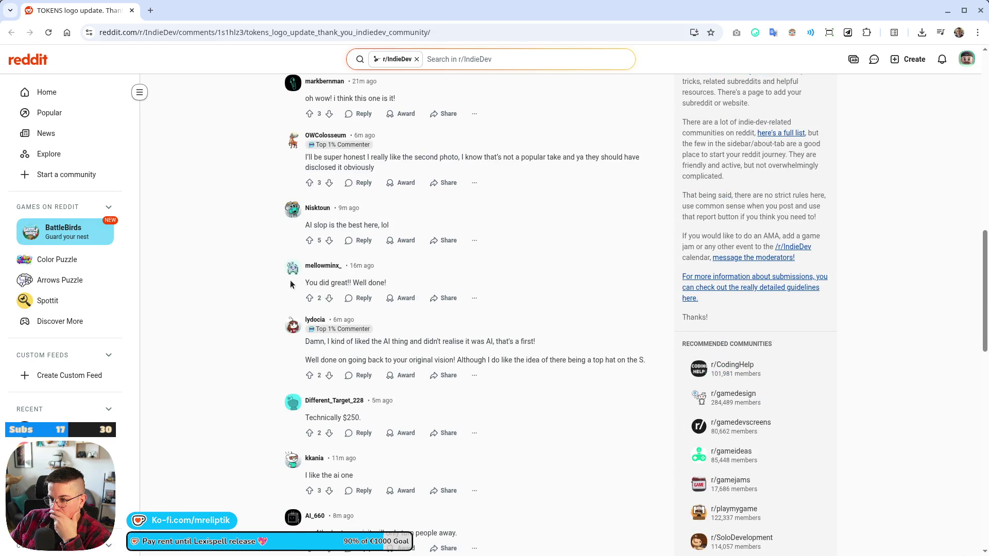
pyautogui.scroll(10, 290, 284)
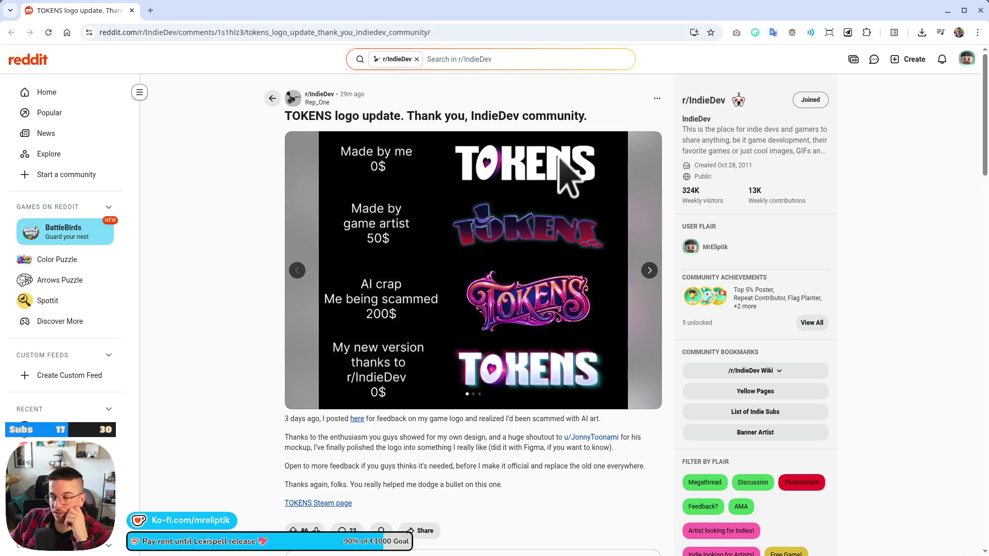
# Step: Zoom Reddit to 125% and flip the gallery between the comparison chart and casino logo artwork
pyautogui.hotkey('ctrl', '+')
pyautogui.hotkey('ctrl', '+')
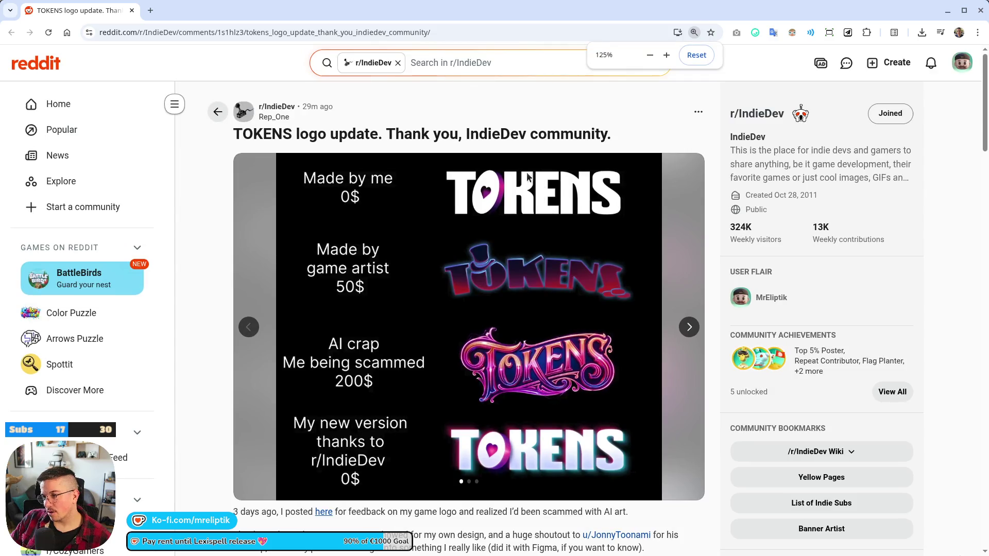
pyautogui.scroll(-3, 510, 187)
pyautogui.scroll(2, 531, 215)
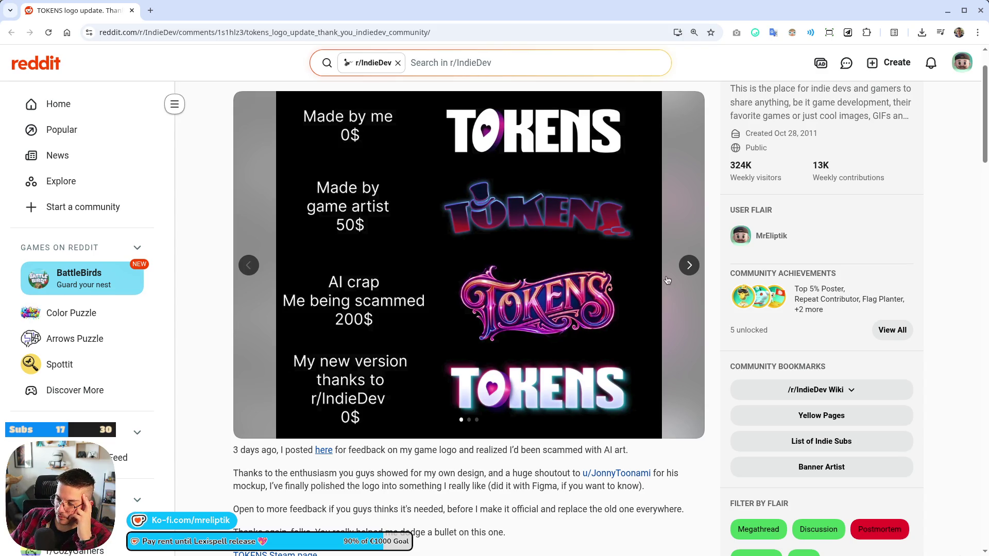
pyautogui.click(690, 270)
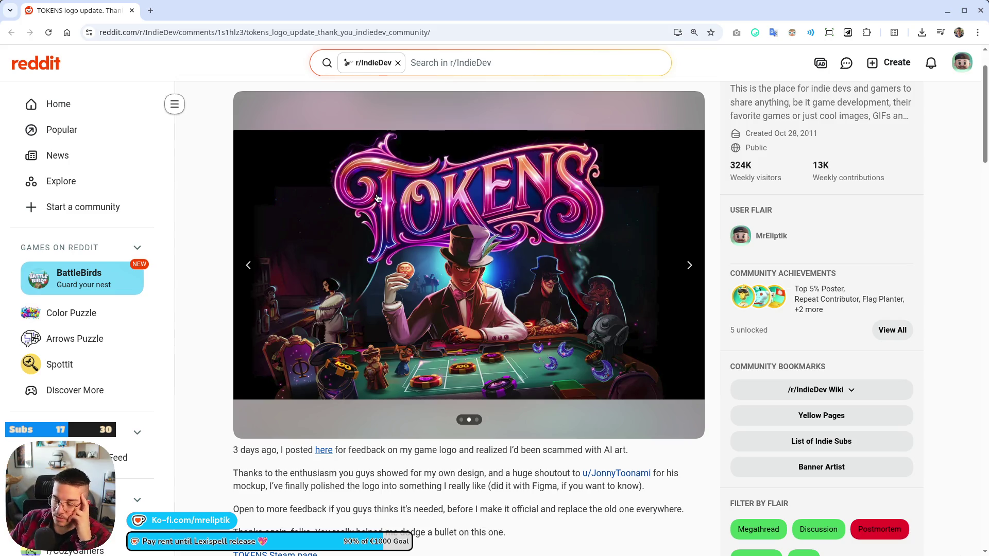
pyautogui.click(245, 266)
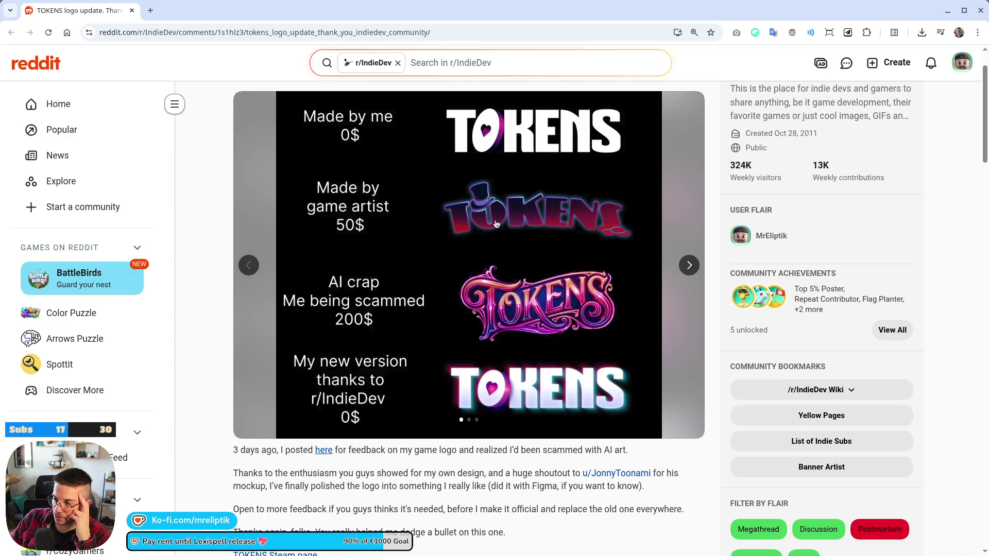
pyautogui.click(689, 273)
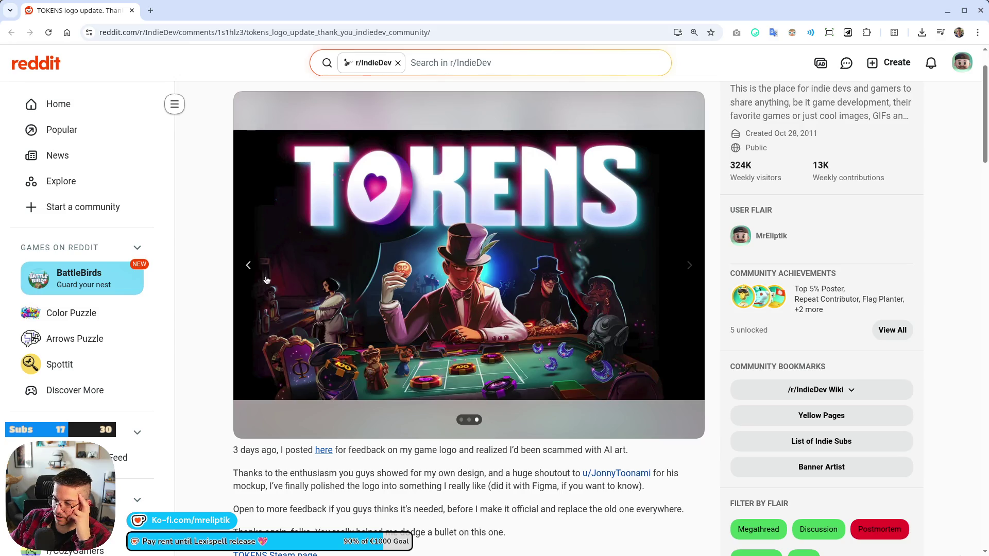
pyautogui.click(247, 277)
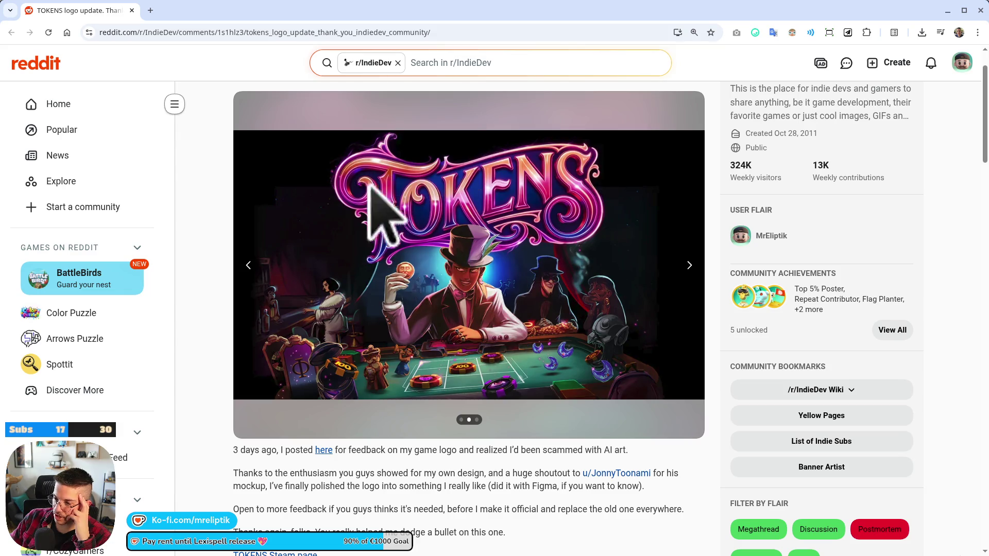
# Step: Step through the gallery's logo images and return to the comparison chart
pyautogui.click(688, 266)
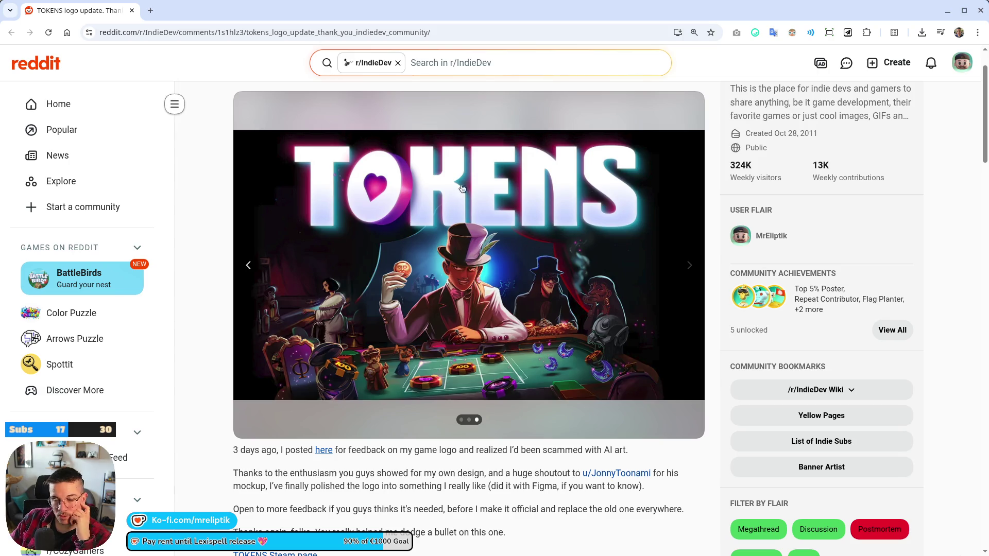
pyautogui.press('Left')
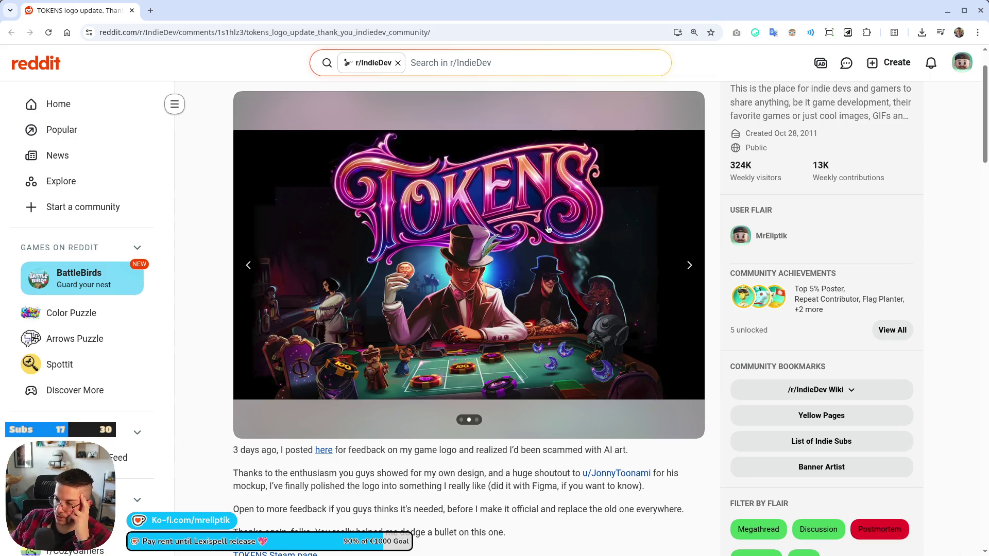
pyautogui.click(243, 267)
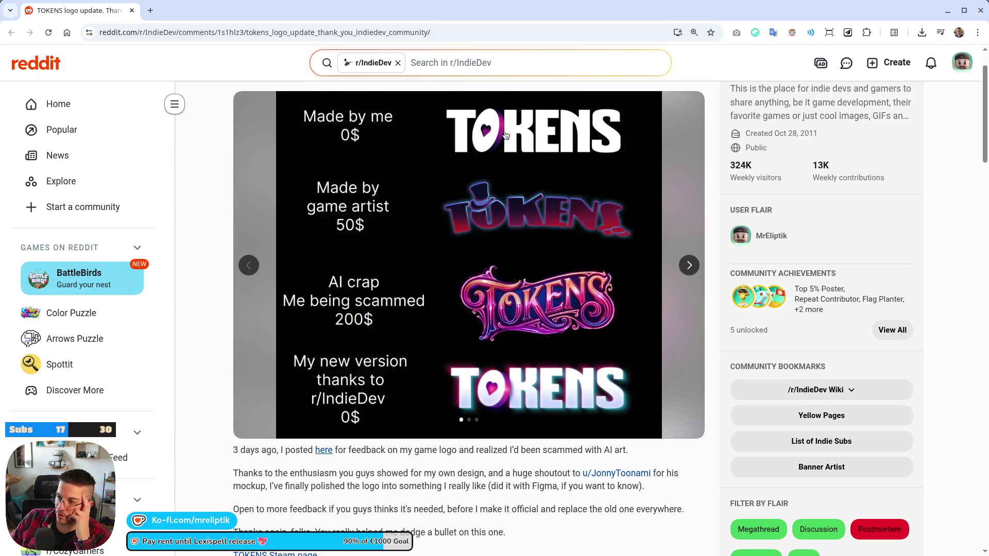
pyautogui.click(689, 265)
pyautogui.click(688, 268)
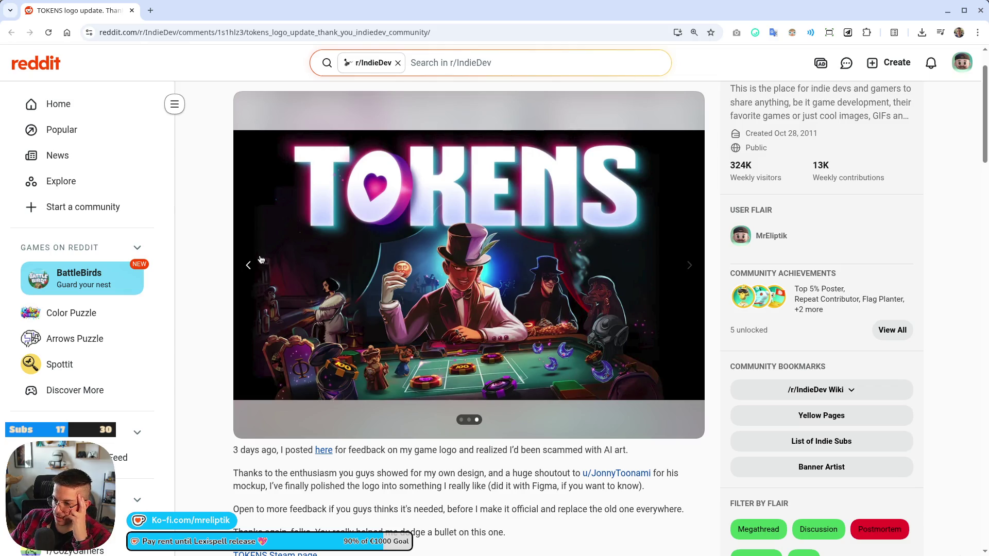
pyautogui.click(249, 267)
pyautogui.click(250, 267)
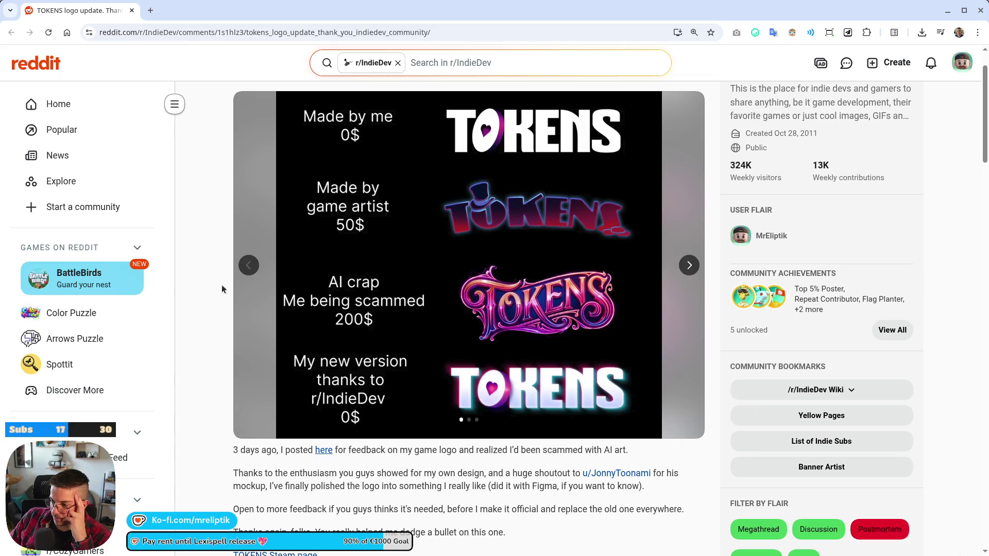
# Step: Scroll to the comments and back, then open the post image full screen
pyautogui.scroll(-8, 193, 237)
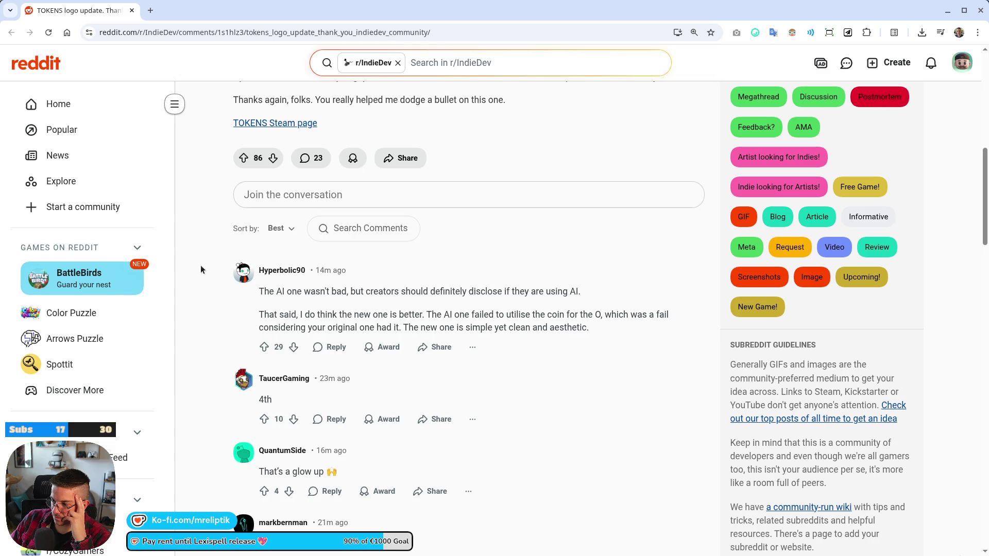
pyautogui.scroll(10, 201, 269)
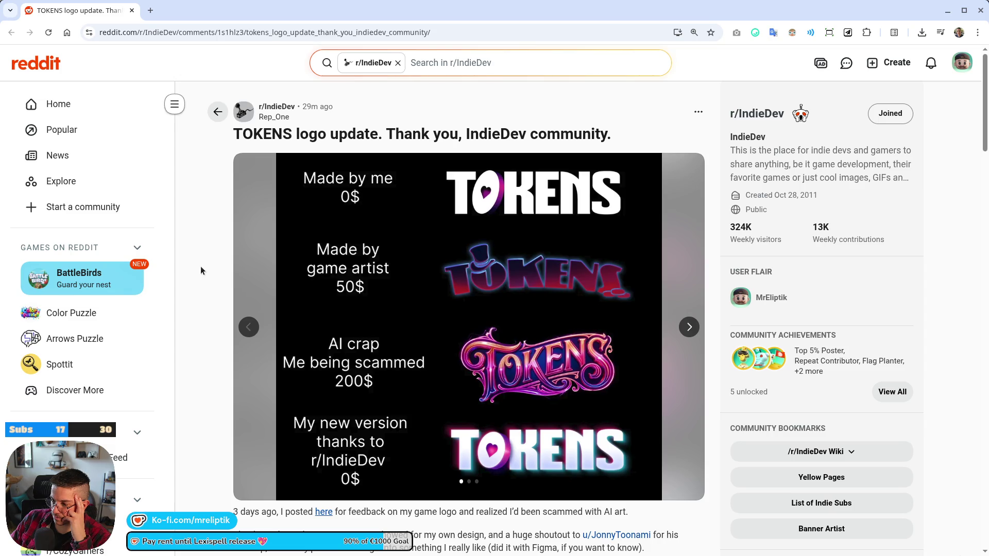
pyautogui.click(441, 282)
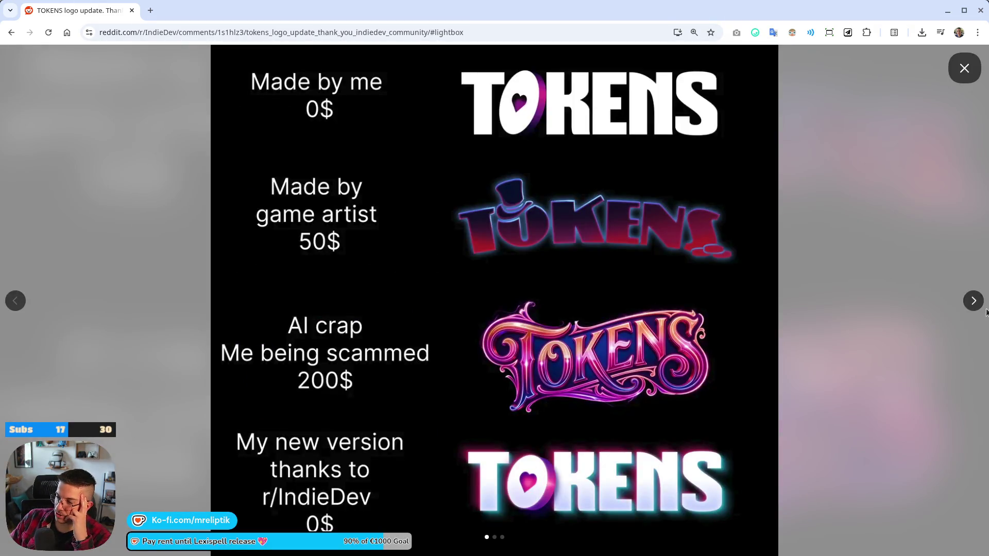
# Step: Advance the full-screen viewer to the new white TOKENS logo image, close it, and return to Godot
pyautogui.click(973, 300)
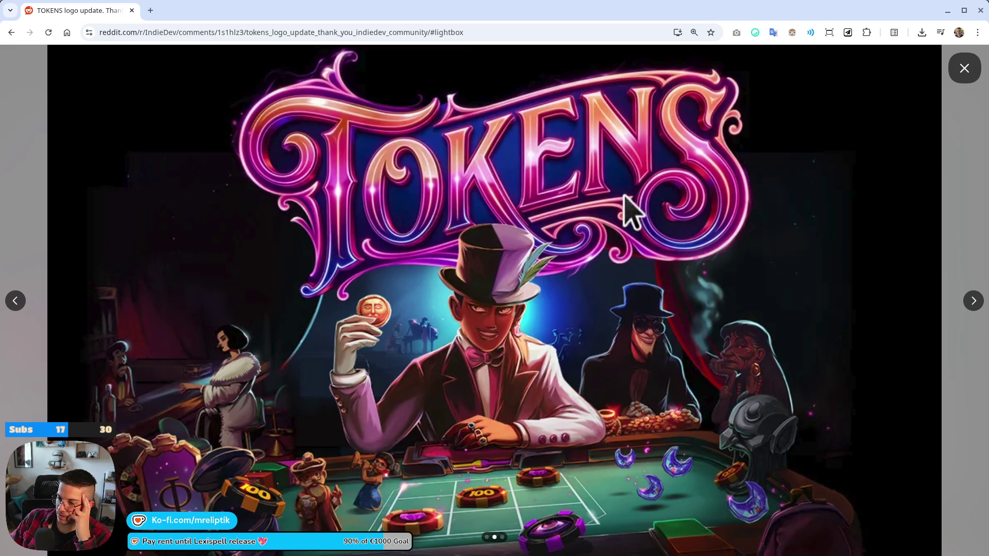
pyautogui.click(973, 300)
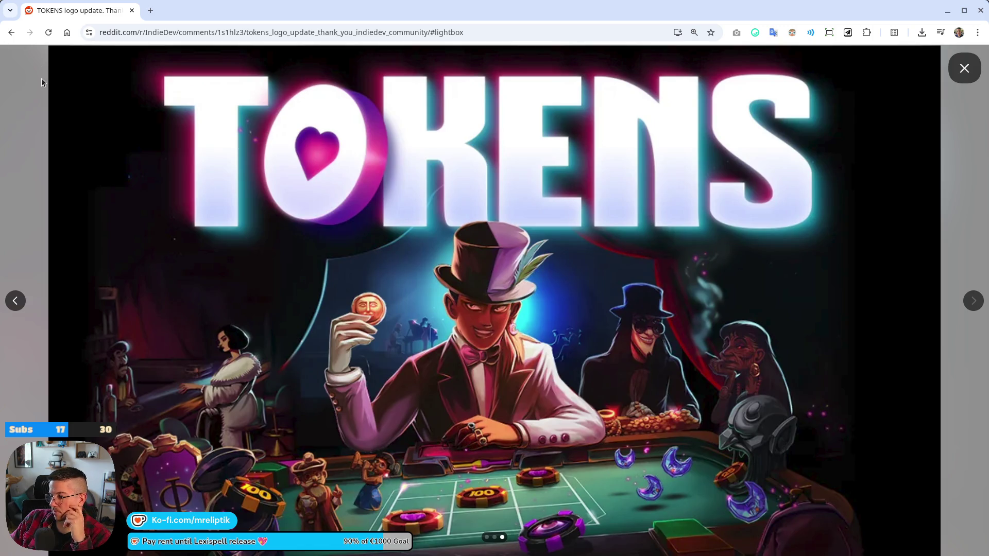
pyautogui.click(964, 68)
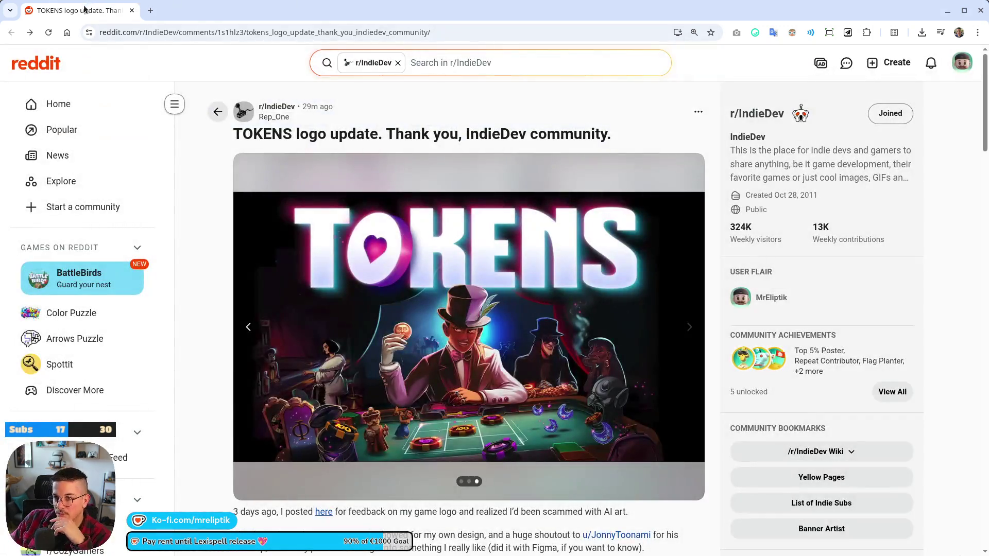
pyautogui.hotkey('alt', 'Tab')
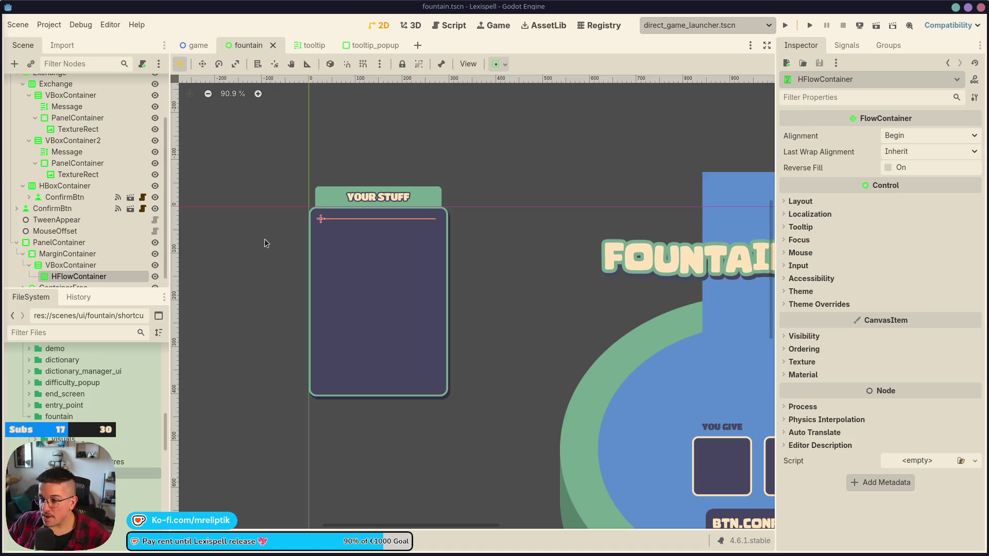
# Step: Start renaming the HFlowContainer node, then bring up its context menu instead
pyautogui.doubleClick(85, 276)
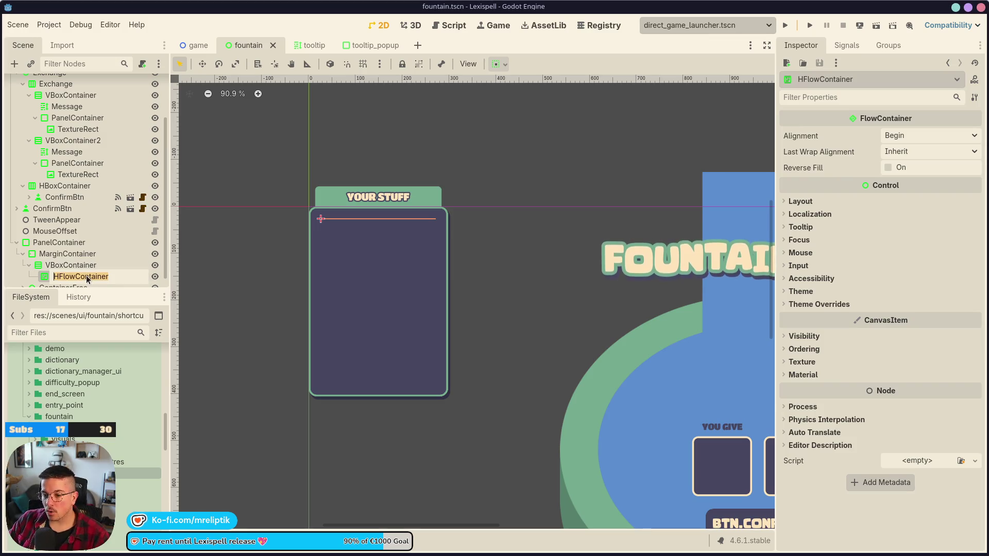
pyautogui.rightClick(102, 279)
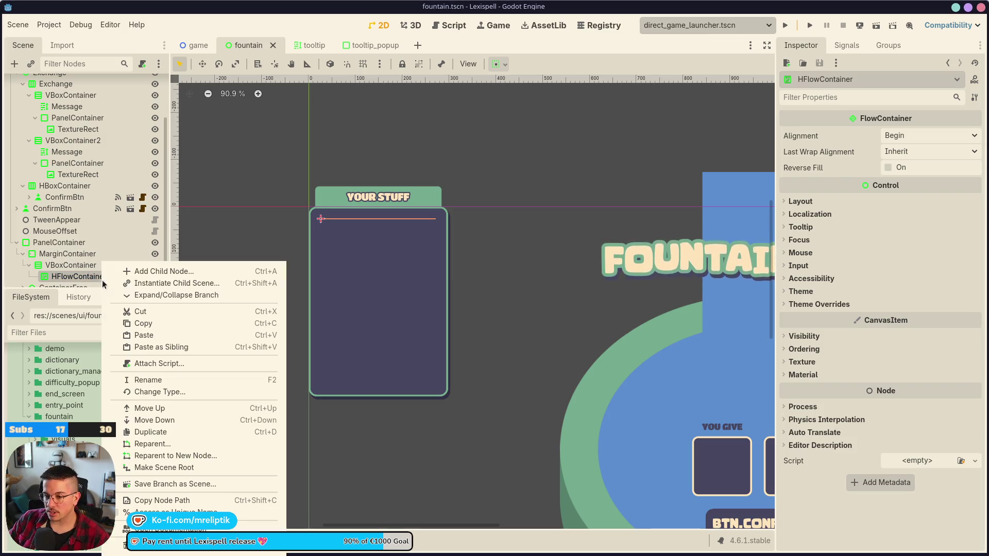
# Step: Instantiate the rune shop button scene under HFlowContainer, then undo it
pyautogui.click(171, 284)
pyautogui.write('run')
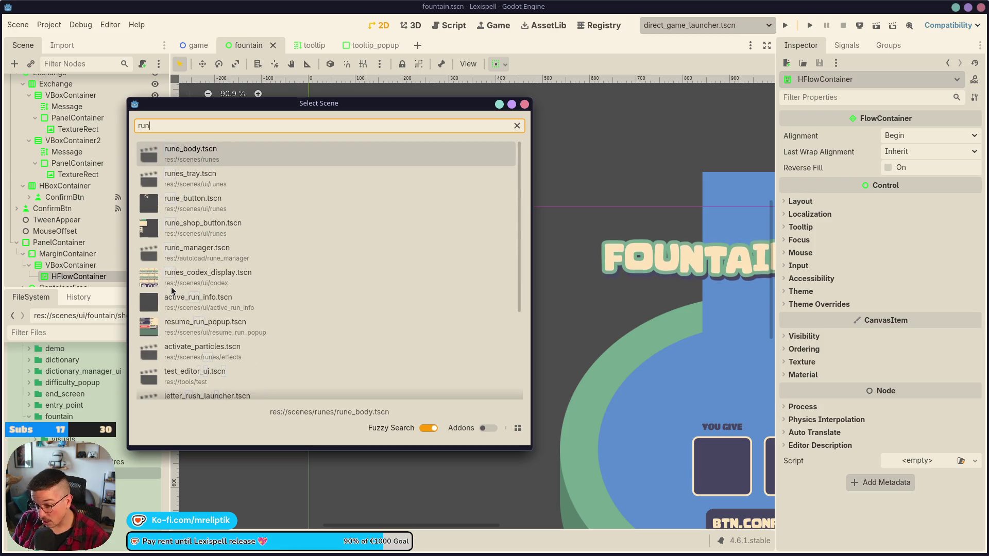
pyautogui.press('Down')
pyautogui.press('Down')
pyautogui.press('Down')
pyautogui.press('Return')
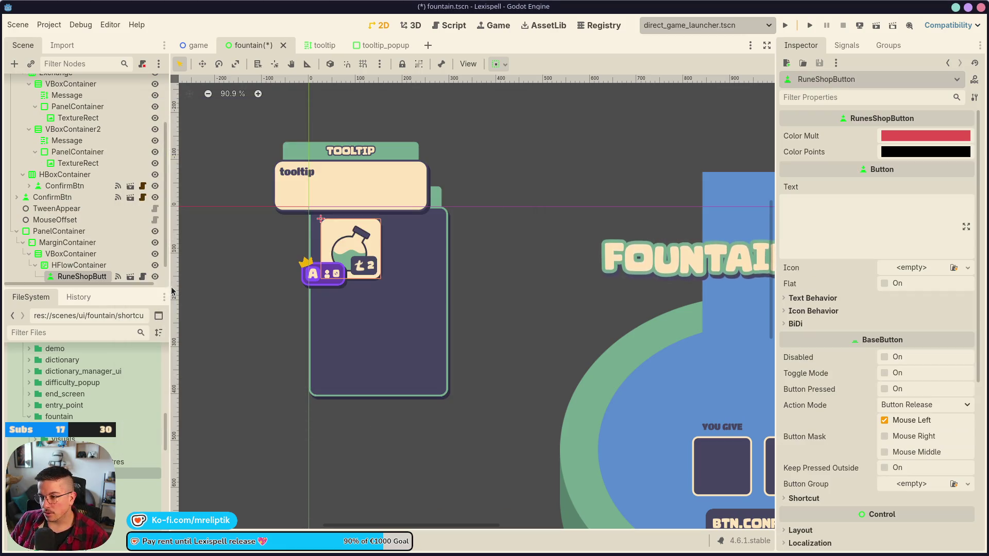
pyautogui.hotkey('ctrl', 'z')
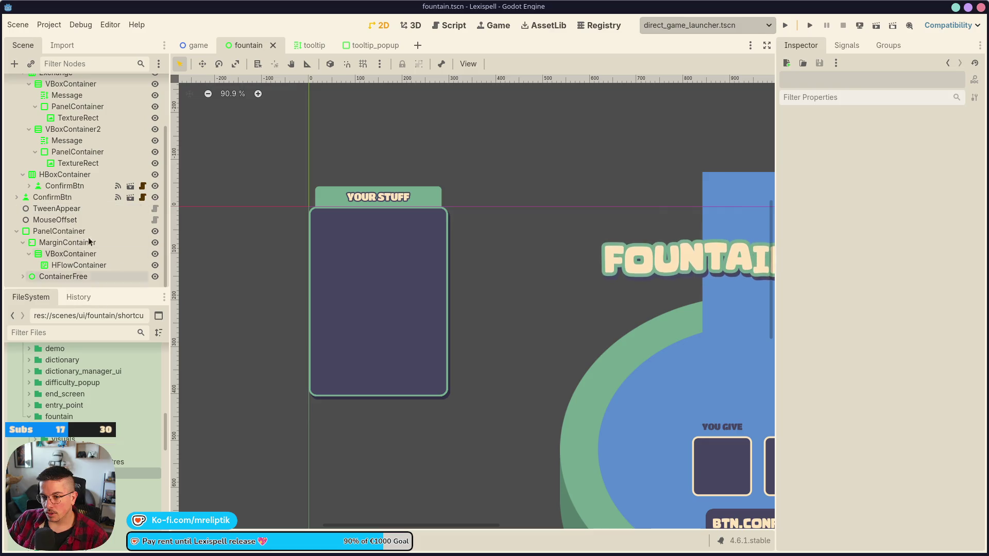
pyautogui.scroll(2, 82, 227)
pyautogui.scroll(-2, 70, 210)
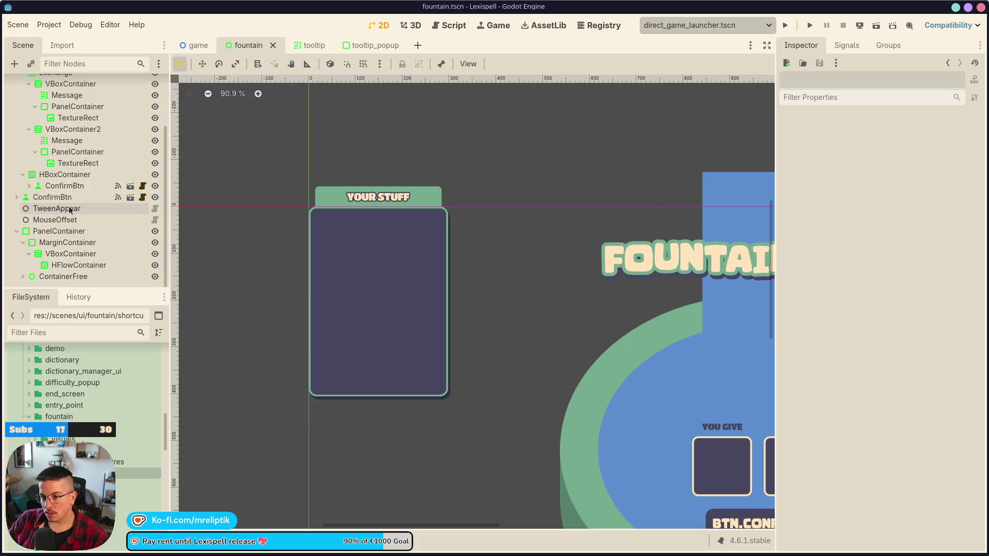
# Step: Search the child-scene list for 'consuma' and instantiate consumable_shop_button.tscn under HFlowContainer
pyautogui.rightClick(67, 265)
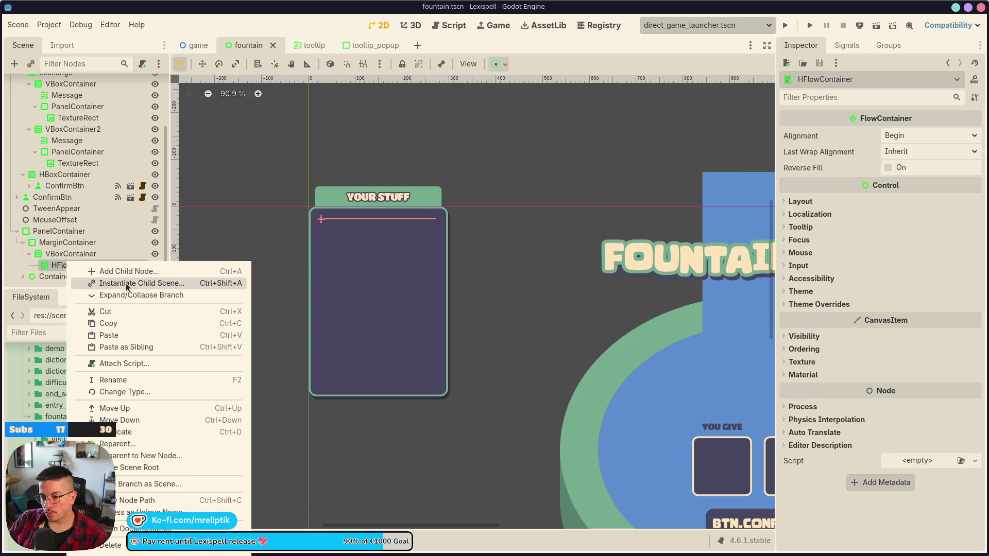
pyautogui.click(126, 283)
pyautogui.write('run')
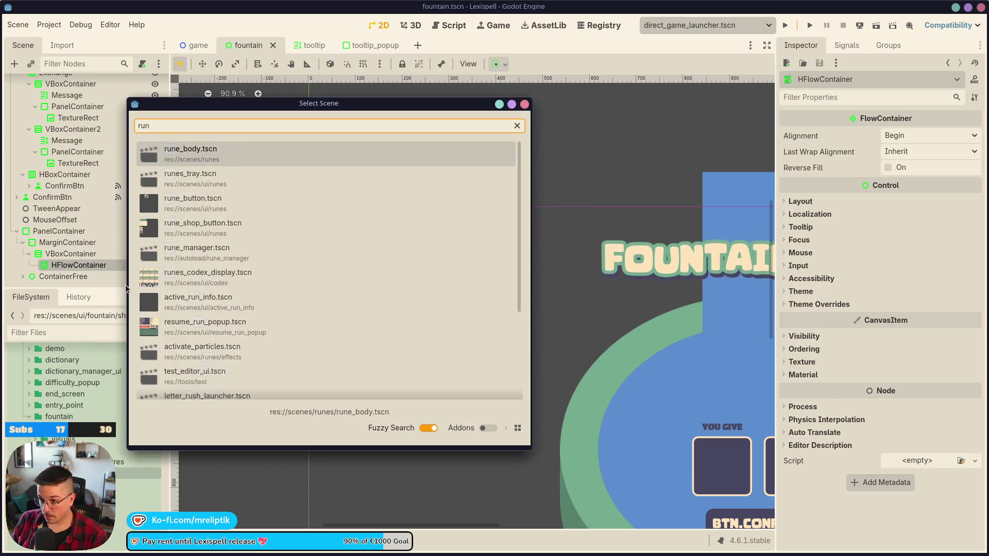
pyautogui.write('e_')
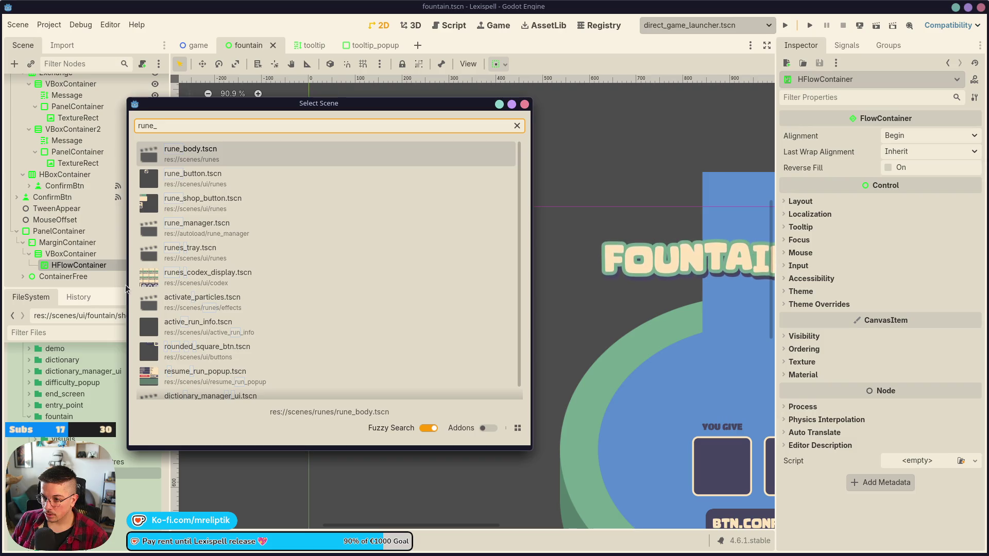
pyautogui.hotkey('ctrl', 'a')
pyautogui.write('bos')
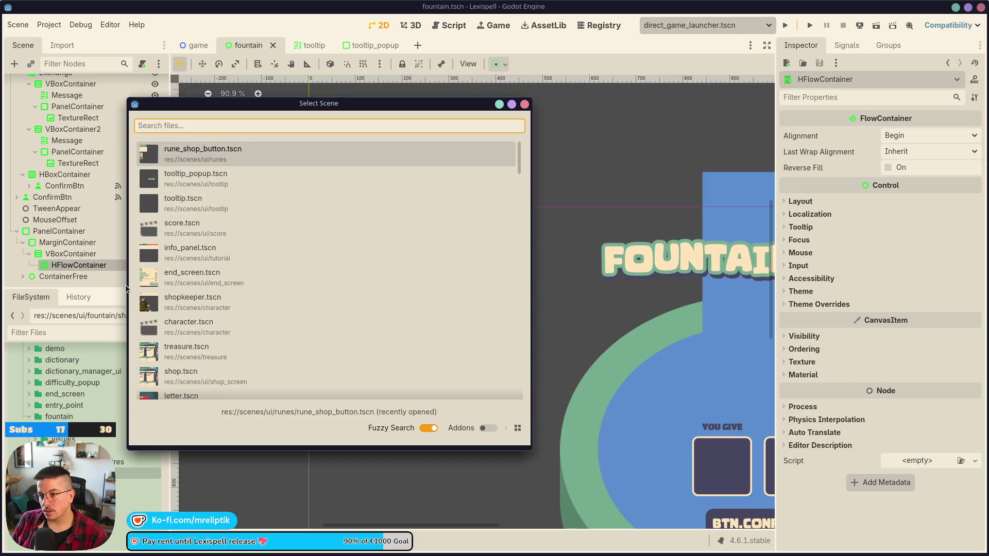
pyautogui.write('s')
pyautogui.press('Down')
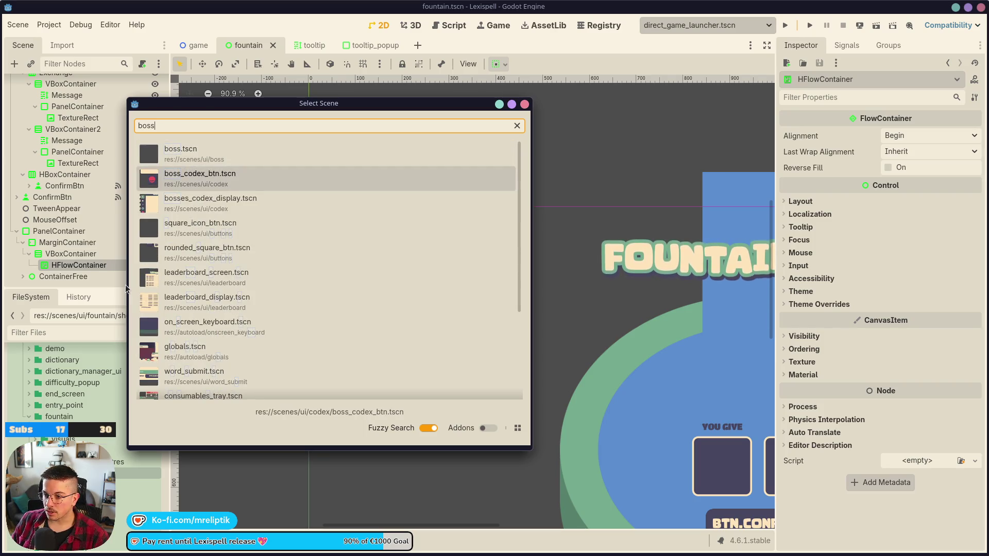
pyautogui.hotkey('ctrl', 'a')
pyautogui.write('consuma')
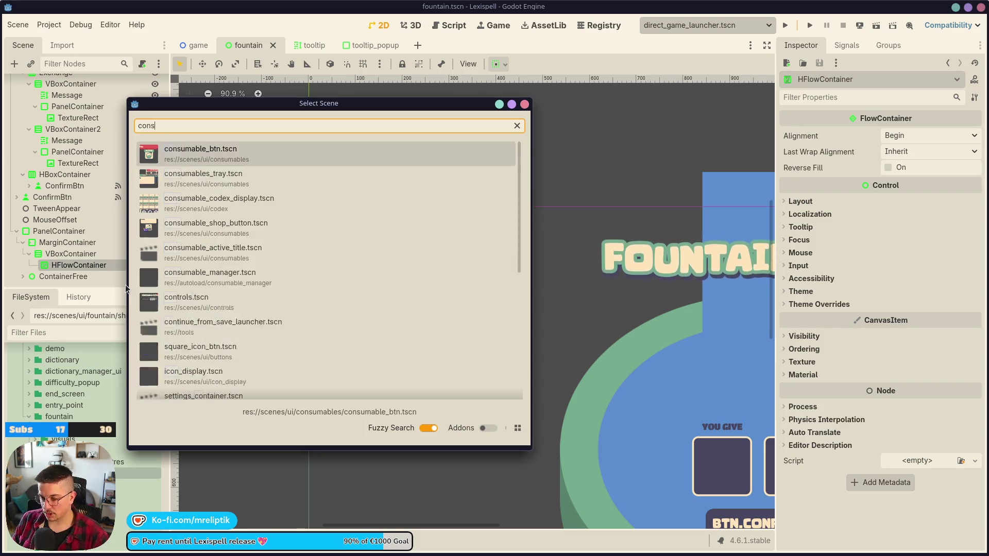
pyautogui.press('Down')
pyautogui.press('Down')
pyautogui.press('Down')
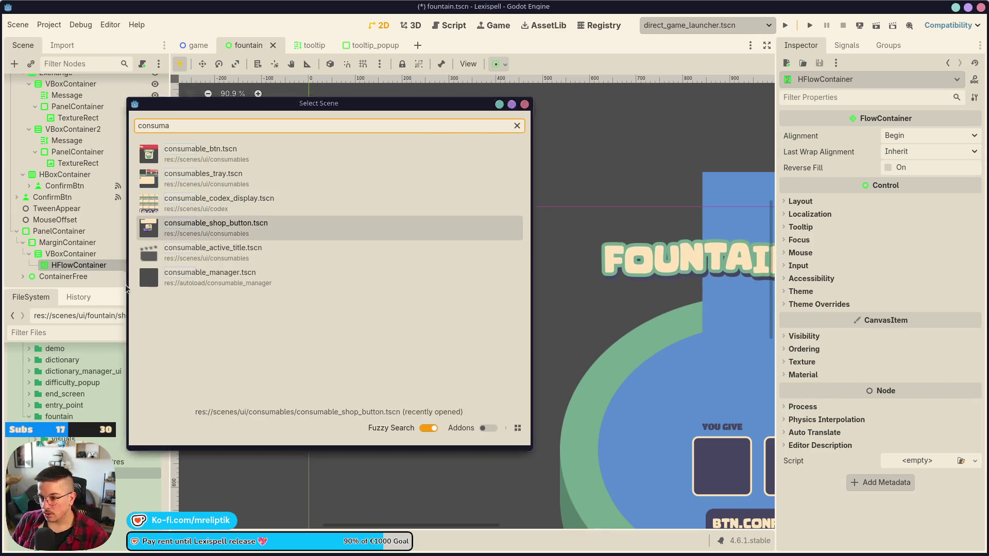
pyautogui.press('Return')
pyautogui.scroll(-5, 888, 378)
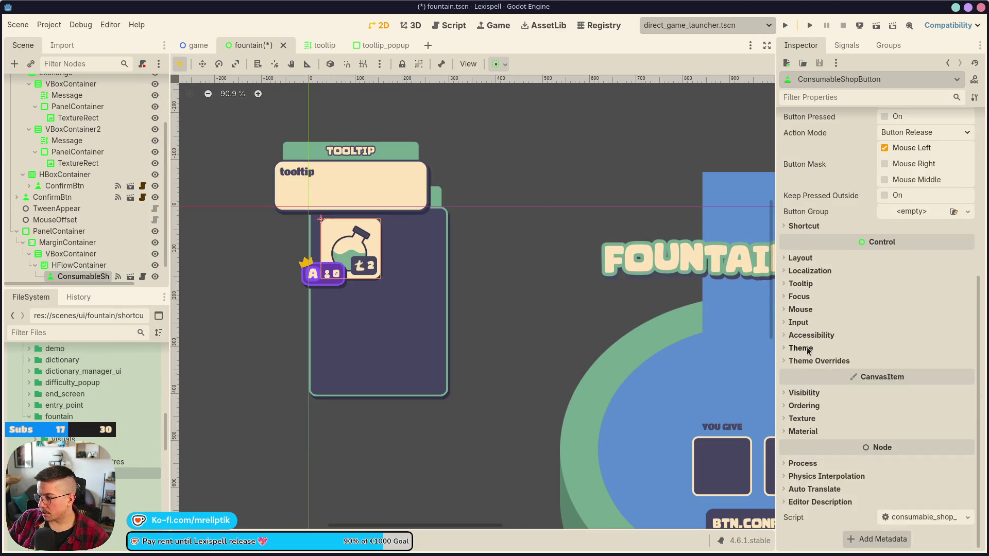
# Step: Set the button's Custom Minimum Size to 72 × 72 and save the scene
pyautogui.click(801, 258)
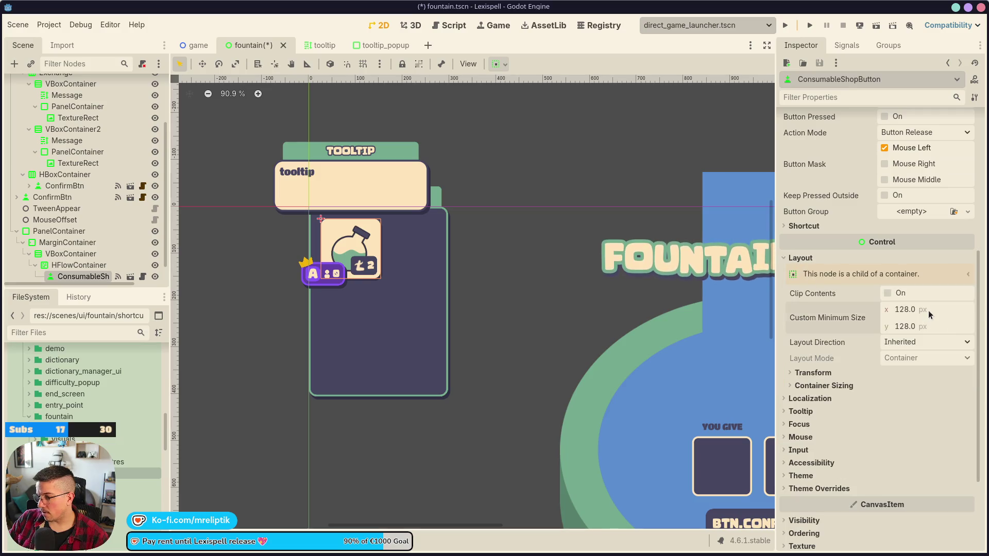
pyautogui.write('72')
pyautogui.press('Tab')
pyautogui.write('72')
pyautogui.press('Return')
pyautogui.hotkey('ctrl', 's')
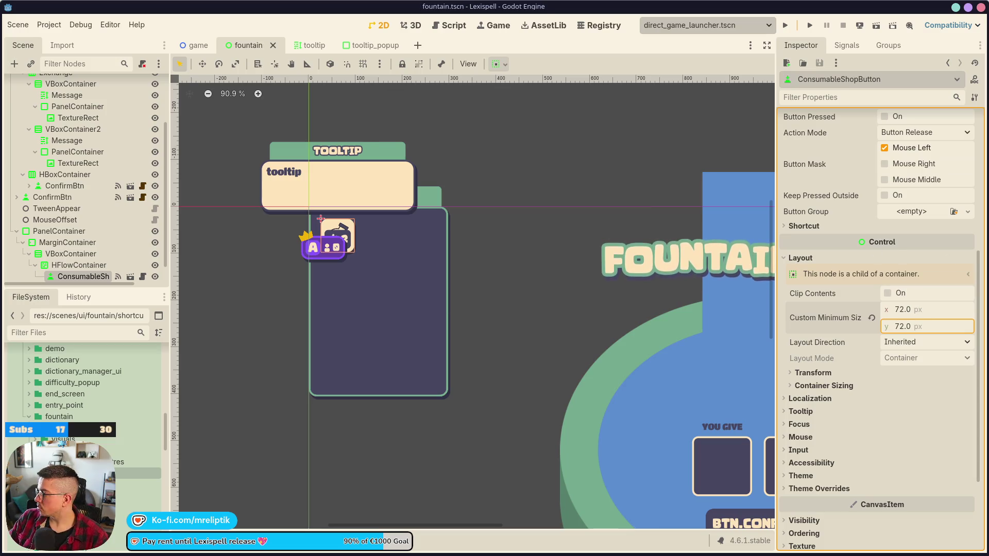
# Step: Enable Editable Children on the consumable shop button instance
pyautogui.scroll(5, 381, 223)
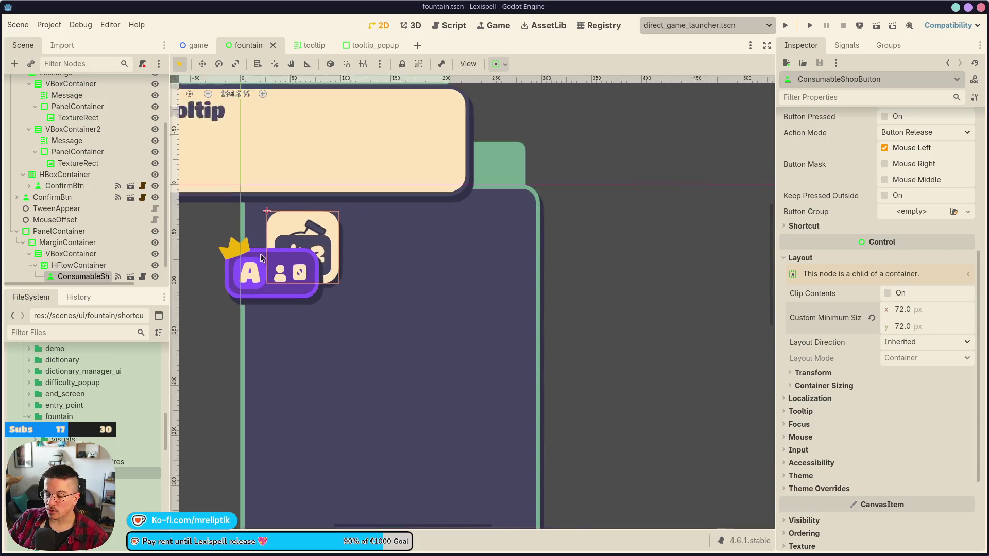
pyautogui.click(94, 265)
pyautogui.click(92, 278)
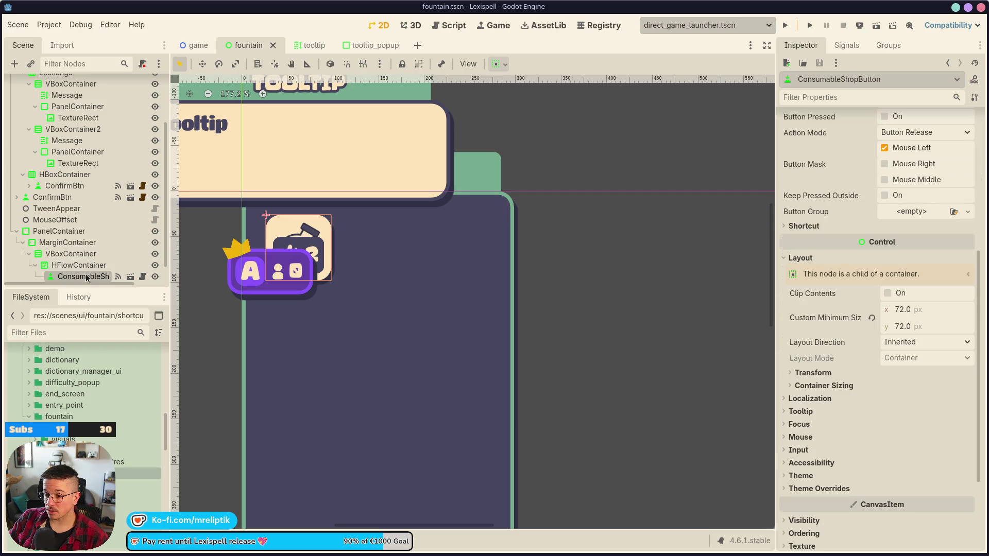
pyautogui.scroll(-1, 77, 263)
pyautogui.rightClick(76, 260)
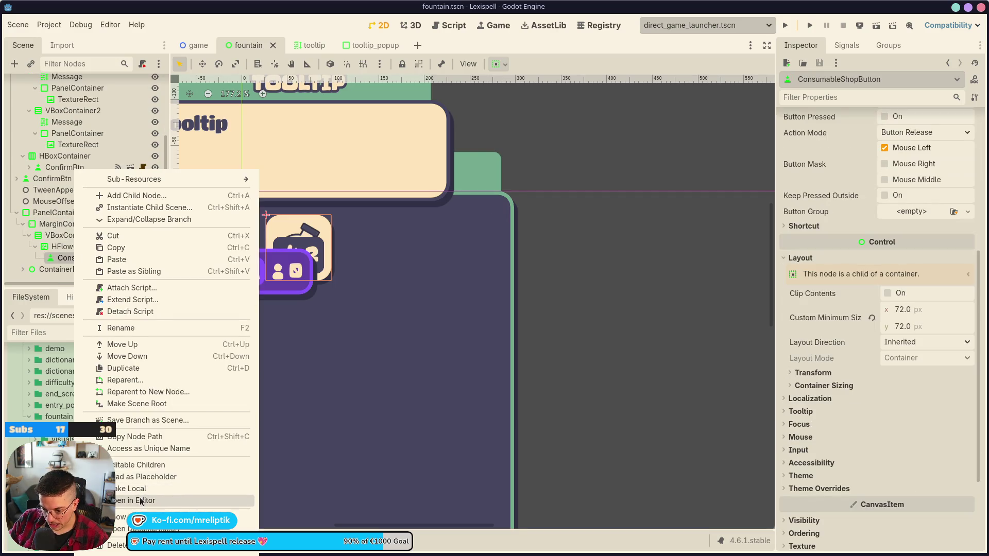
pyautogui.click(138, 466)
# Step: Select the tooltip container and toggle the ViewersVote badge's visibility
pyautogui.scroll(-2, 61, 232)
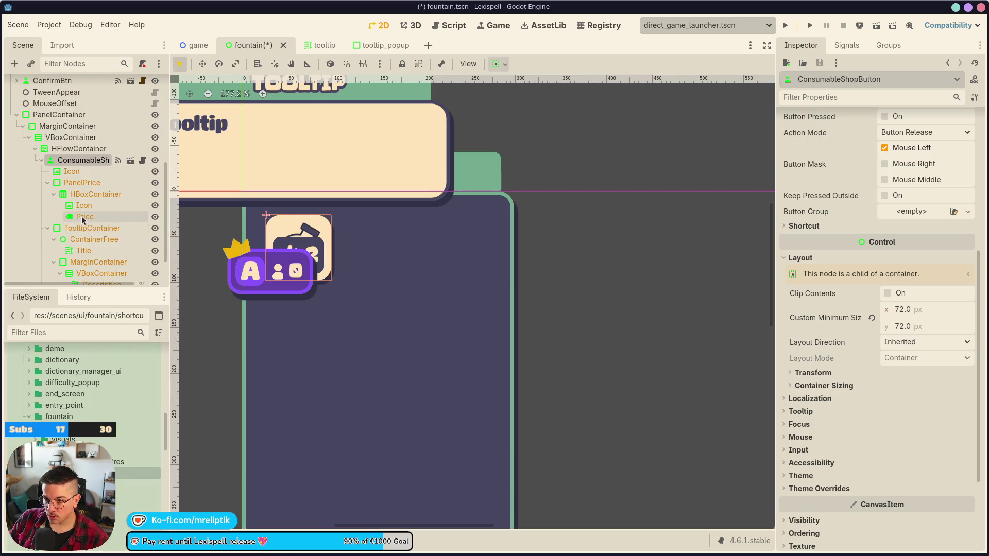
pyautogui.click(48, 230)
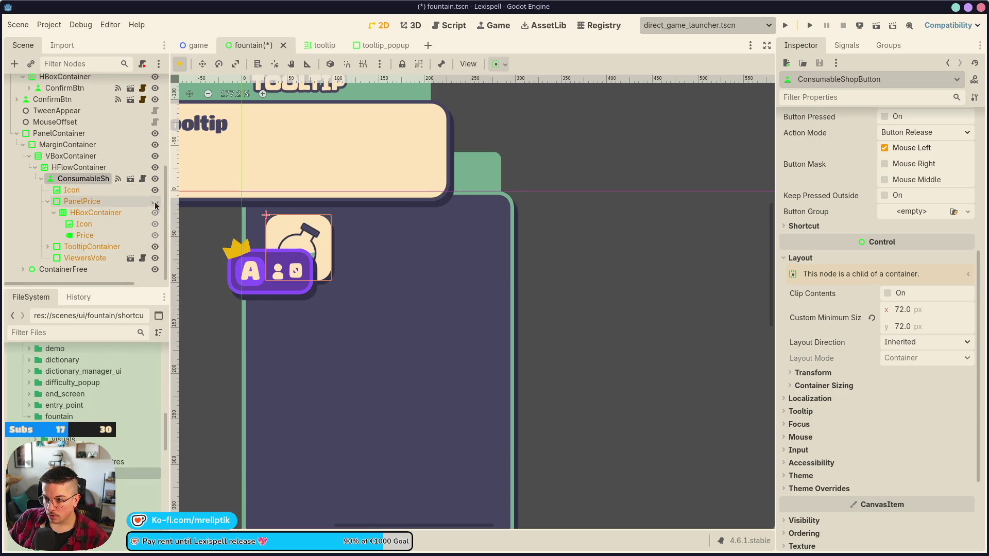
pyautogui.click(236, 284)
pyautogui.click(92, 246)
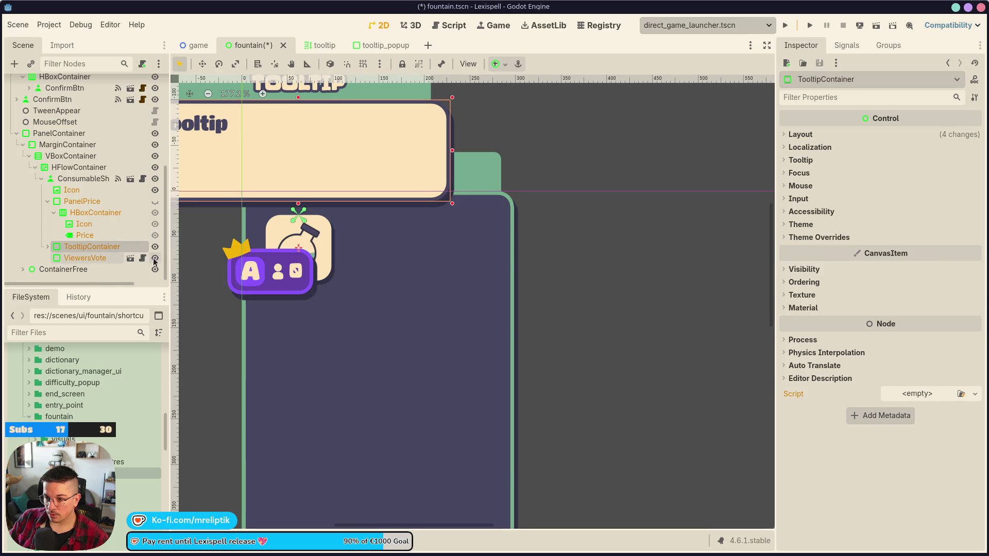
# Step: Hide the ViewersVote badge and TooltipContainer on the button, then save
pyautogui.click(154, 257)
pyautogui.scroll(-3, 322, 260)
pyautogui.click(155, 258)
pyautogui.click(155, 257)
pyautogui.click(155, 246)
pyautogui.hotkey('ctrl', 's')
# Step: Duplicate the consumable shop button with Ctrl+D so more potion slots fill the card
pyautogui.click(276, 221)
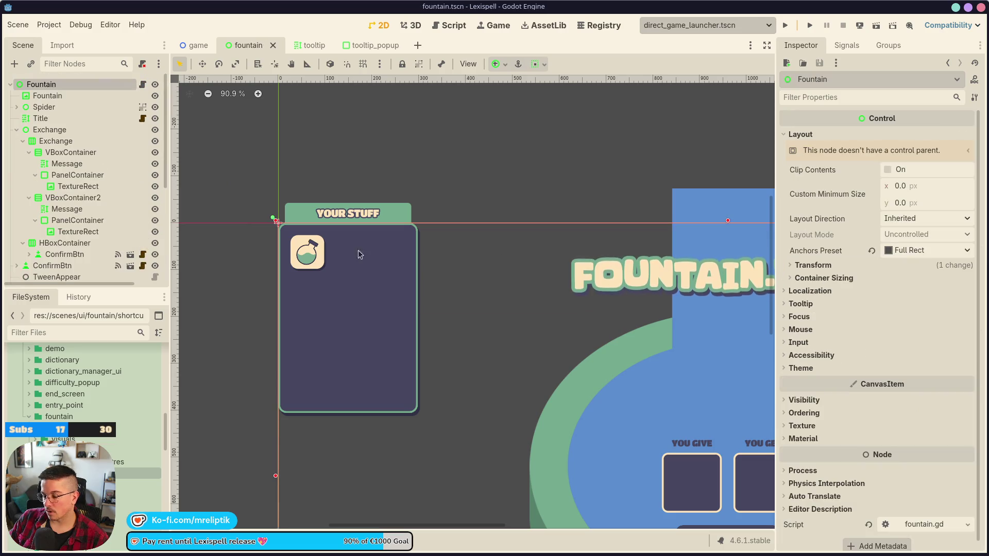
pyautogui.click(350, 274)
pyautogui.scroll(-1, 350, 274)
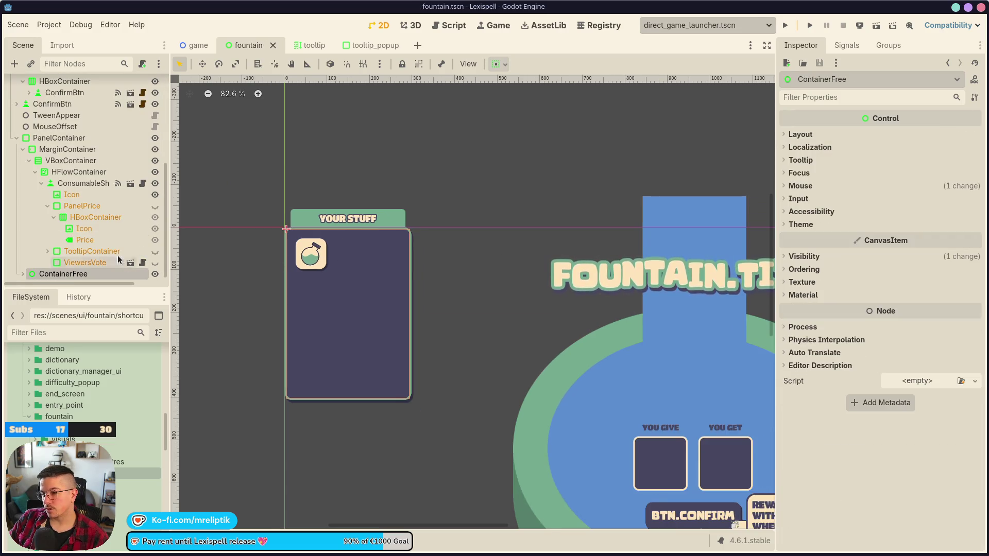
pyautogui.click(78, 171)
pyautogui.hotkey('ctrl', 'd')
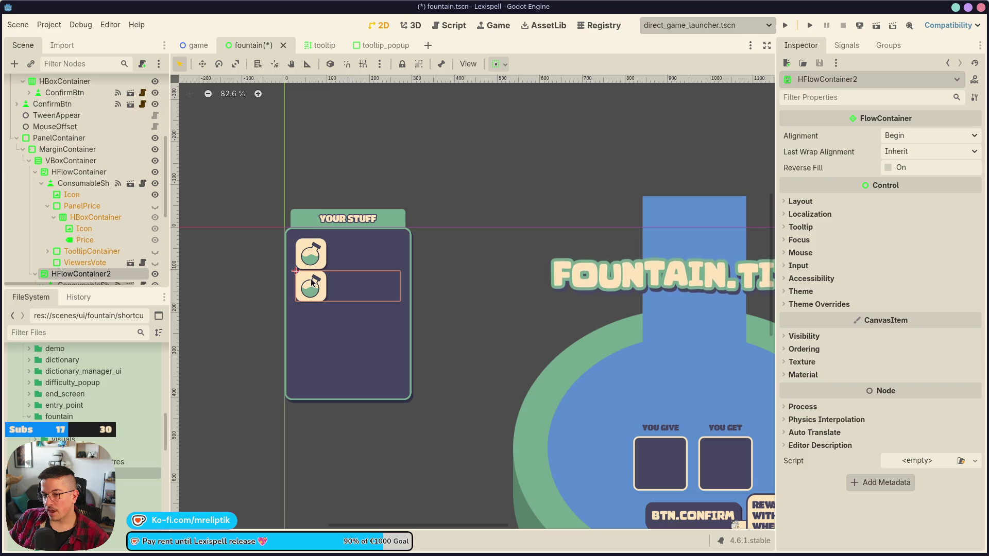
pyautogui.hotkey('ctrl', 'z')
pyautogui.click(82, 184)
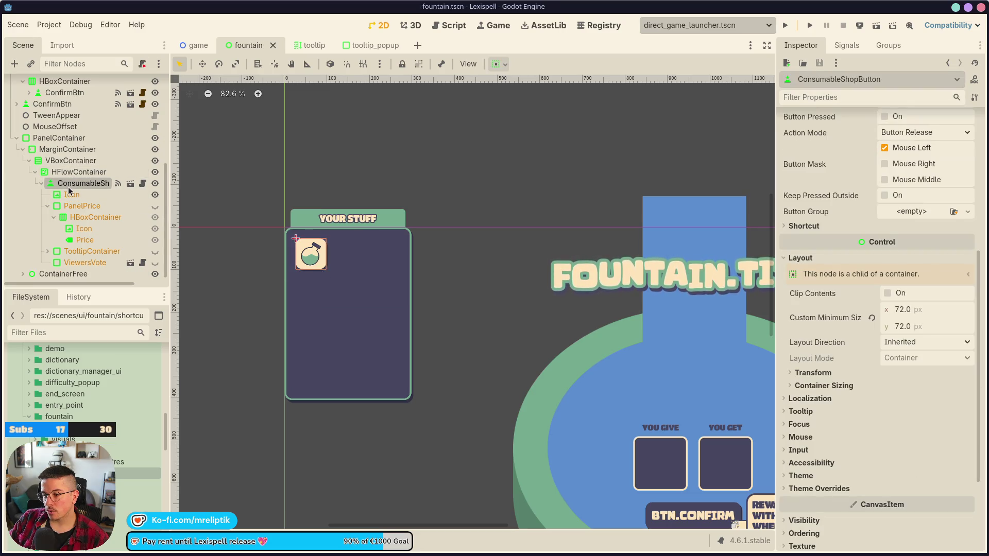
pyautogui.hotkey('ctrl', 'd')
pyautogui.hotkey('ctrl', 'd')
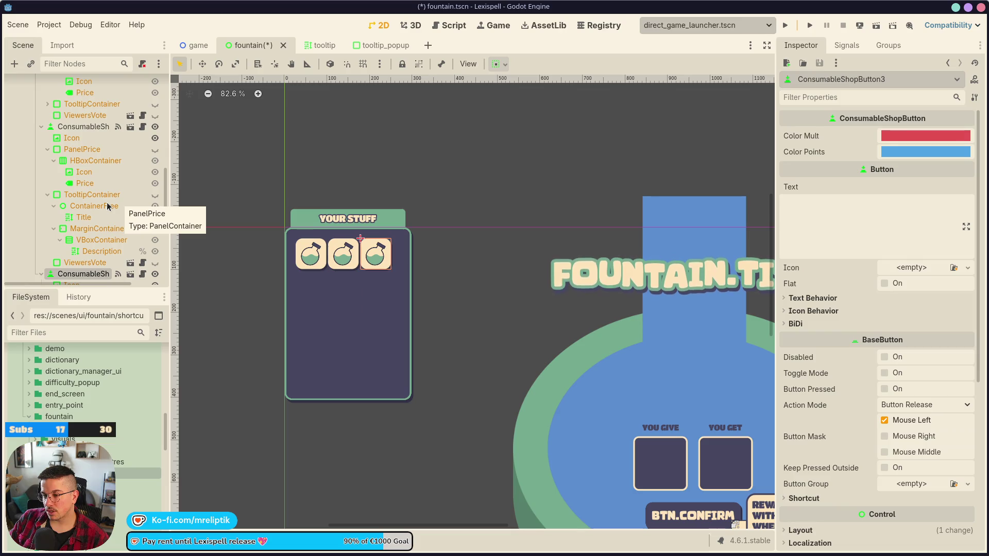
pyautogui.hotkey('ctrl', 'd')
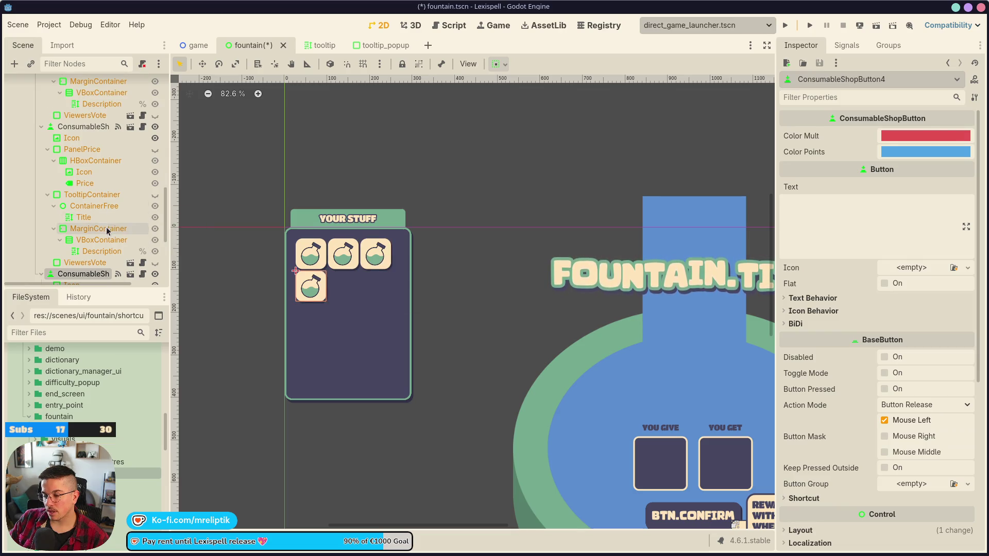
pyautogui.click(286, 237)
pyautogui.scroll(4, 285, 237)
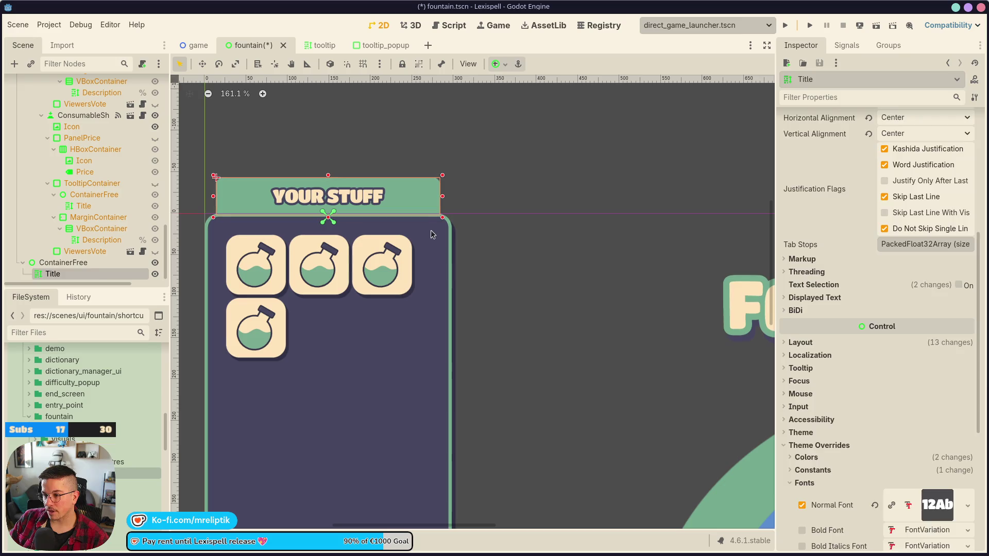
# Step: Narrow the Your Stuff PanelContainer to test slot wrapping, then restore its original width
pyautogui.click(286, 237)
pyautogui.scroll(2, 285, 237)
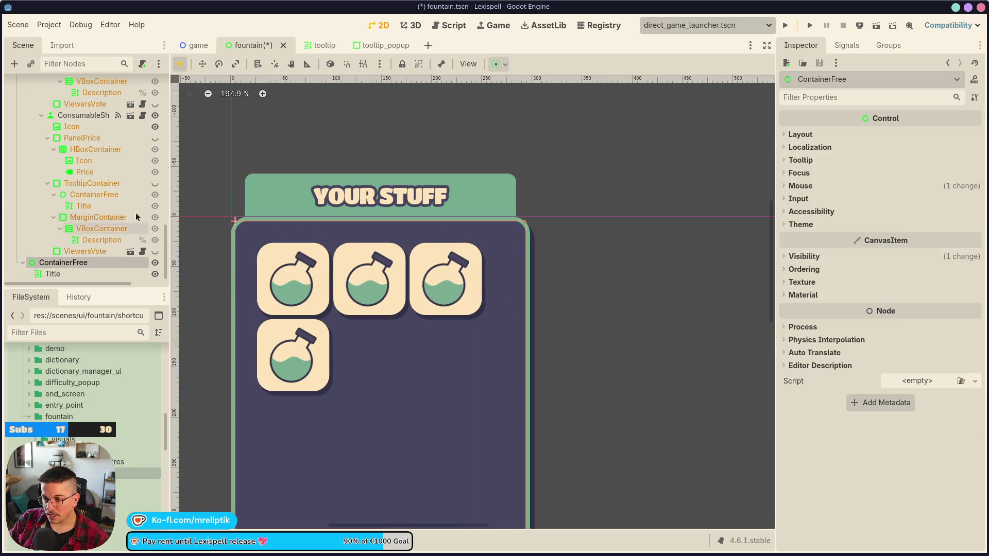
pyautogui.scroll(5, 92, 180)
pyautogui.scroll(2, 92, 179)
pyautogui.click(92, 176)
pyautogui.moveTo(533, 420)
pyautogui.mouseDown()
pyautogui.moveTo(482, 419)
pyautogui.moveTo(511, 418)
pyautogui.mouseUp()
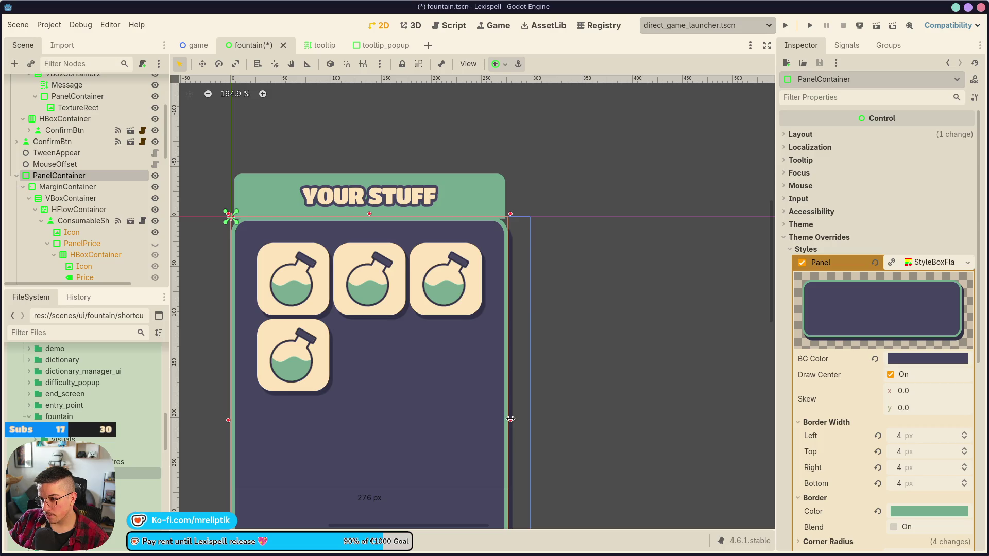
pyautogui.moveTo(510, 419); pyautogui.dragTo(511, 418)
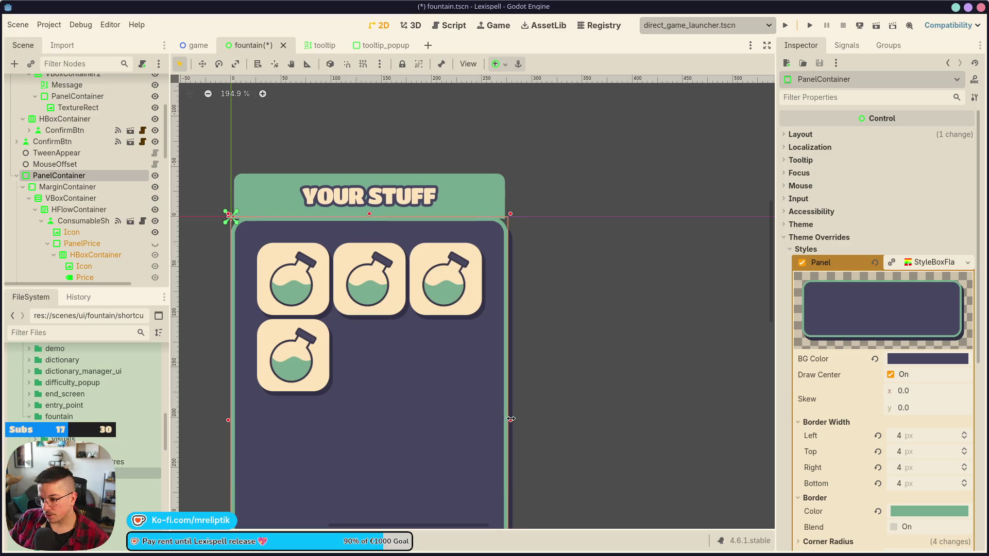
# Step: Save the fountain scene
pyautogui.scroll(-5, 394, 316)
pyautogui.scroll(-10, 395, 315)
pyautogui.hotkey('ctrl', 's')
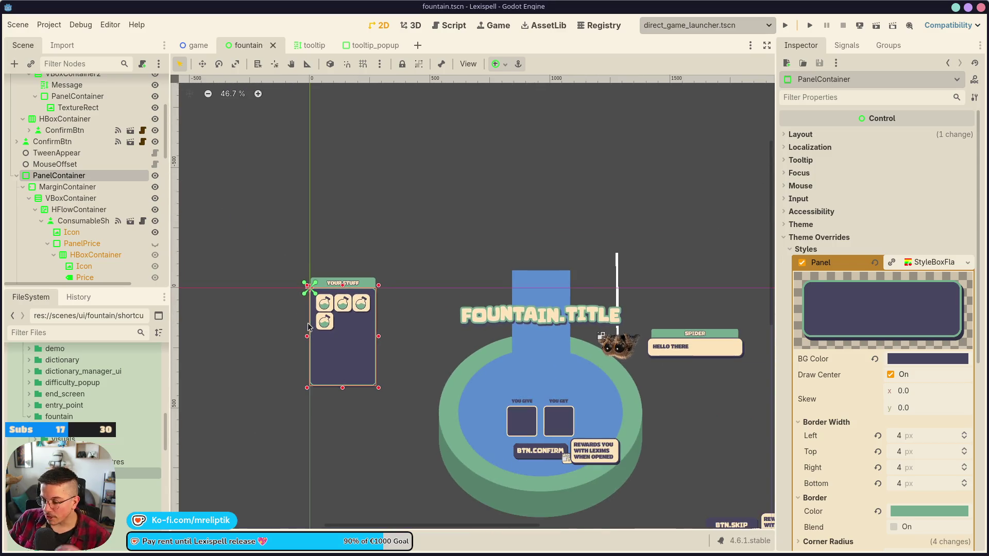
pyautogui.scroll(-3, 90, 192)
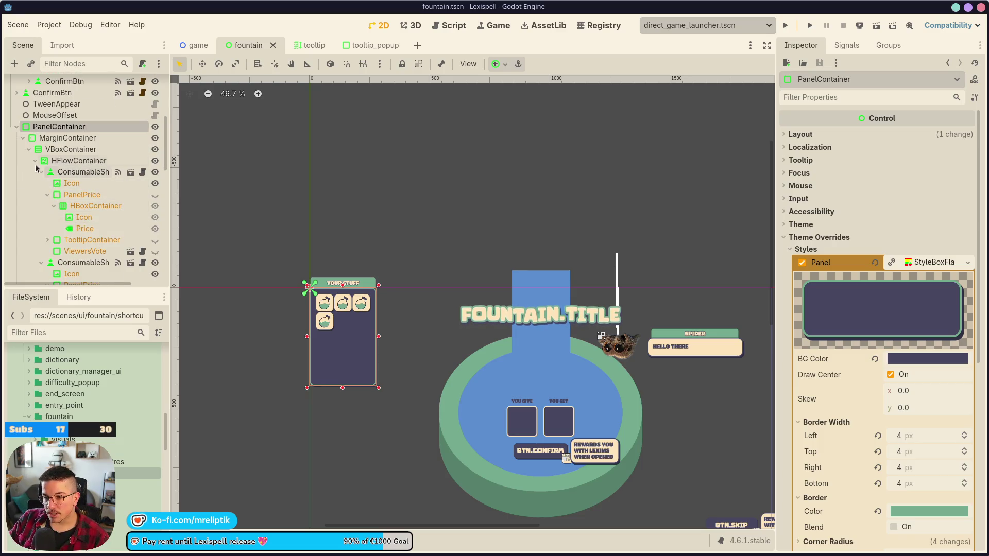
# Step: Rename the slot flow container to LettersContainer, correcting the 'LettersContainter' typo
pyautogui.click(107, 161)
pyautogui.write('Letters')
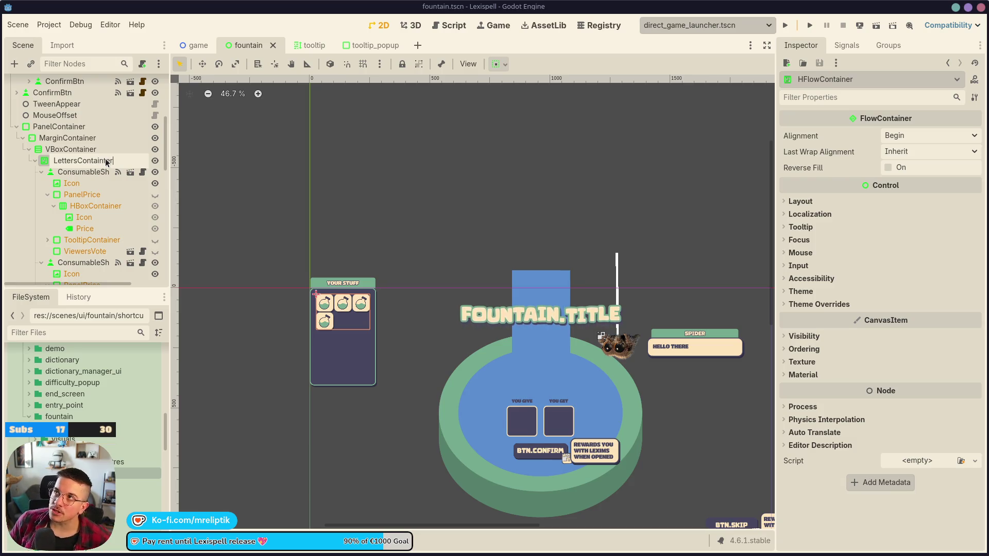
pyautogui.press('Return')
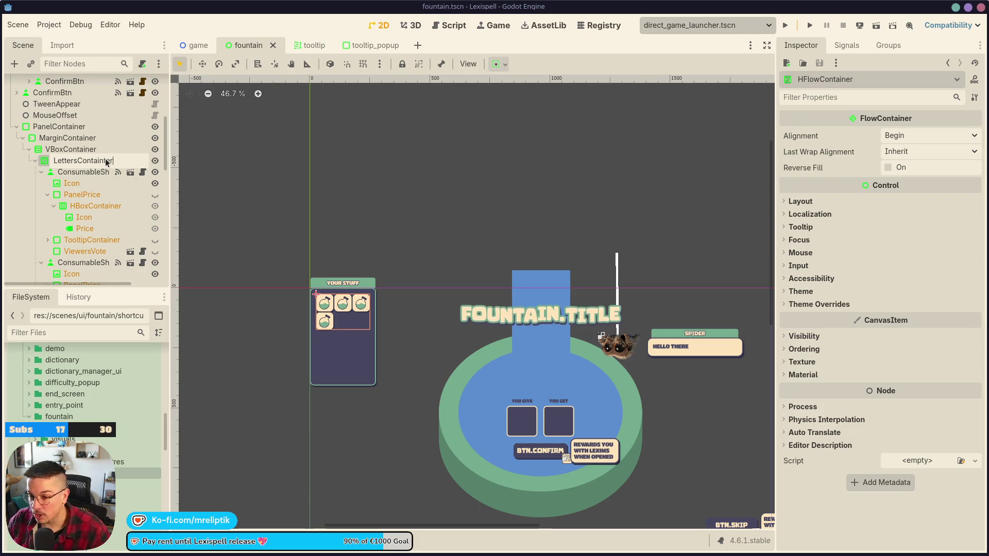
pyautogui.click(106, 159)
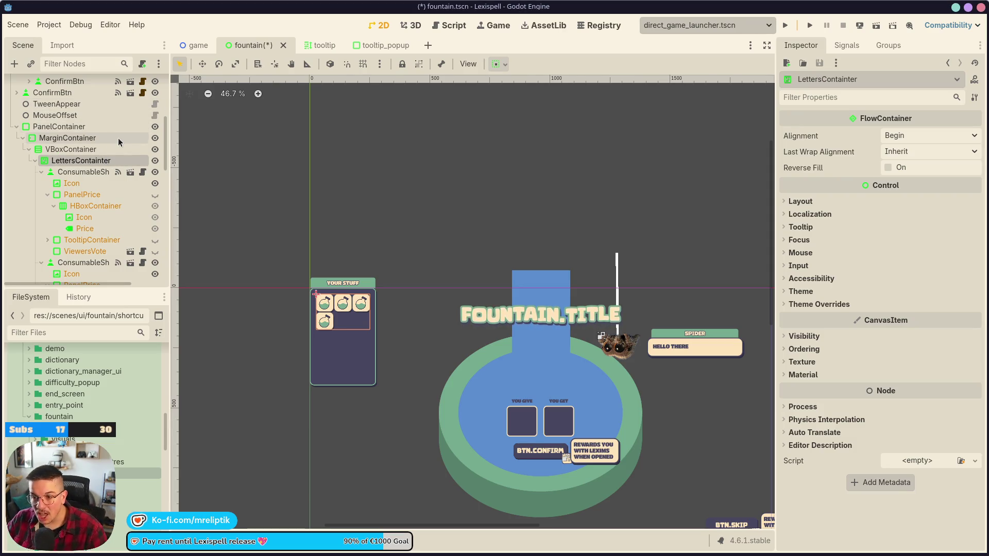
pyautogui.doubleClick(101, 161)
pyautogui.press('Right')
pyautogui.press('Left')
pyautogui.press('Left')
pyautogui.press('Left')
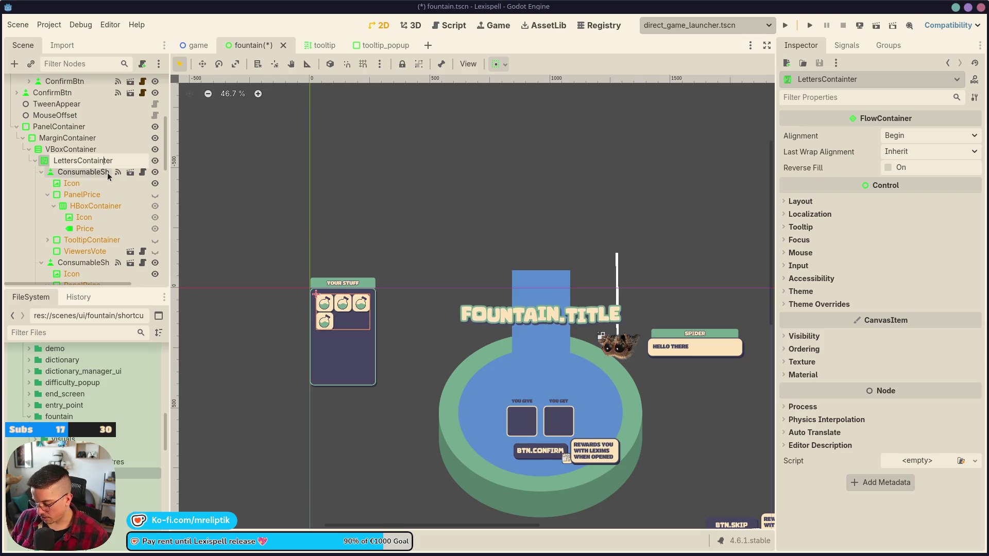
pyautogui.press('Return')
# Step: Collapse the four consumable button nodes in the Scene dock
pyautogui.click(42, 172)
pyautogui.click(42, 183)
pyautogui.click(41, 195)
pyautogui.click(42, 207)
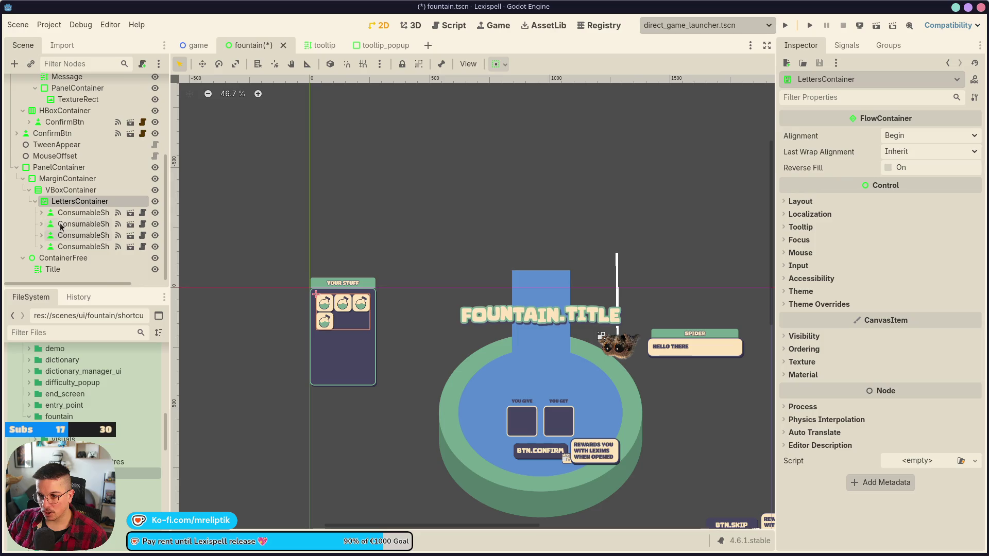
# Step: Drop the plural s so the container is named LetterContainer
pyautogui.click(110, 189)
pyautogui.click(103, 200)
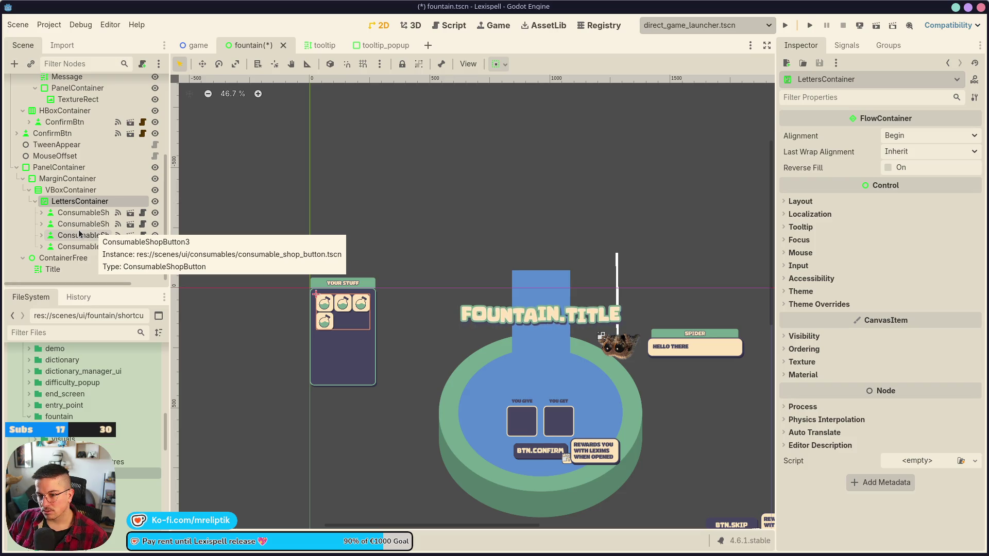
pyautogui.press('XF86AudioLowerVolume')
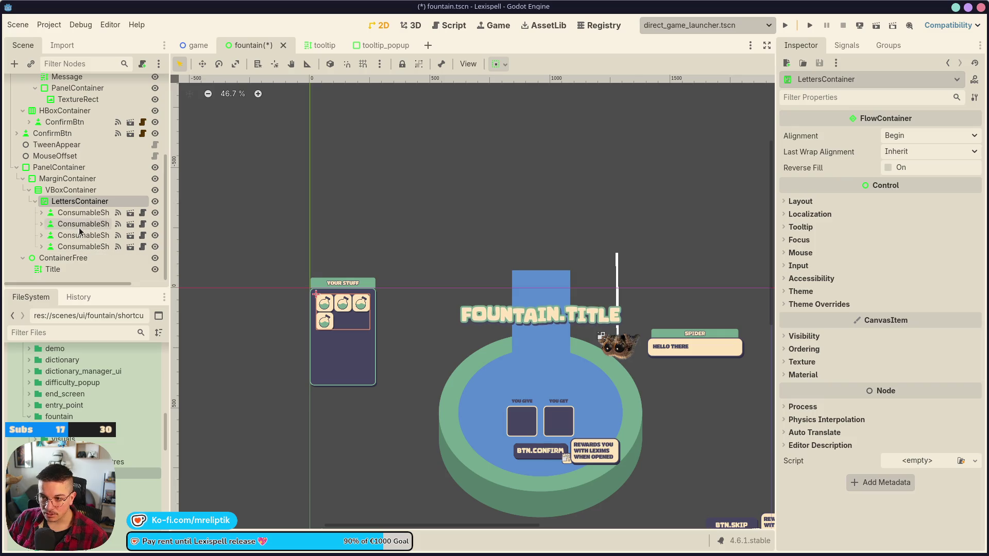
pyautogui.doubleClick(73, 201)
pyautogui.press('BackSpace')
pyautogui.press('Return')
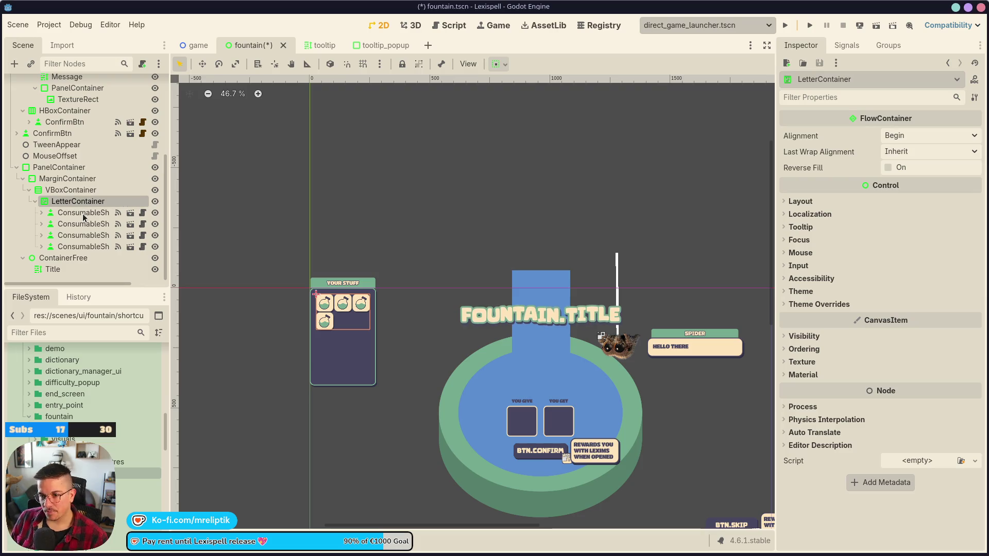
# Step: Duplicate LetterContainer, save, then delete the extra LetterContainer3 copy
pyautogui.click(35, 203)
pyautogui.hotkey('ctrl', 'd')
pyautogui.hotkey('ctrl', 'd')
pyautogui.hotkey('ctrl', 's')
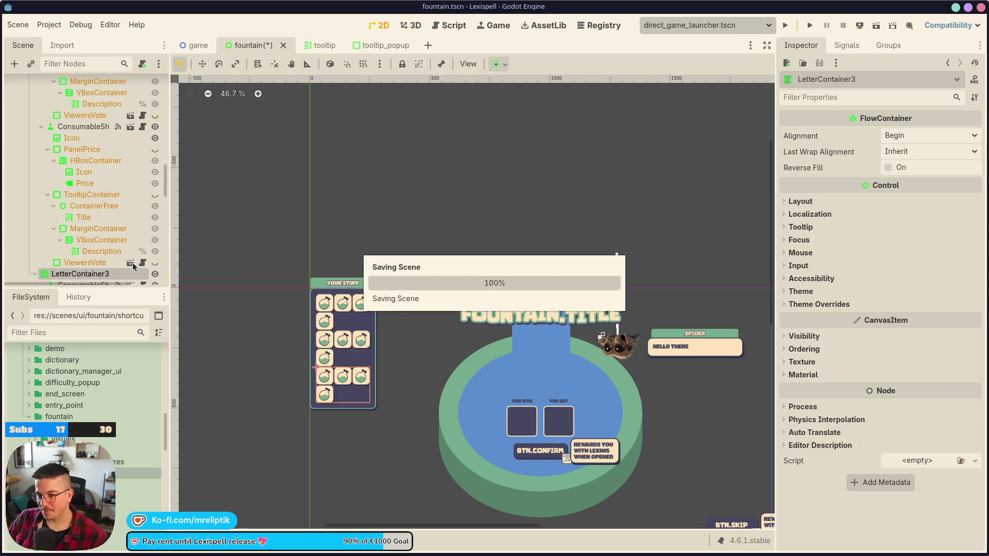
pyautogui.scroll(-2, 350, 266)
pyautogui.press('Delete')
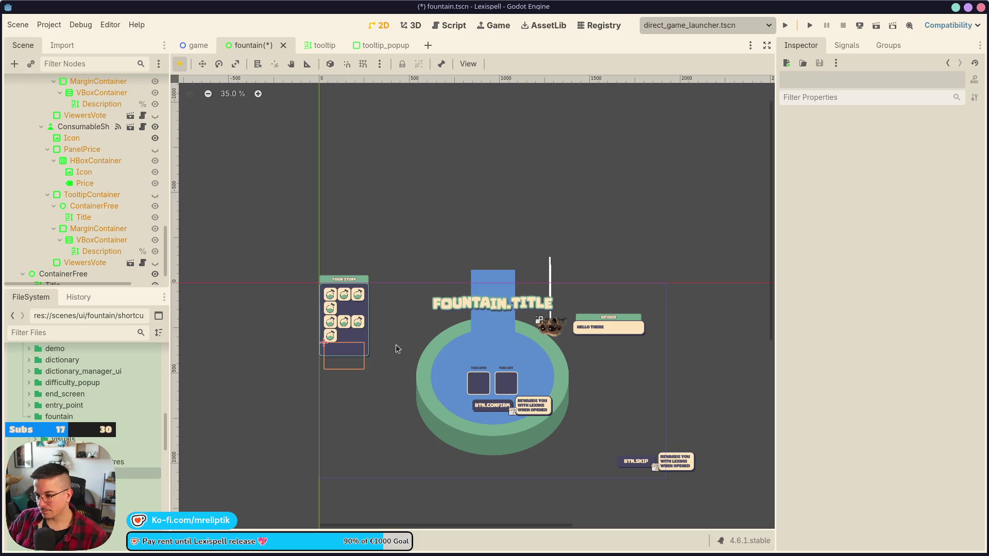
pyautogui.scroll(6, 395, 347)
# Step: Select the YOUR STUFF PanelContainer and collapse its Theme Overrides in the Inspector
pyautogui.click(338, 371)
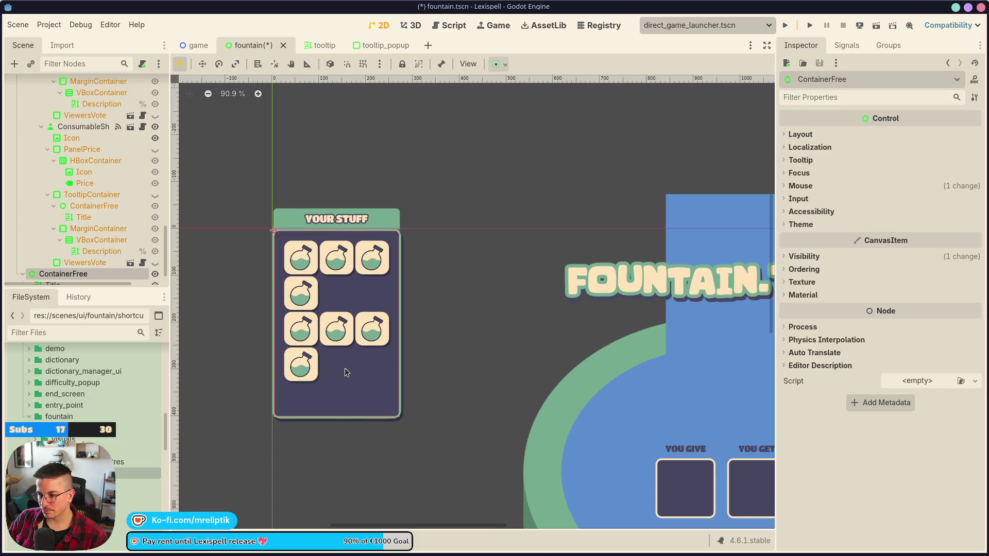
pyautogui.scroll(-1, 103, 258)
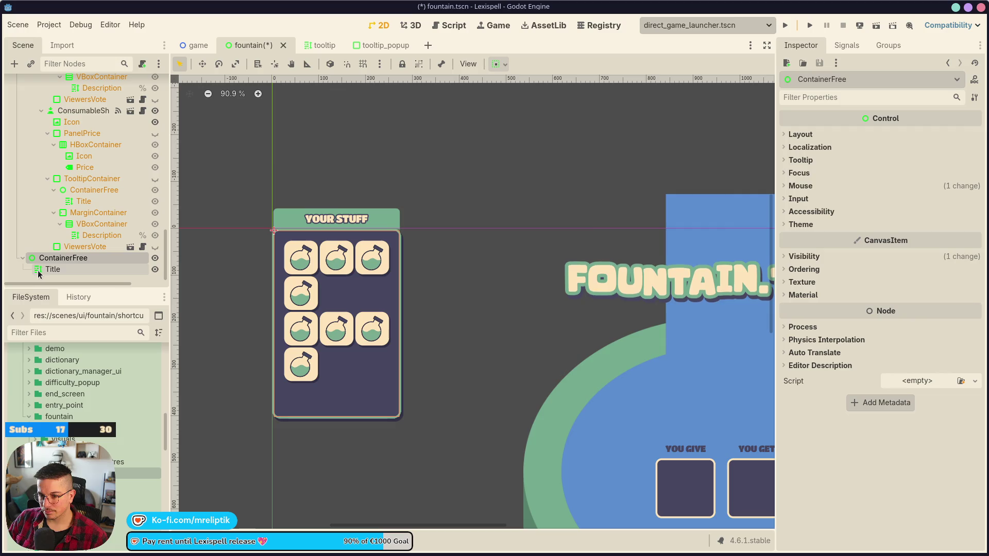
pyautogui.scroll(4, 77, 244)
pyautogui.doubleClick(72, 174)
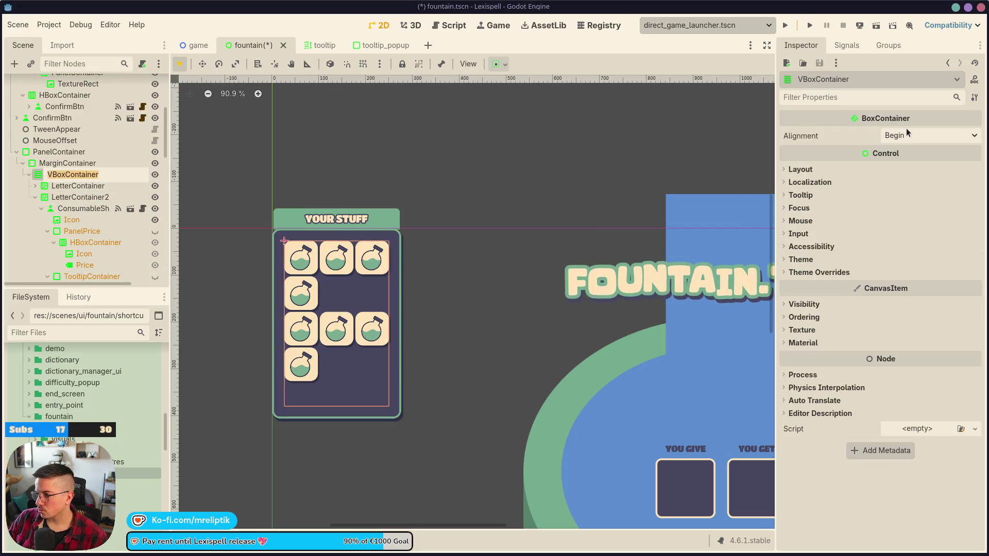
pyautogui.press('Escape')
pyautogui.click(72, 154)
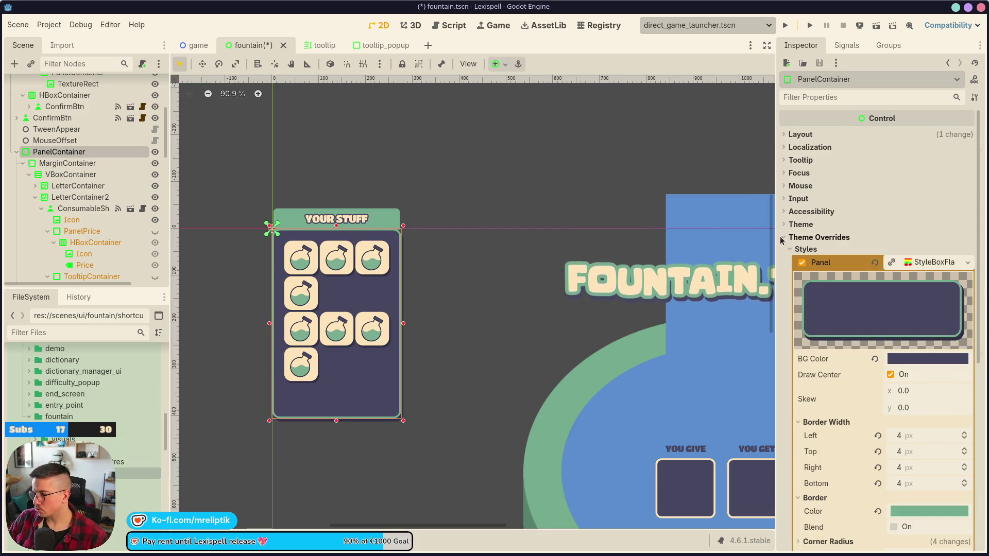
pyautogui.click(806, 237)
pyautogui.scroll(-12, 730, 239)
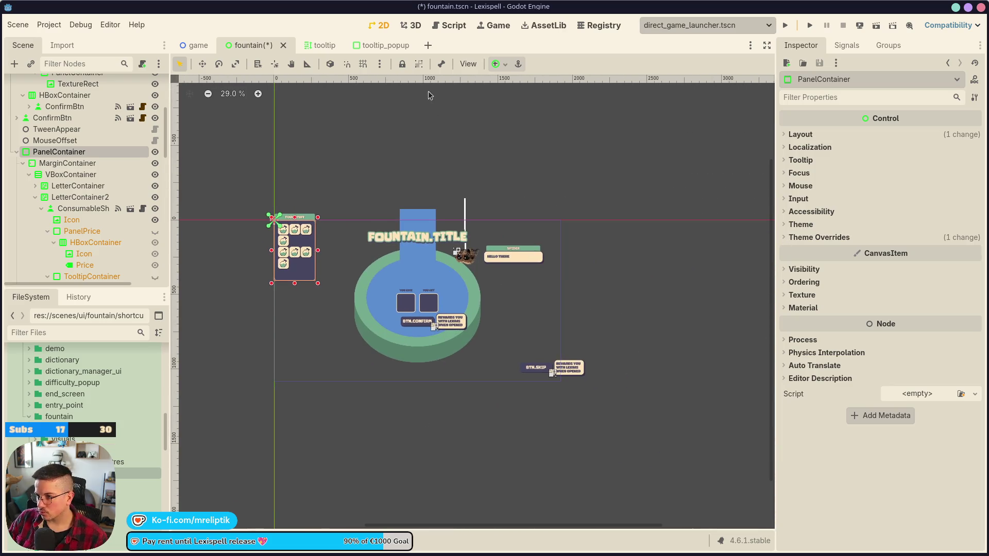
pyautogui.click(496, 64)
# Step: Apply the Center anchor preset to the YOUR STUFF PanelContainer
pyautogui.click(521, 121)
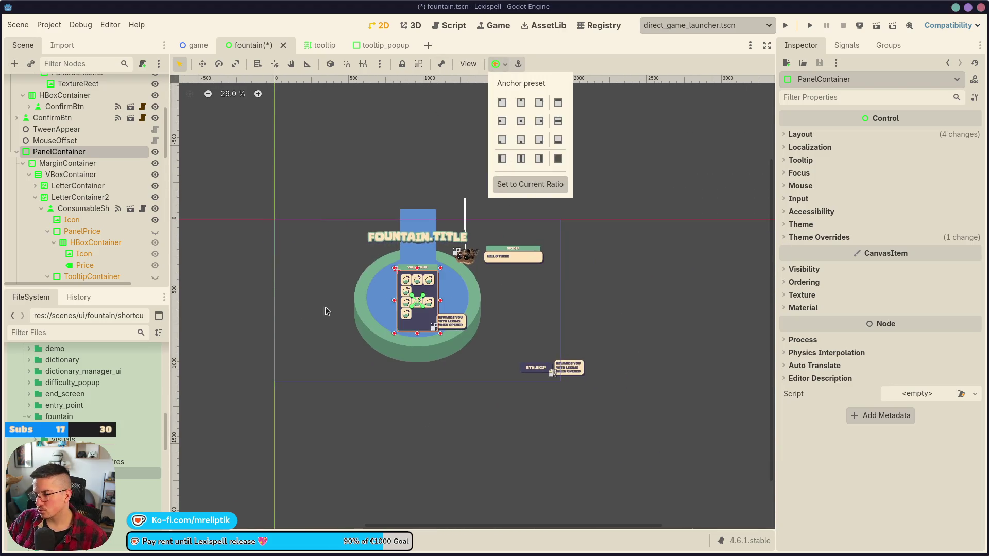
pyautogui.scroll(7, 391, 320)
pyautogui.click(391, 324)
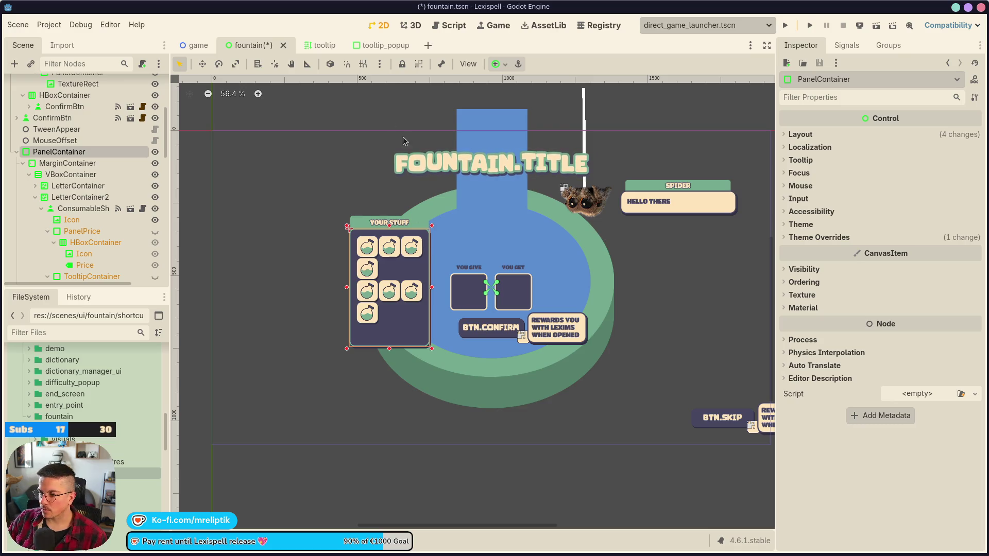
# Step: Save the fountain scene
pyautogui.hotkey('ctrl', 's')
pyautogui.scroll(3, 529, 246)
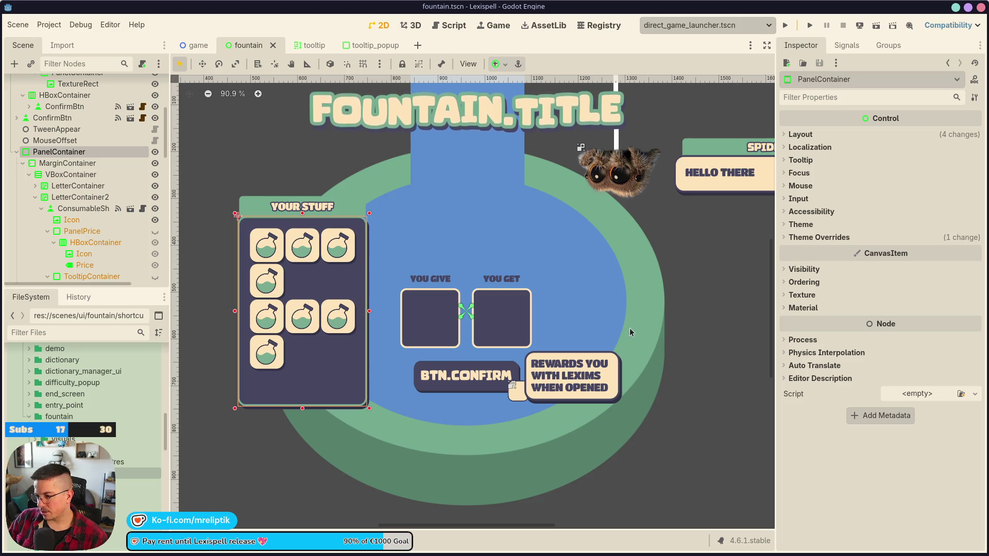
pyautogui.scroll(-7, 496, 285)
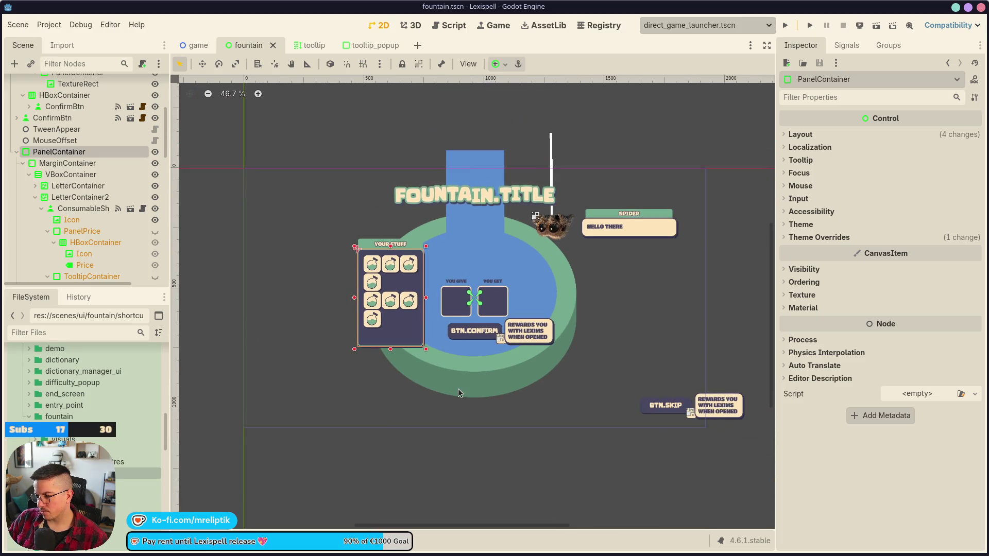
# Step: Save the fountain scene
pyautogui.moveTo(246, 553)
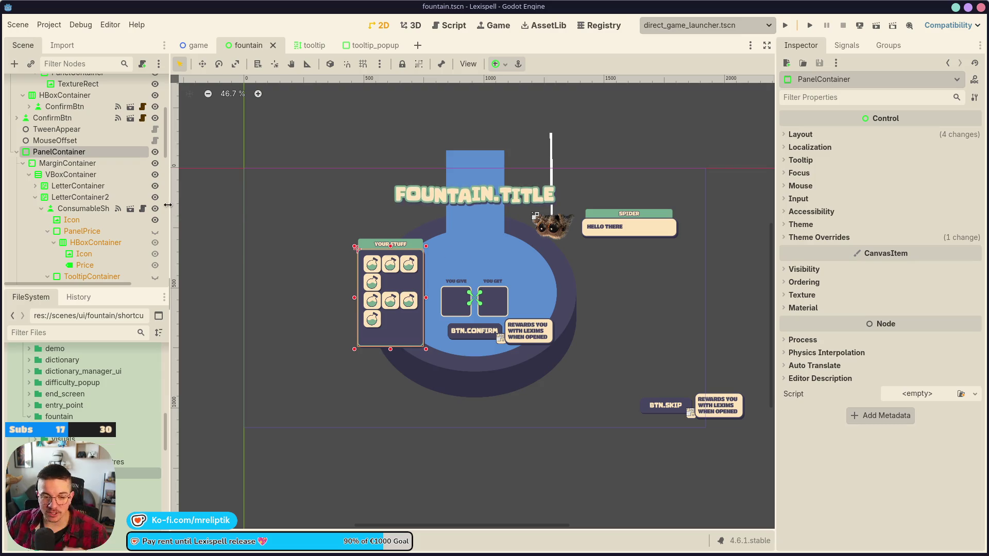
pyautogui.scroll(4, 448, 227)
pyautogui.hotkey('ctrl', 's')
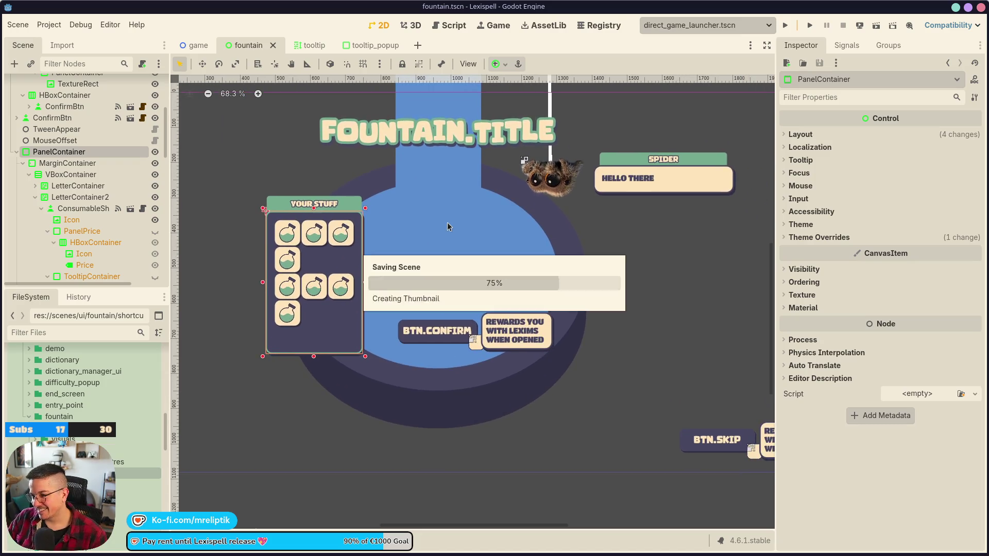
pyautogui.scroll(2, 286, 297)
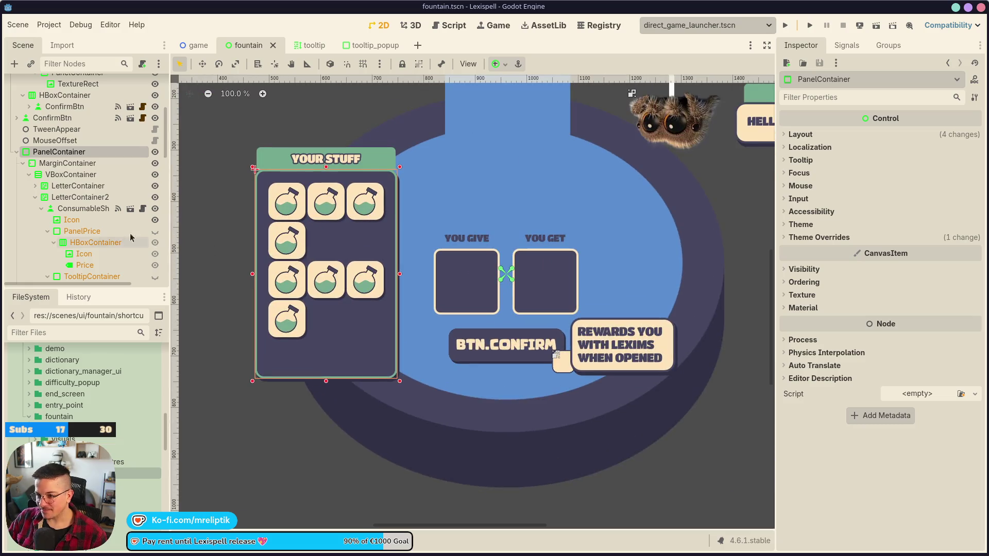
# Step: Fold the four ConsumableSh nodes in the Scene dock
pyautogui.click(41, 208)
pyautogui.click(42, 220)
pyautogui.click(41, 231)
pyautogui.click(41, 239)
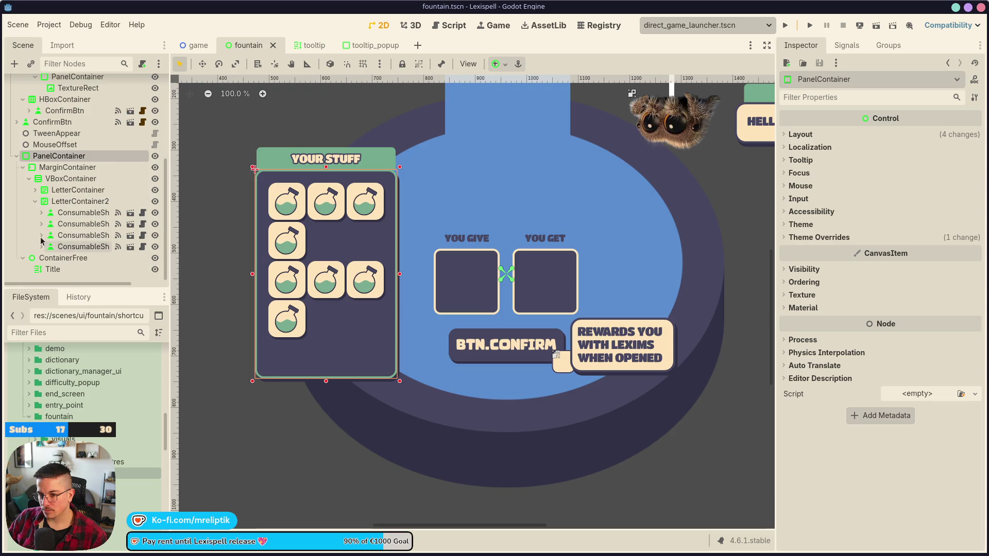
# Step: Add a child VBoxContainer, move it above LetterContainer, and nest LetterContainer inside it
pyautogui.rightClick(67, 180)
pyautogui.click(104, 191)
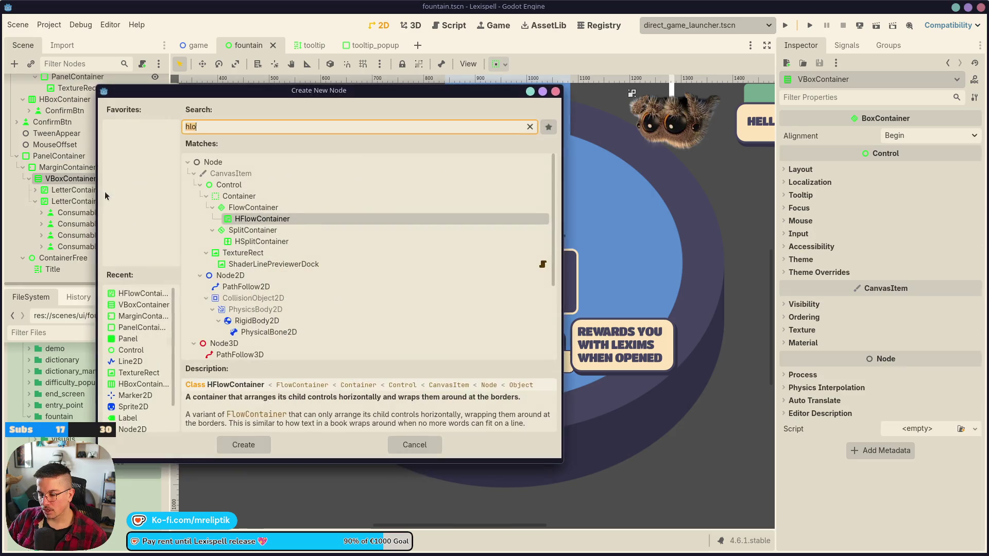
pyautogui.write('vbo')
pyautogui.press('Return')
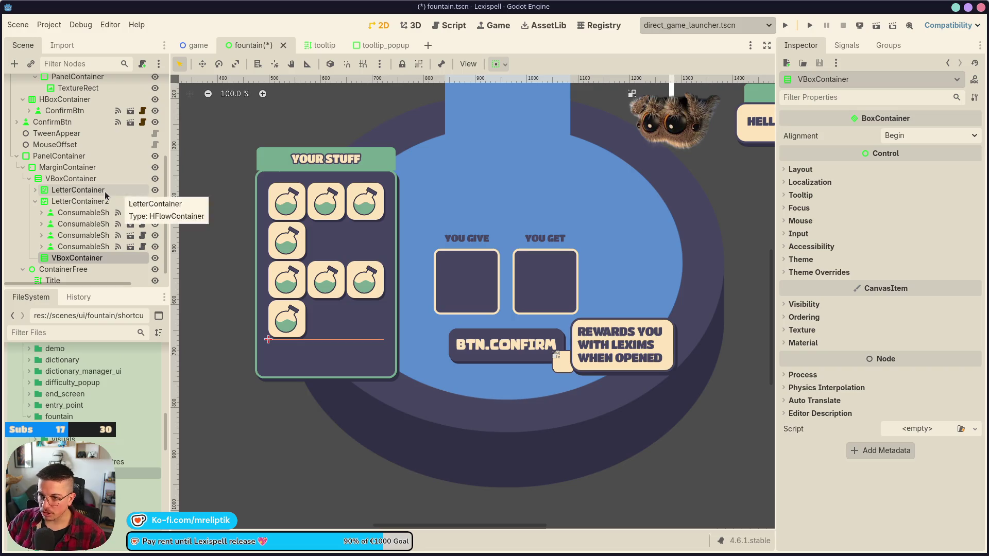
pyautogui.moveTo(78, 258)
pyautogui.mouseDown()
pyautogui.moveTo(71, 160)
pyautogui.moveTo(77, 188)
pyautogui.moveTo(89, 175)
pyautogui.moveTo(76, 192)
pyautogui.mouseUp()
pyautogui.click(79, 201)
# Step: Narrow the YOUR STUFF title so it fits within the panel
pyautogui.click(76, 190)
pyautogui.scroll(-3, 443, 359)
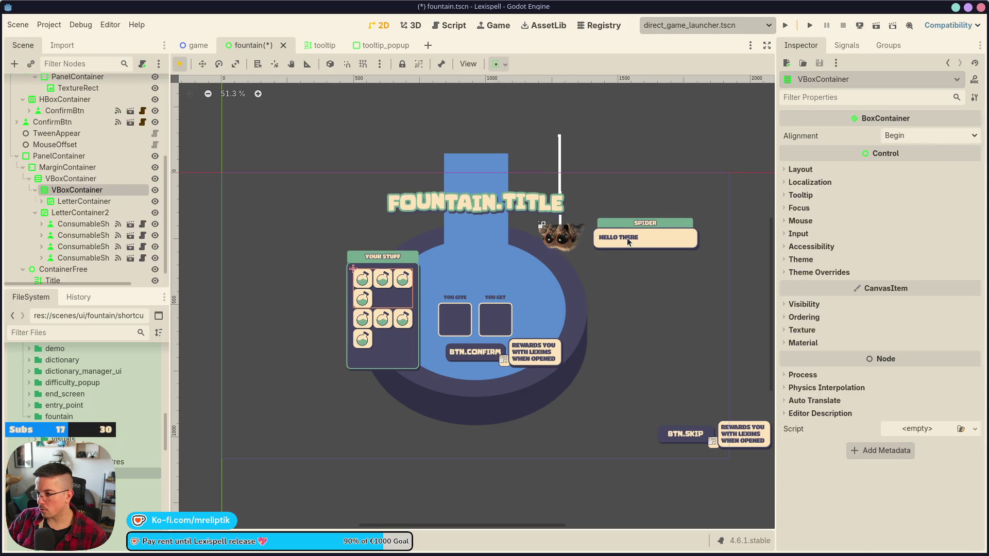
pyautogui.click(627, 237)
pyautogui.scroll(5, 395, 274)
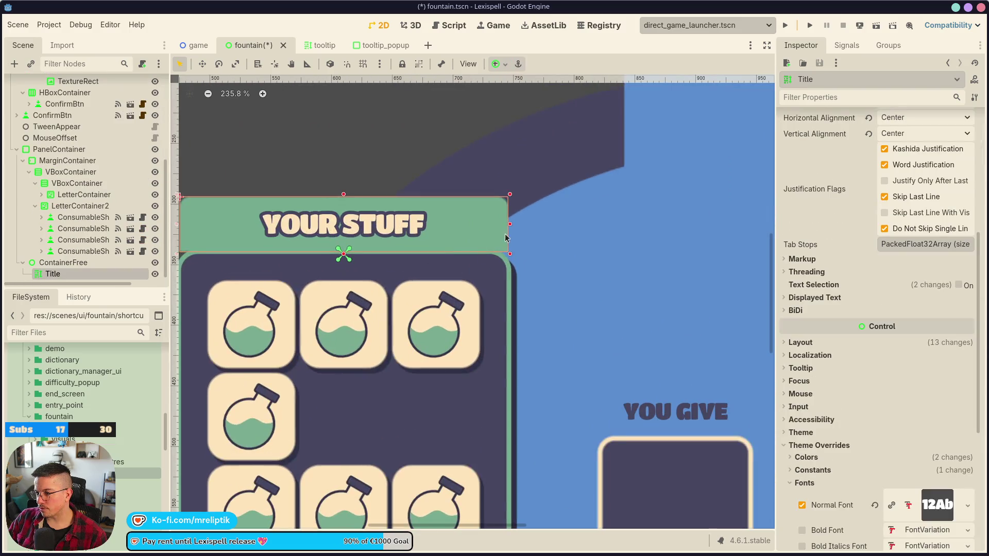
pyautogui.moveTo(492, 233); pyautogui.dragTo(494, 234)
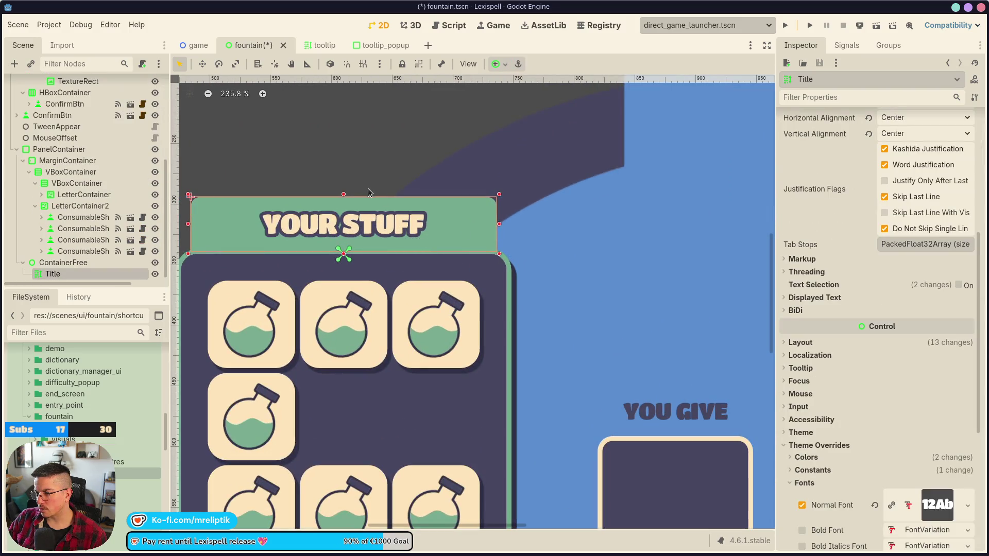
# Step: Save the fountain scene
pyautogui.hotkey('ctrl', 's')
pyautogui.scroll(-7, 368, 192)
pyautogui.click(268, 385)
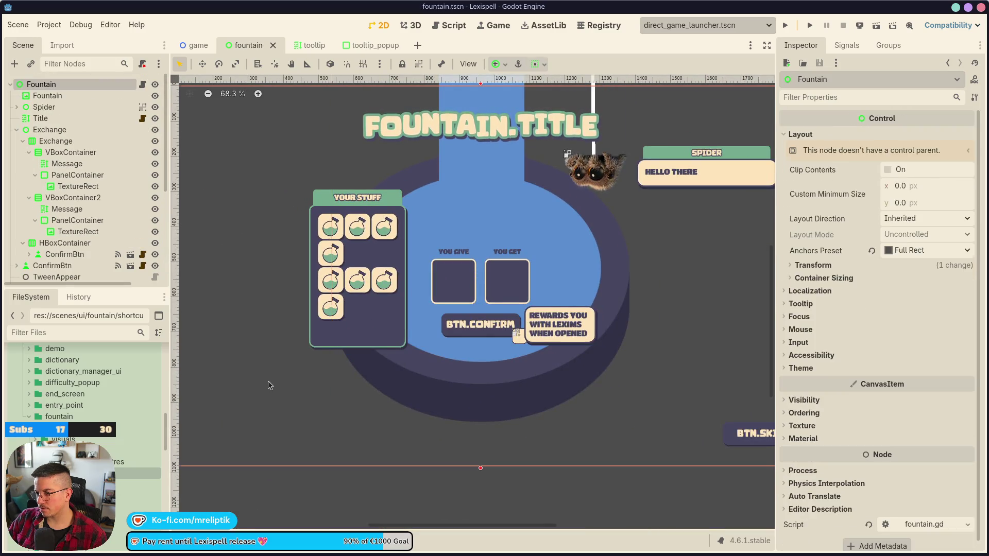
pyautogui.scroll(-2, 356, 298)
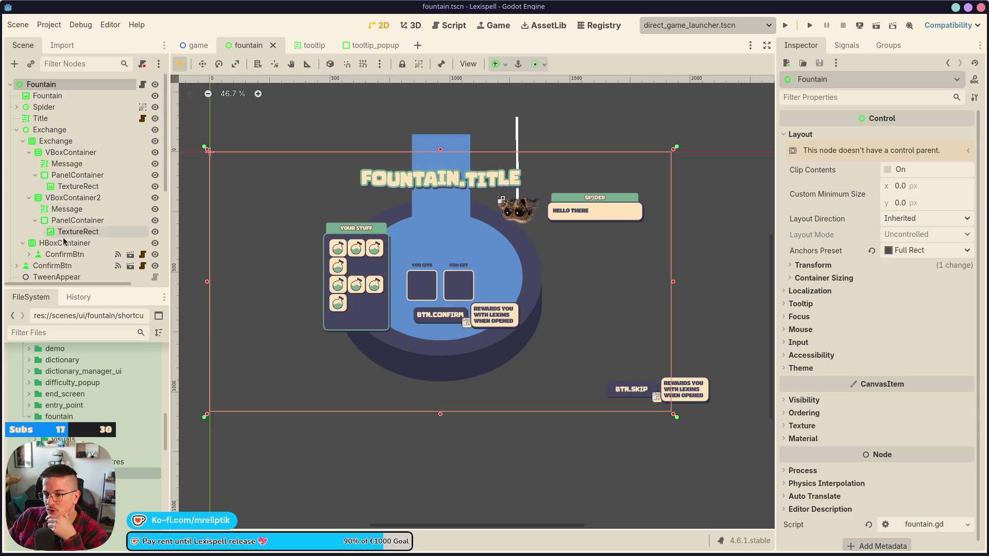
pyautogui.click(70, 198)
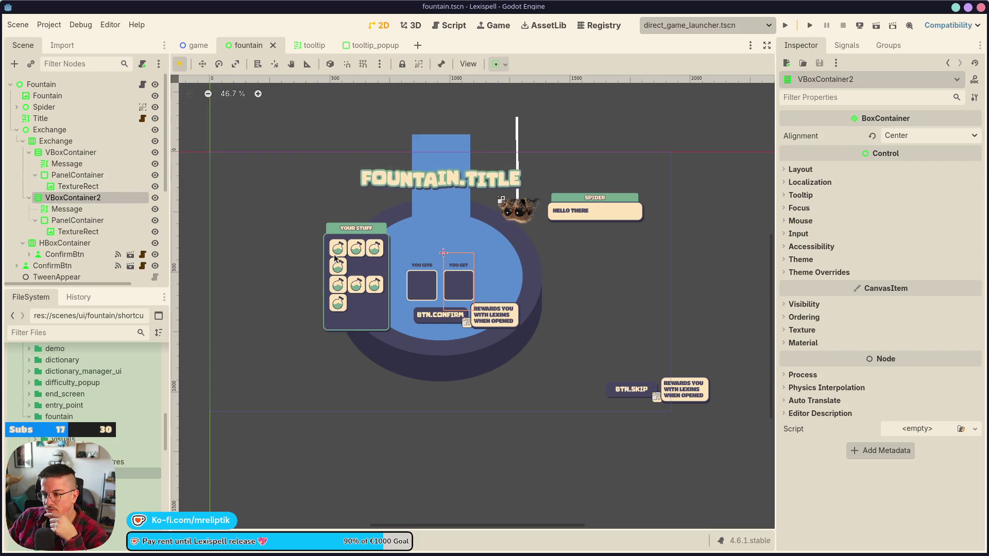
# Step: Lock the ContainerFree title node against canvas edits
pyautogui.scroll(-5, 41, 226)
pyautogui.doubleClick(51, 272)
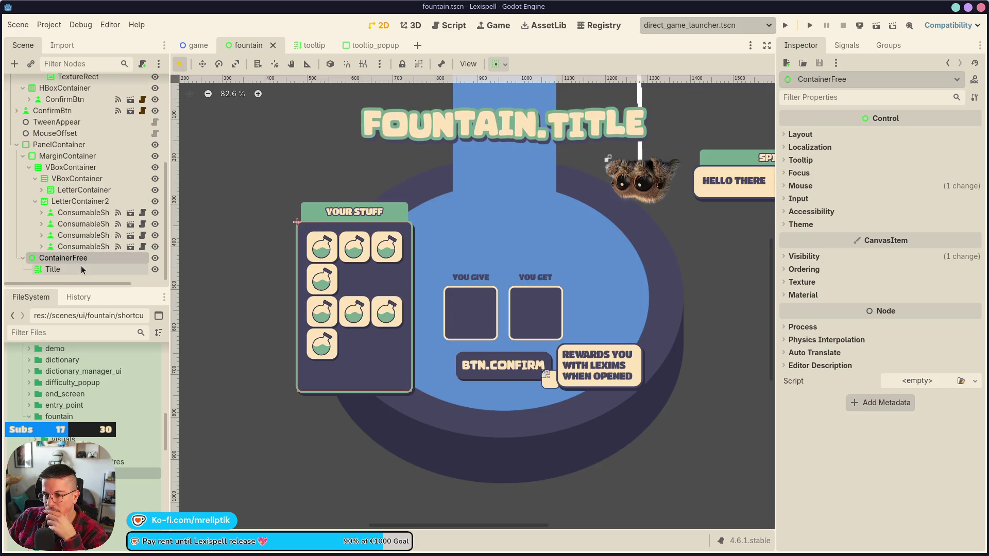
pyautogui.click(69, 169)
pyautogui.click(81, 258)
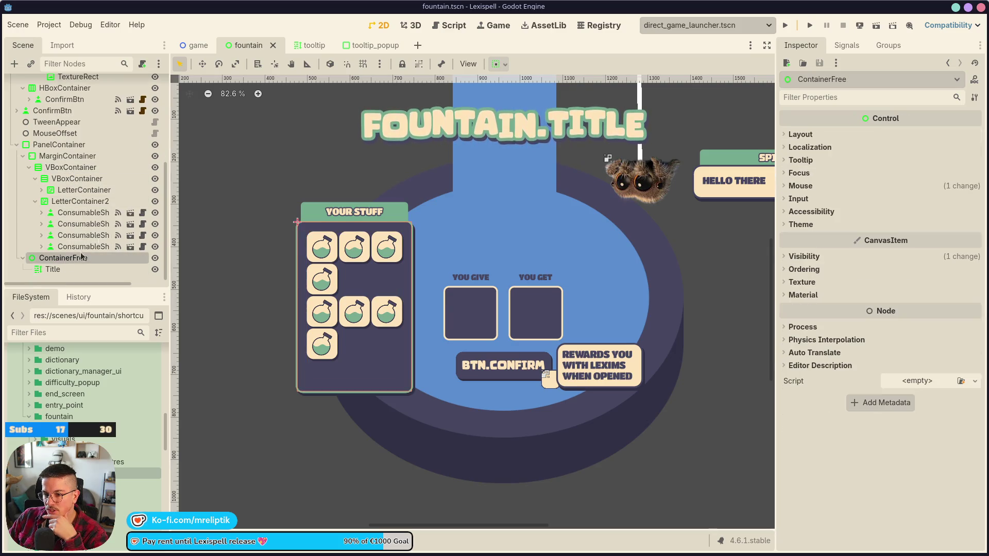
pyautogui.click(401, 64)
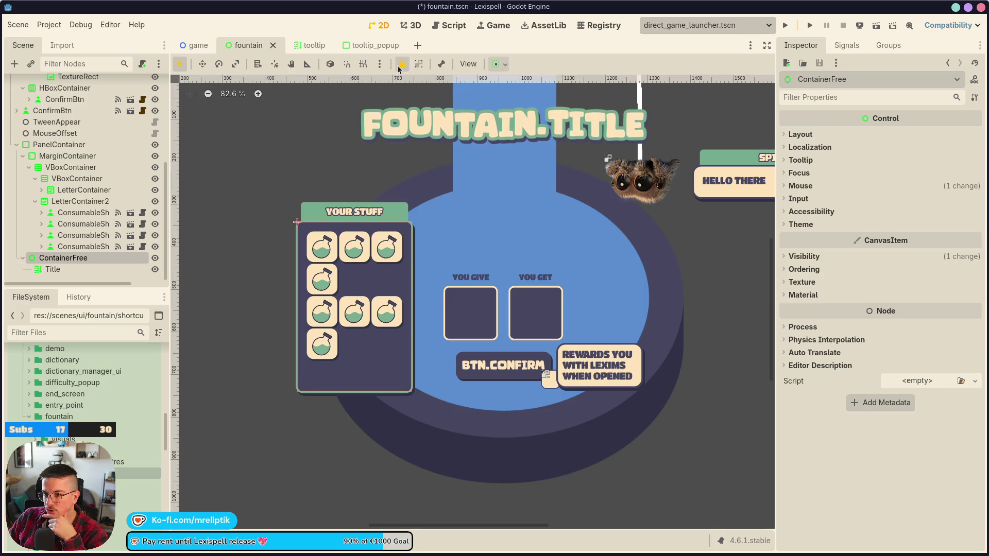
# Step: Begin renaming LetterContainer2 to Container in the Scene dock
pyautogui.click(67, 202)
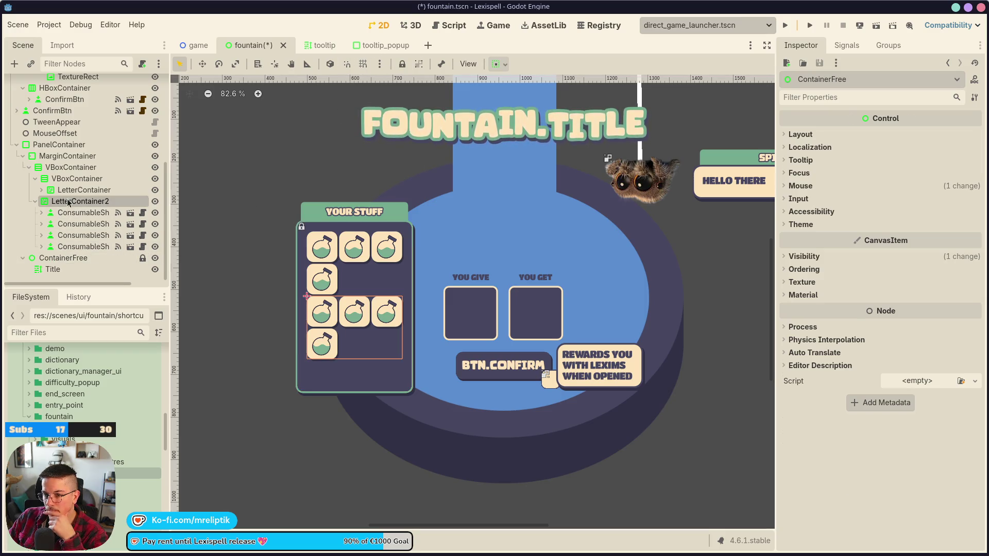
pyautogui.click(83, 181)
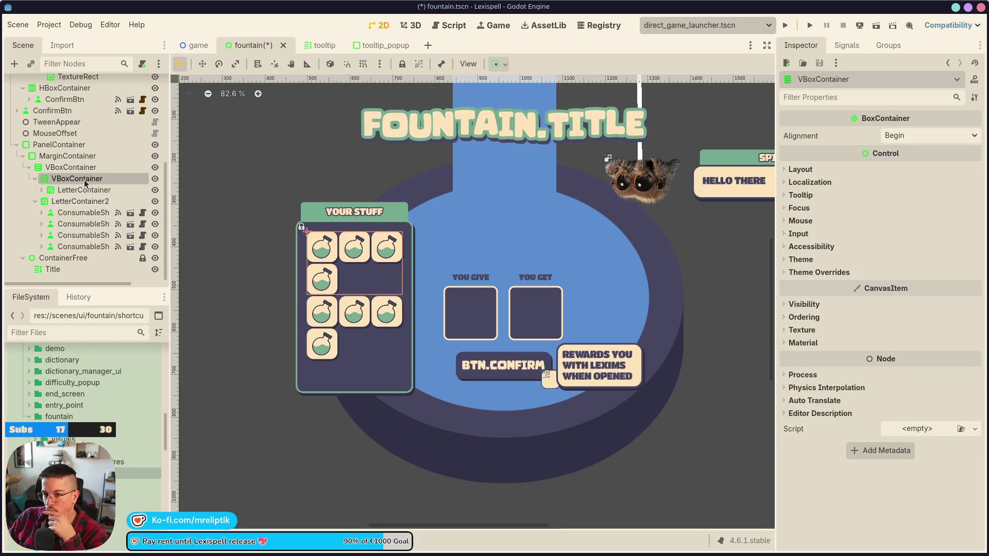
pyautogui.click(87, 191)
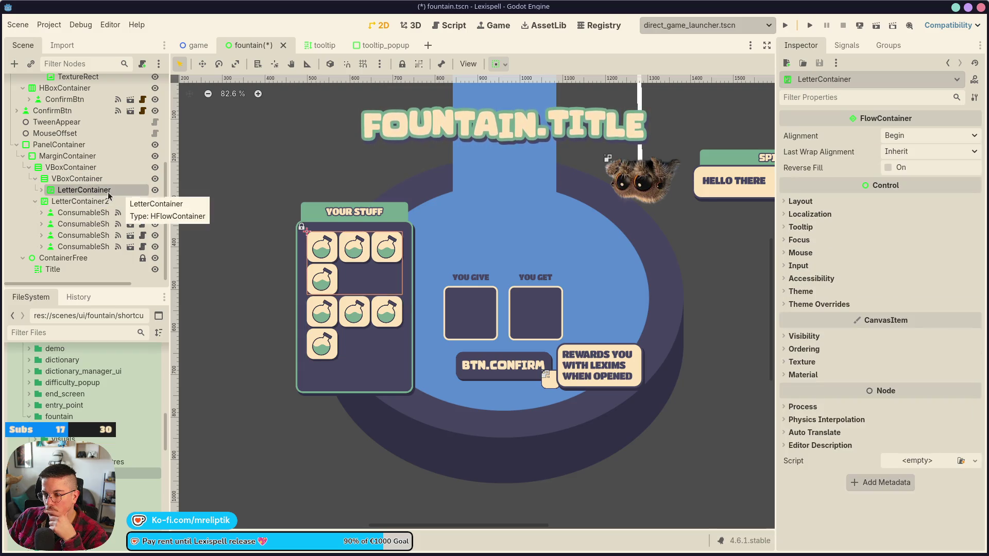
pyautogui.doubleClick(116, 202)
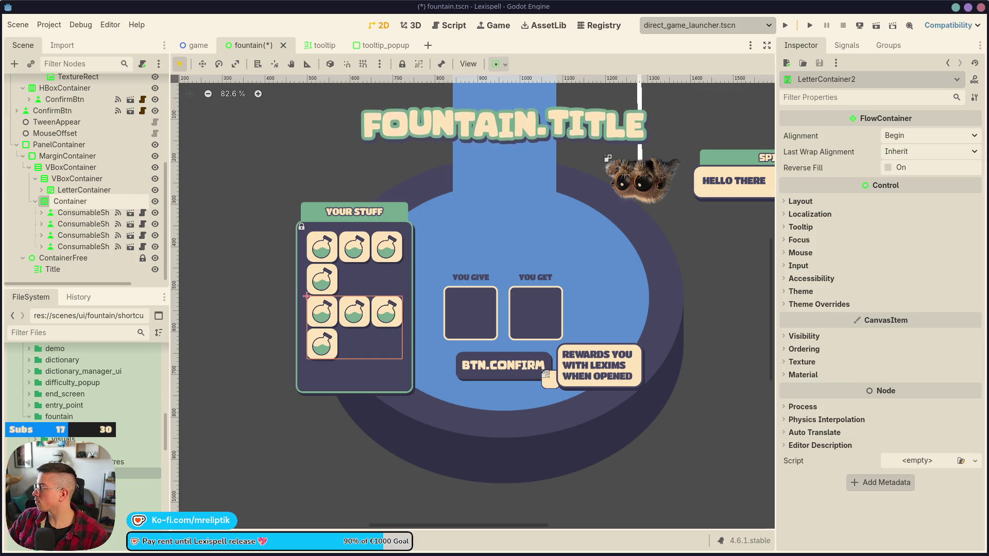
# Step: Rename the Container grid to RuneContainer and save
pyautogui.press('Return')
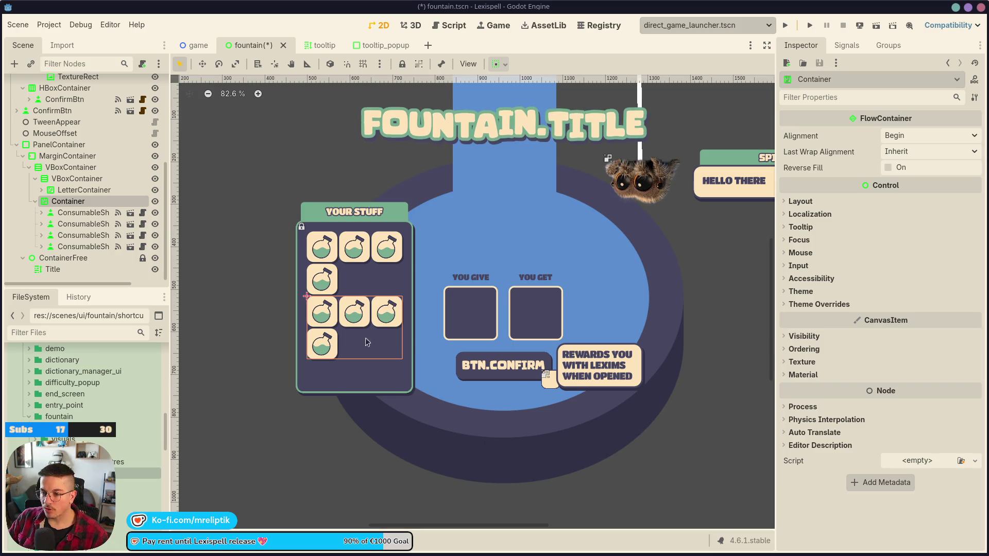
pyautogui.click(98, 201)
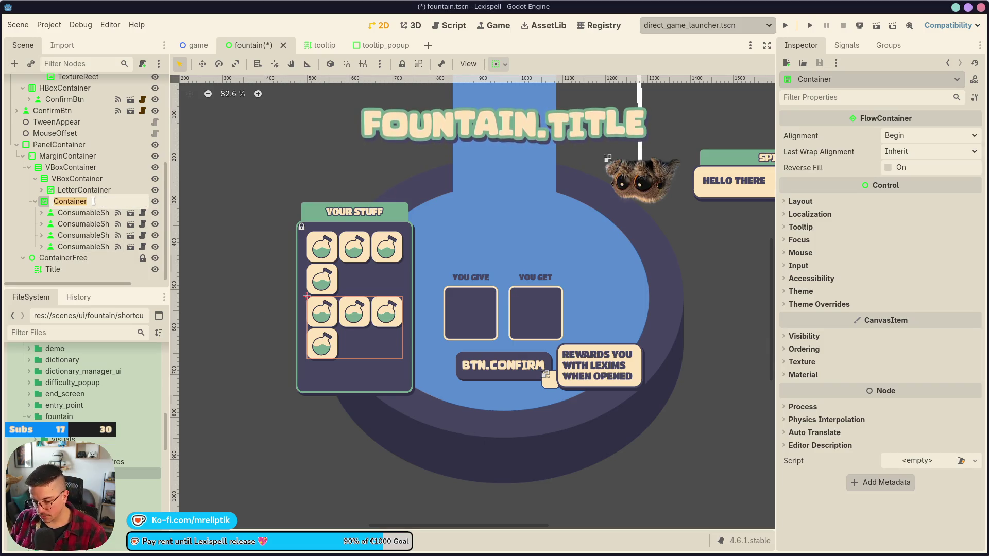
pyautogui.press('Home')
pyautogui.write('Rune')
pyautogui.press('Return')
pyautogui.hotkey('ctrl', 's')
# Step: Delete ConsumableShopButton4 from the grid and save
pyautogui.click(83, 246)
pyautogui.press('Delete')
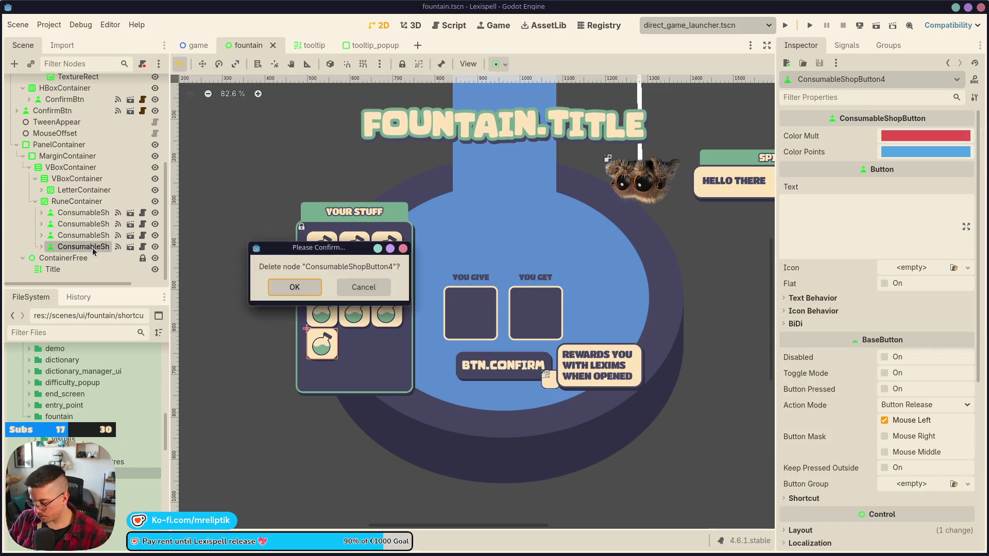
pyautogui.press('Return')
pyautogui.hotkey('ctrl', 's')
# Step: Duplicate RuneContainer and name the copy ConsumableContainer
pyautogui.click(83, 213)
pyautogui.hotkey('ctrl', 'd')
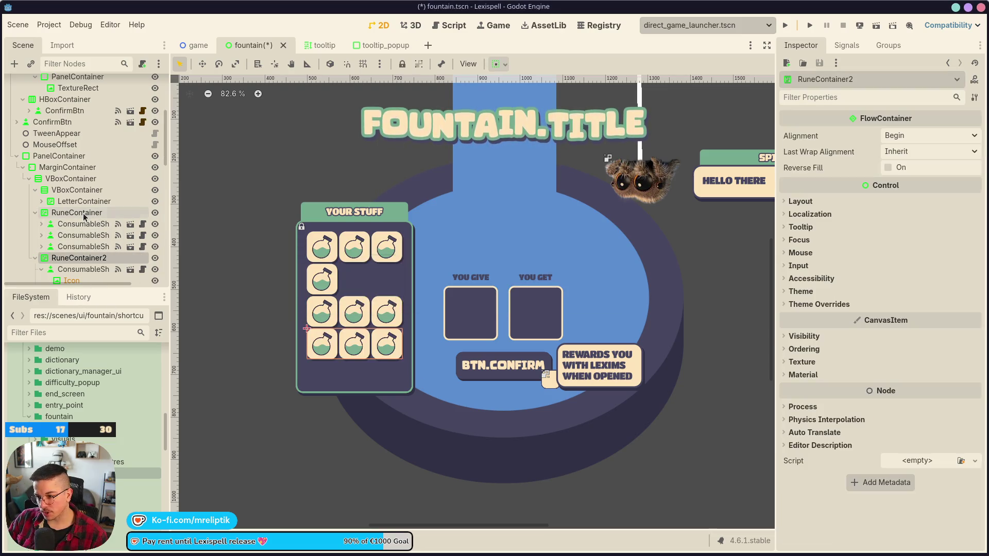
pyautogui.click(104, 262)
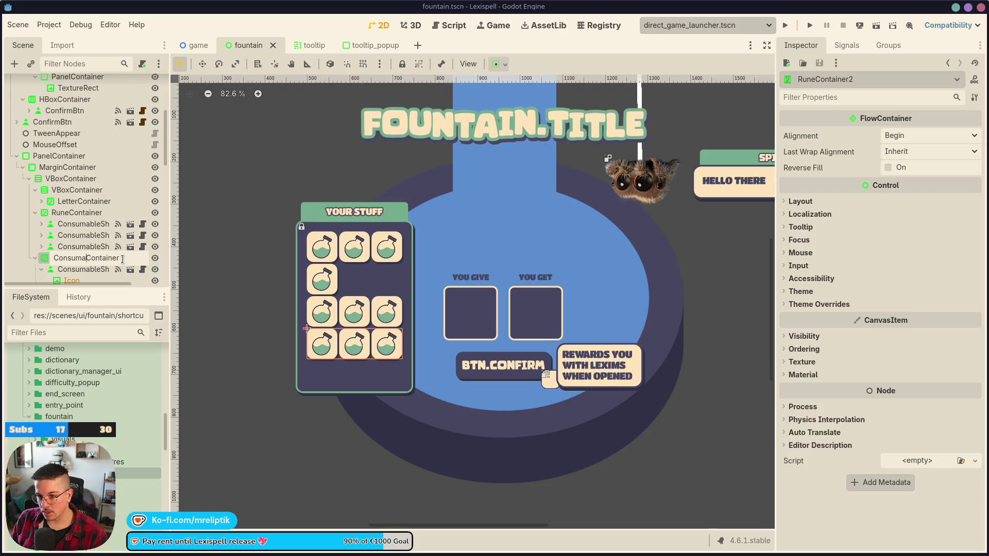
pyautogui.press('Return')
# Step: Duplicate a rune slot, removing an extra fifth copy, and save
pyautogui.click(84, 248)
pyautogui.hotkey('ctrl', 'd')
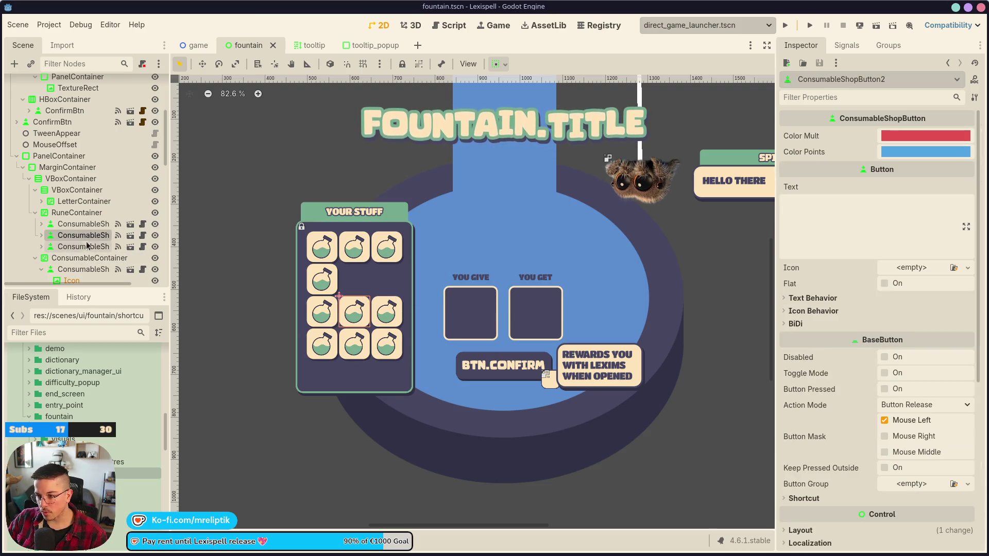
pyautogui.hotkey('ctrl', 'd')
pyautogui.hotkey('ctrl', 's')
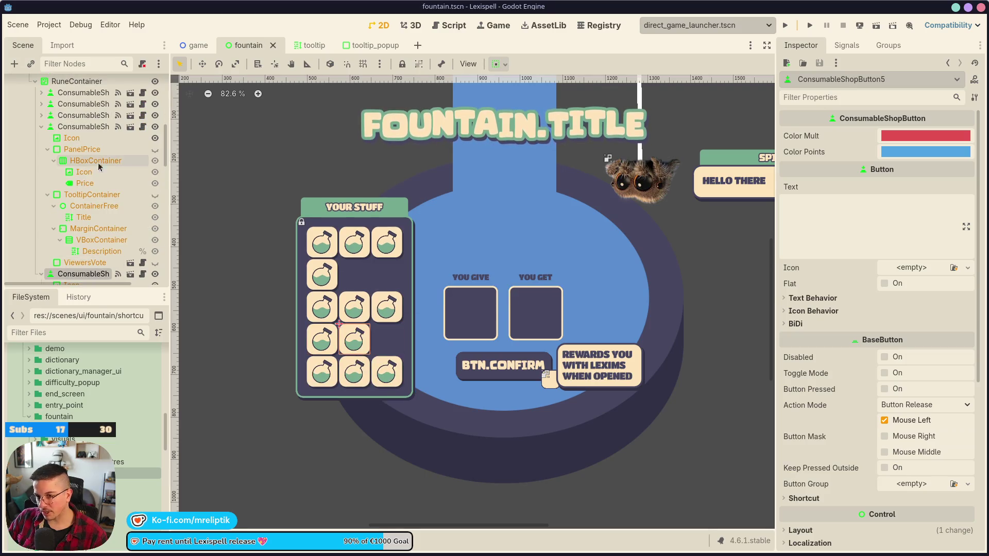
pyautogui.scroll(3, 125, 203)
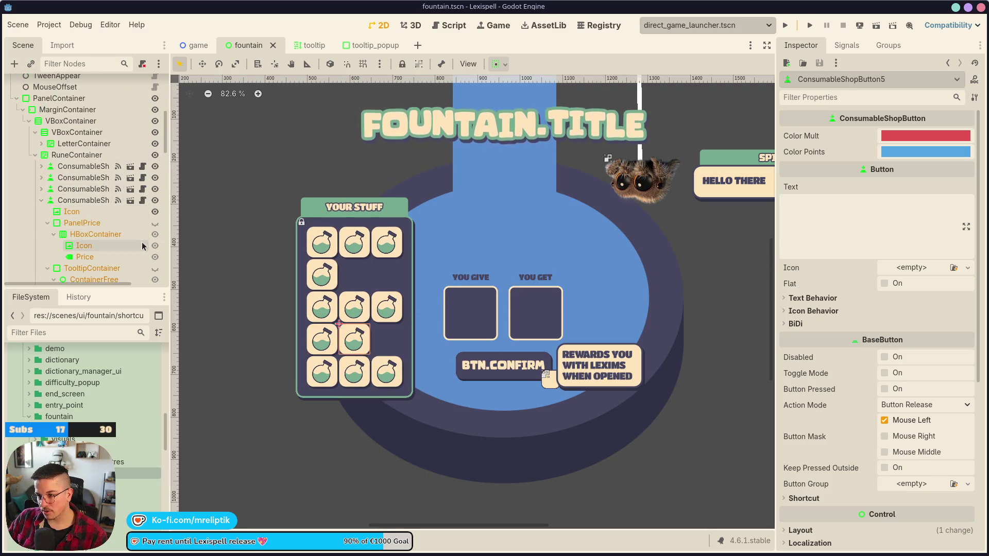
pyautogui.press('Delete')
pyautogui.hotkey('ctrl', 'z')
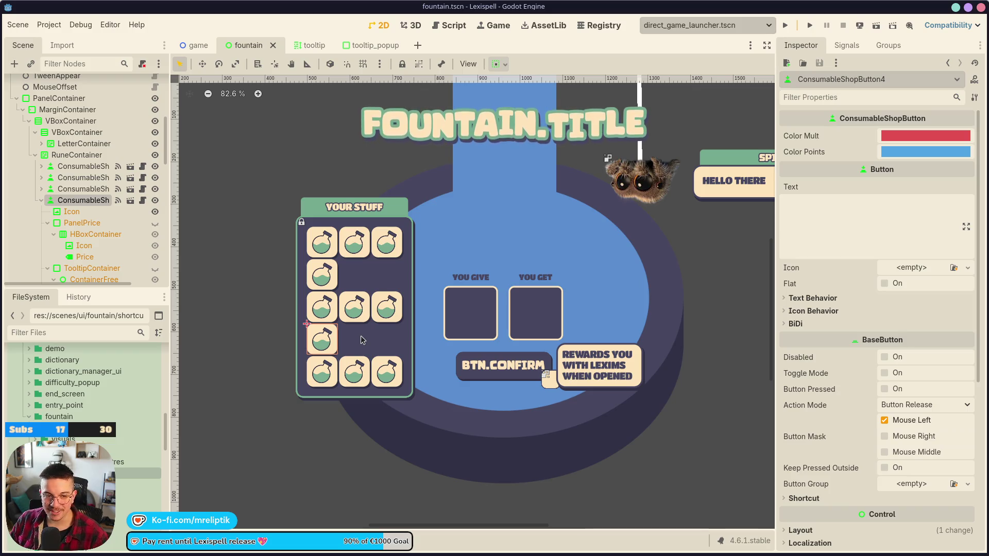
# Step: Collapse expanded scene tree nodes and inspect a slot node's connected signals
pyautogui.click(42, 200)
pyautogui.click(48, 246)
pyautogui.click(41, 223)
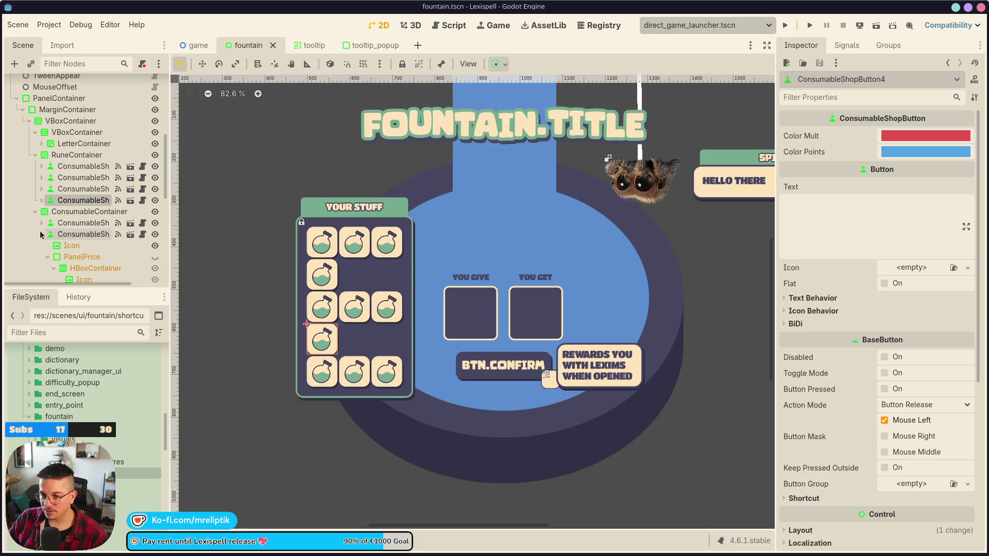
pyautogui.click(80, 213)
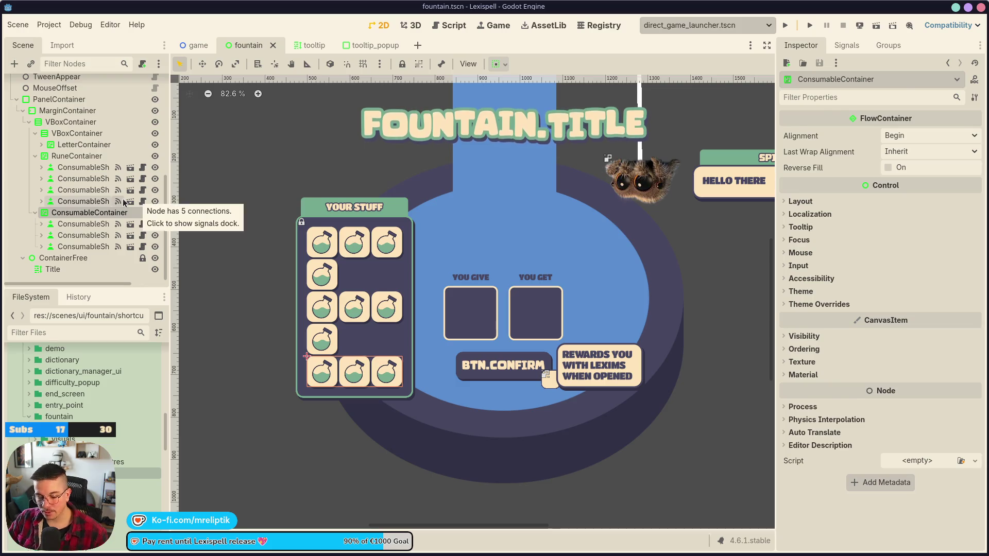
pyautogui.click(119, 201)
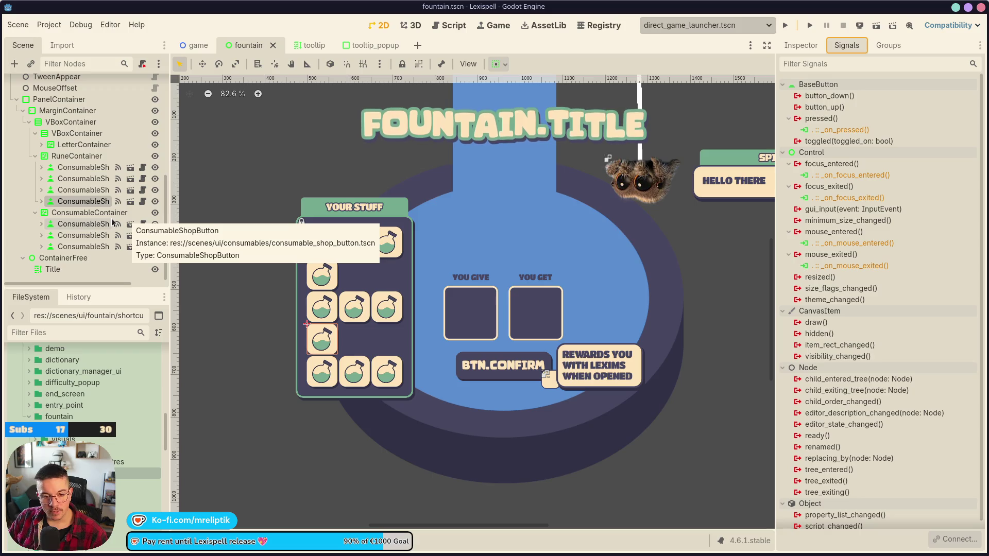
# Step: Duplicate the letters VBoxContainer into VBoxContainer2 and select its copied LetterContainer
pyautogui.click(75, 160)
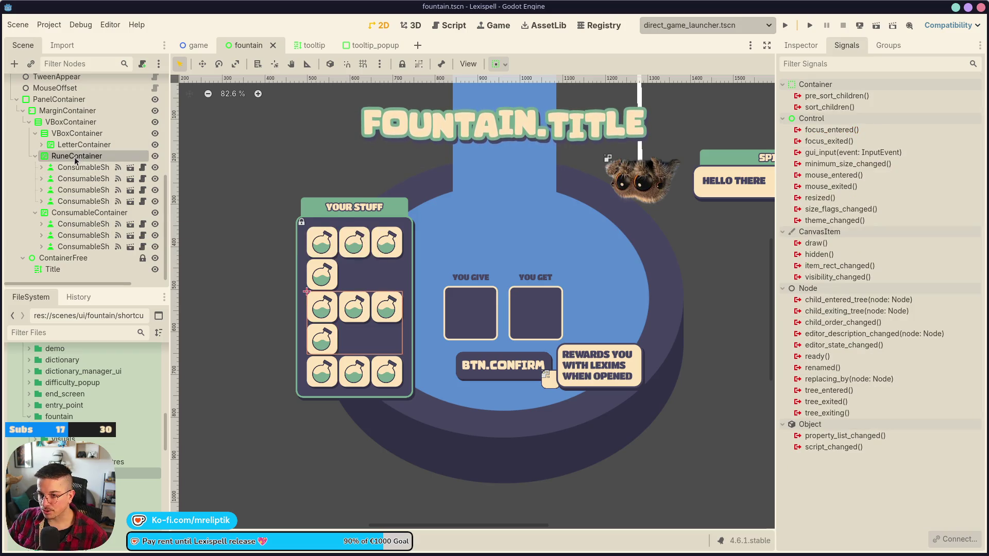
pyautogui.click(65, 148)
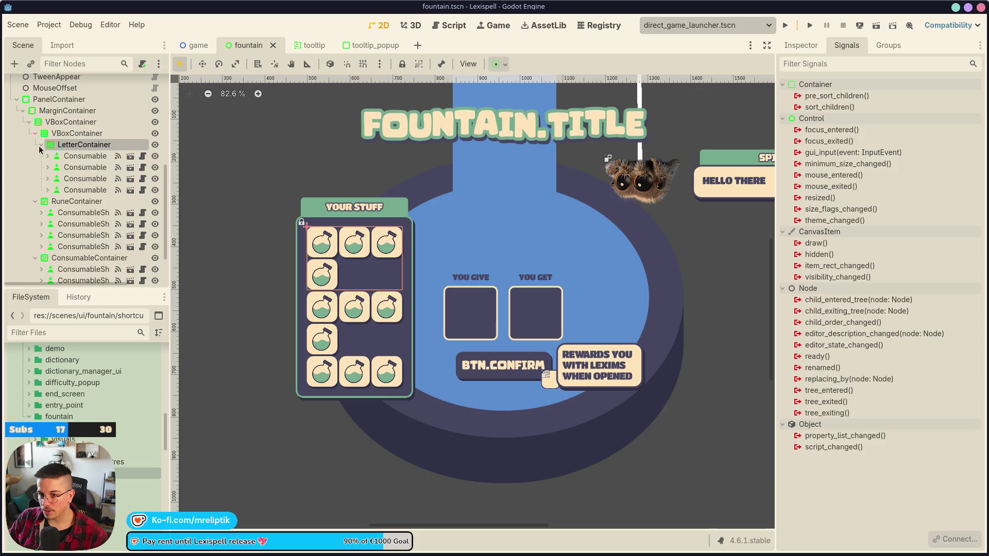
pyautogui.click(78, 134)
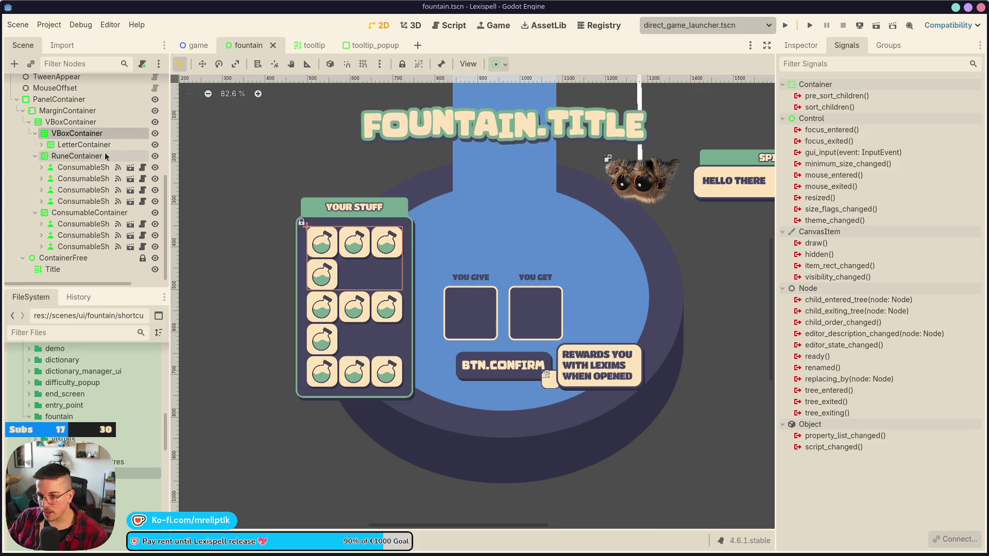
pyautogui.hotkey('ctrl', 'd')
pyautogui.click(43, 168)
pyautogui.click(76, 167)
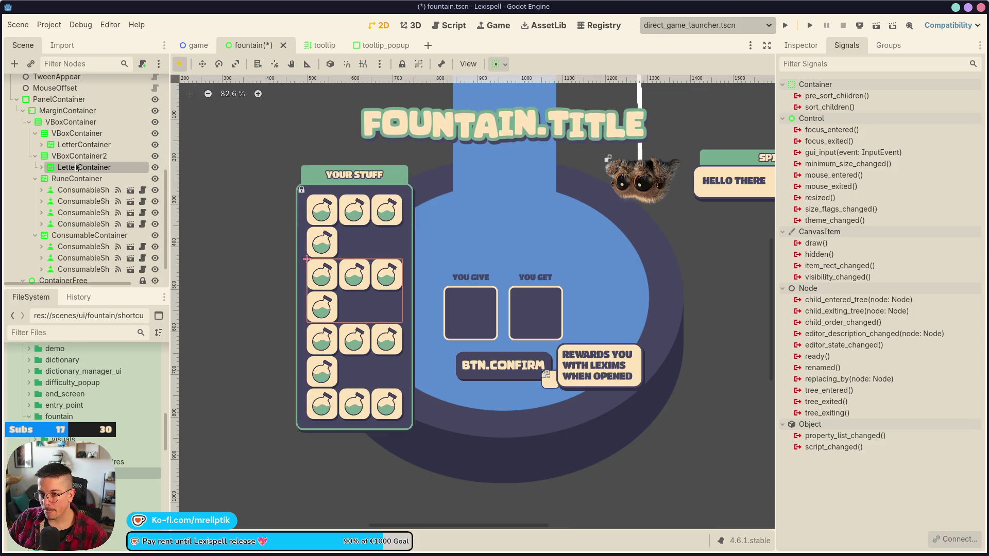
# Step: Replace the copied LetterContainer with RuneContainer in VBoxContainer2, then duplicate it as VBoxContainer3
pyautogui.press('Delete')
pyautogui.hotkey('ctrl', 's')
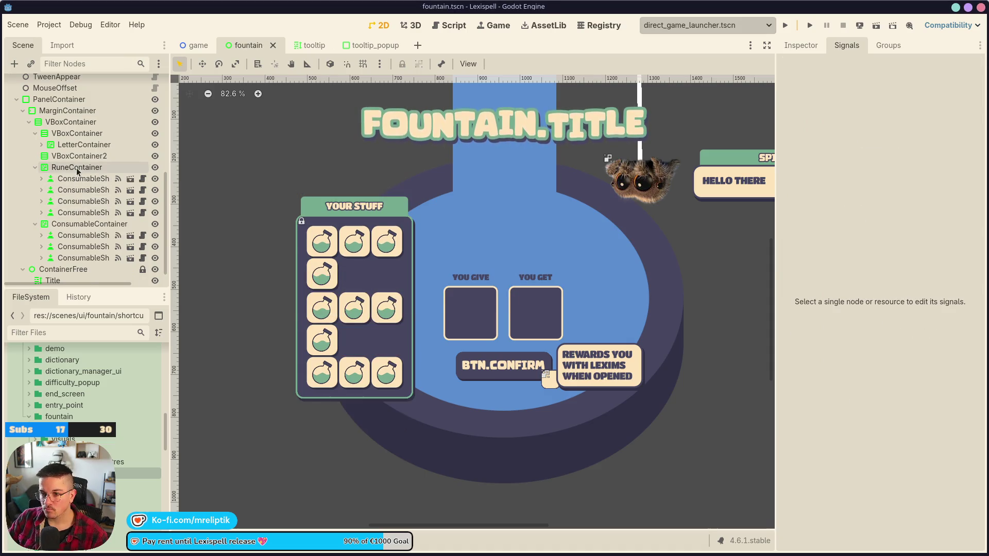
pyautogui.moveTo(76, 167); pyautogui.dragTo(77, 158)
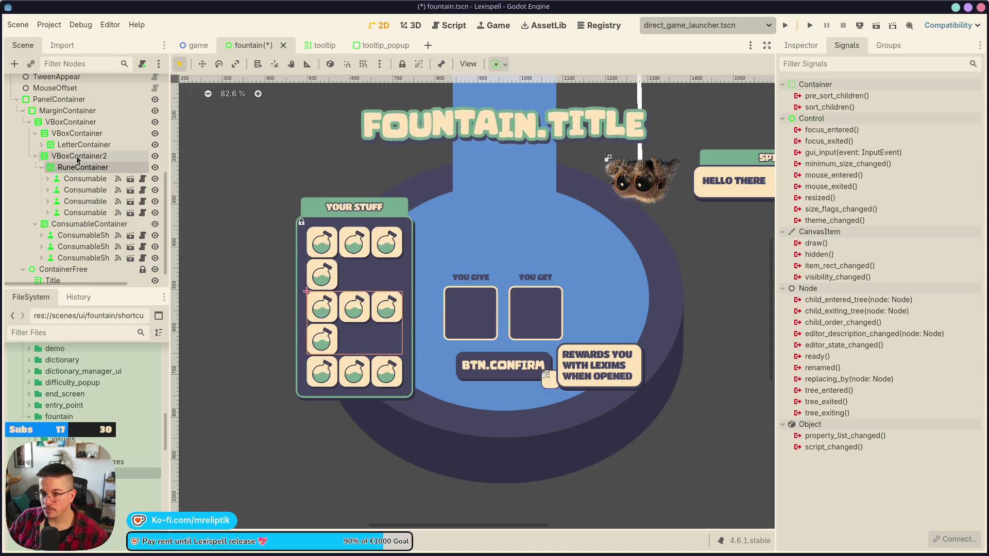
pyautogui.click(86, 159)
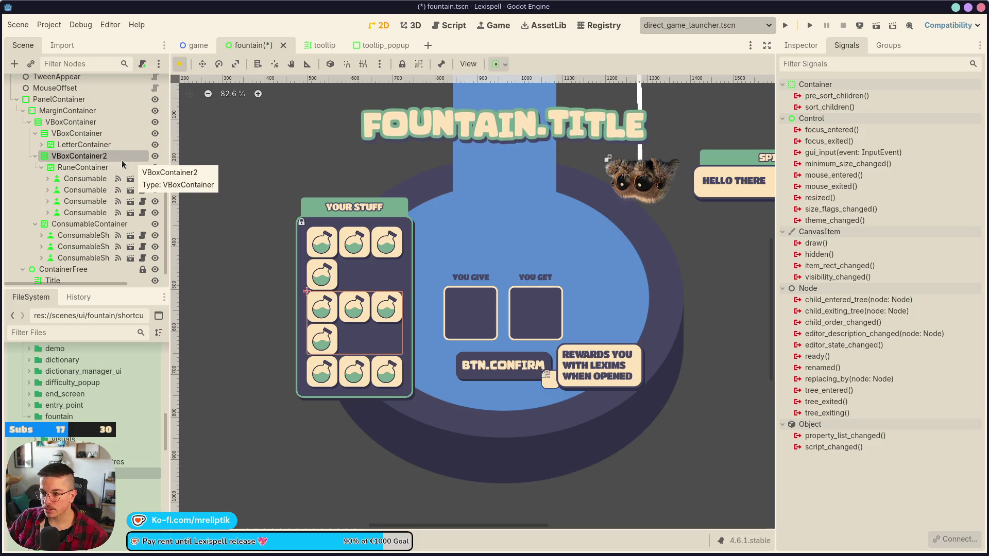
pyautogui.hotkey('ctrl', 'd')
pyautogui.hotkey('ctrl', 's')
# Step: Swap VBoxContainer3's RuneContainer copy for ConsumableContainer and save
pyautogui.click(72, 188)
pyautogui.press('Delete')
pyautogui.press('Return')
pyautogui.moveTo(85, 212); pyautogui.dragTo(85, 202)
pyautogui.hotkey('ctrl', 's')
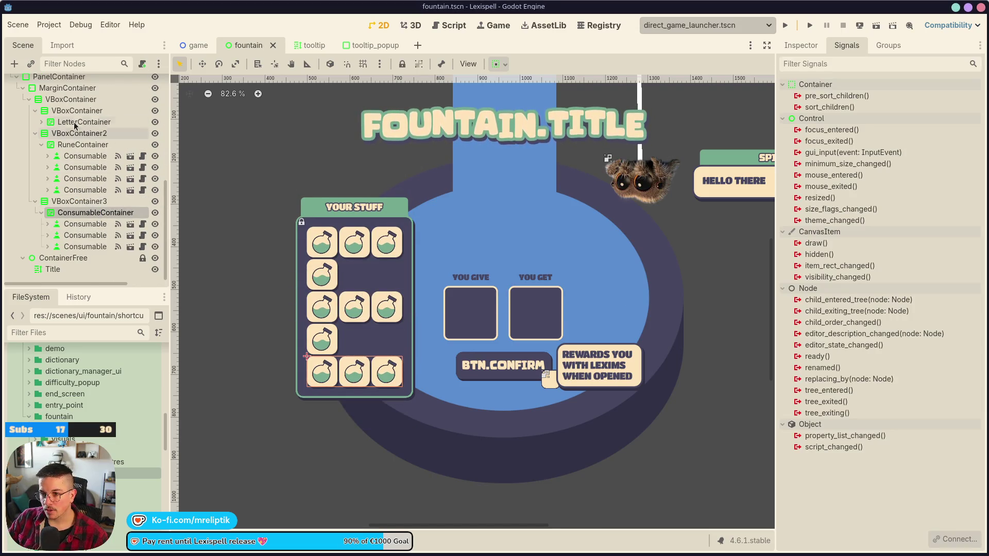
# Step: Set the outer VBoxContainer's Separation override to 20, save, and switch to tooltip_popup
pyautogui.click(73, 99)
pyautogui.click(801, 45)
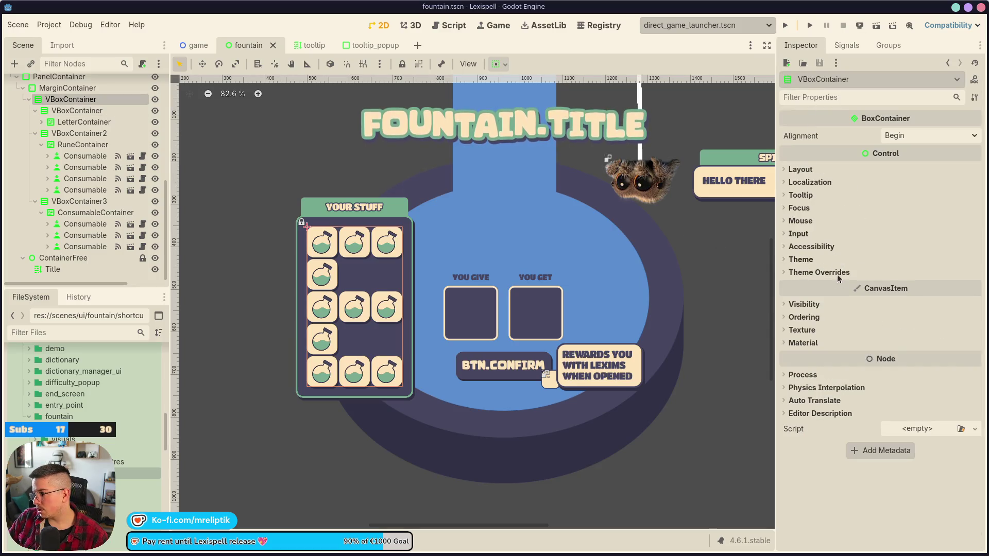
pyautogui.click(802, 272)
pyautogui.click(935, 300)
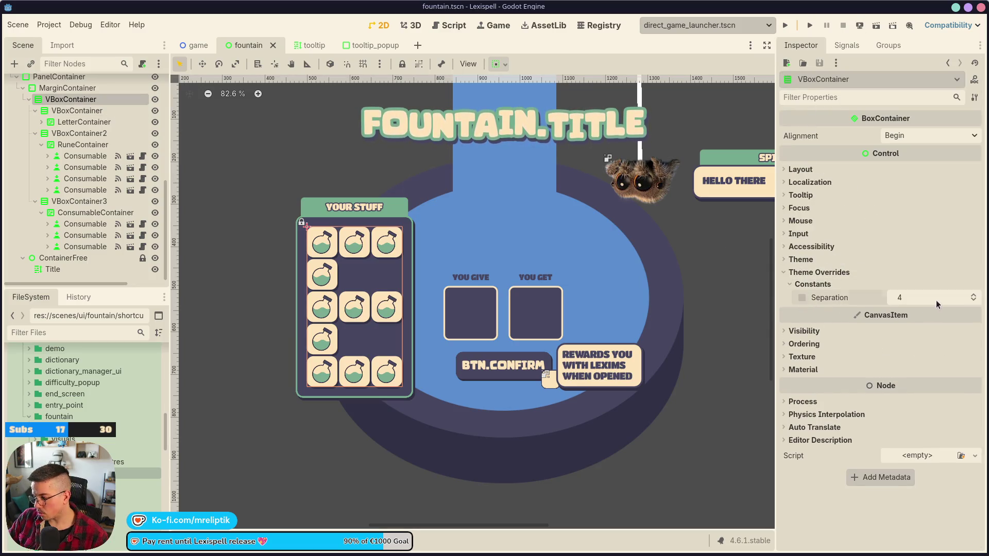
pyautogui.write('15')
pyautogui.press('Return')
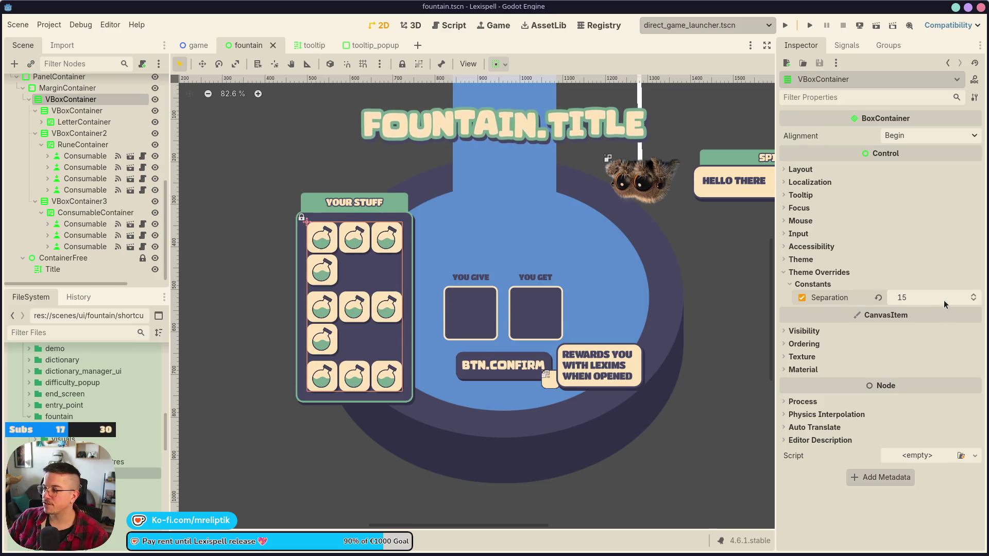
pyautogui.write('20')
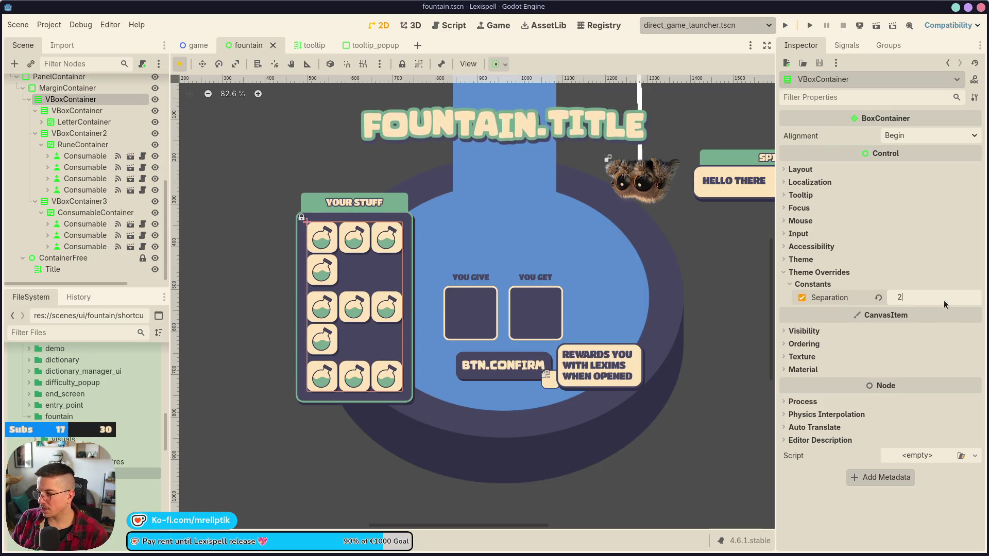
pyautogui.press('Return')
pyautogui.hotkey('ctrl', 's')
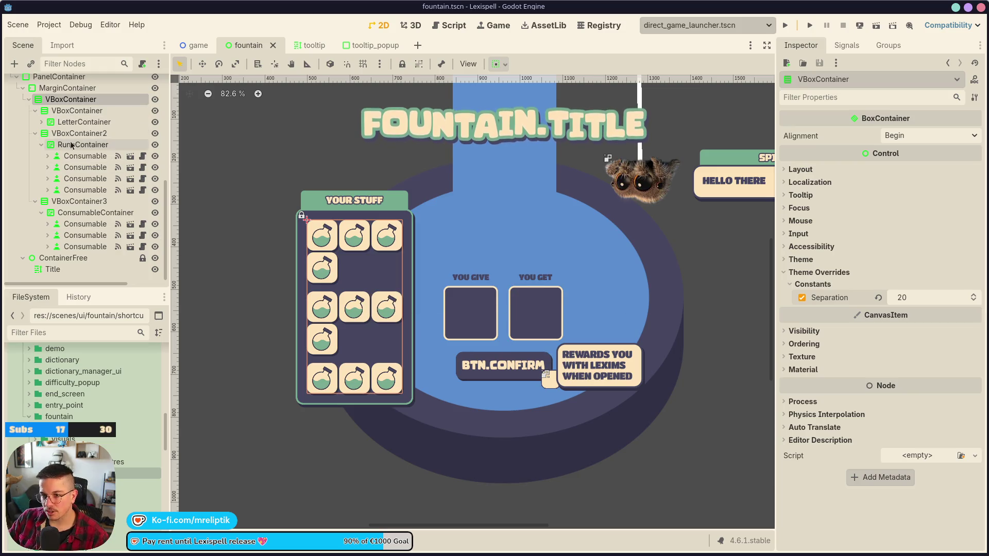
pyautogui.click(361, 45)
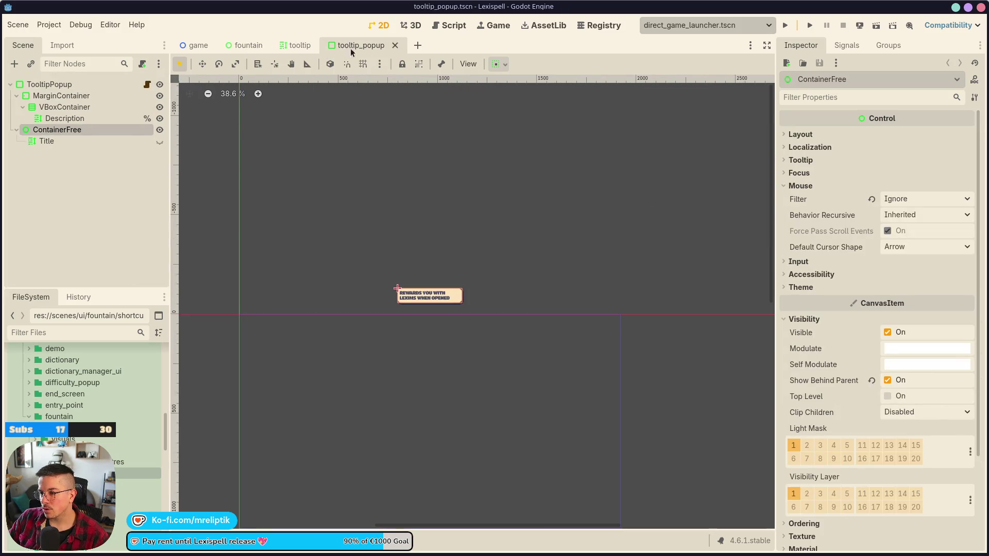
# Step: Open shop.tscn and copy its ConsumablesTitle label node
pyautogui.click(297, 45)
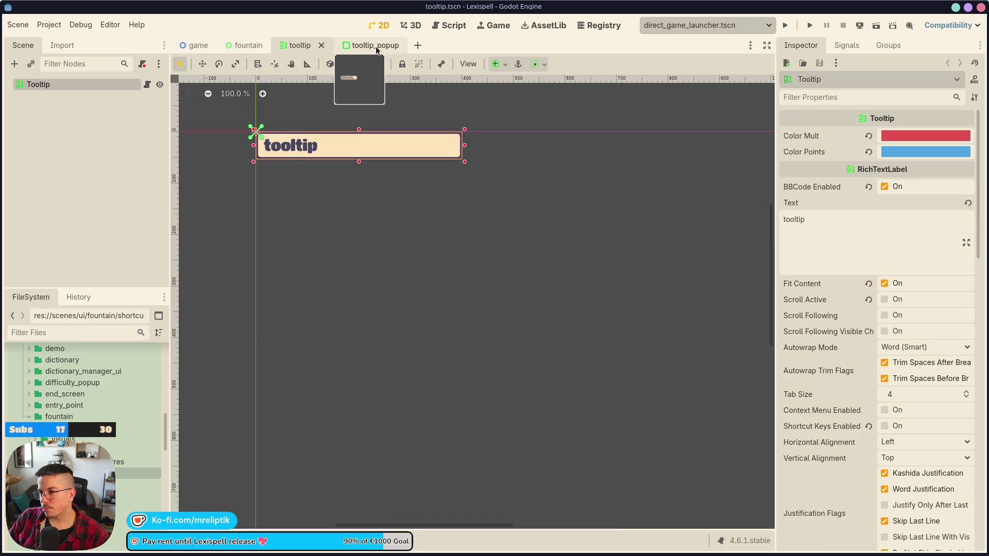
pyautogui.click(376, 49)
pyautogui.hotkey('ctrl', 'shift', 'o')
pyautogui.write('shop')
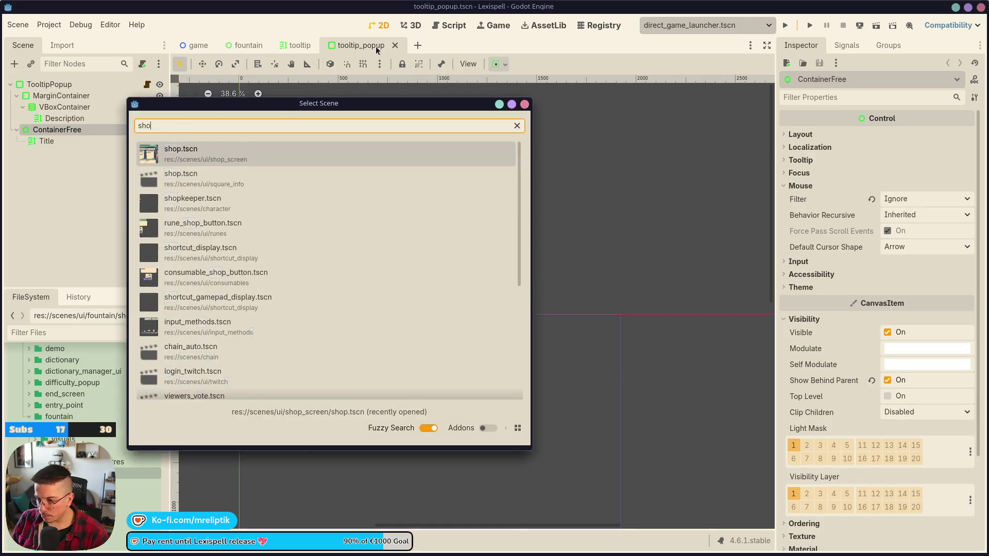
pyautogui.press('Return')
pyautogui.scroll(3, 461, 386)
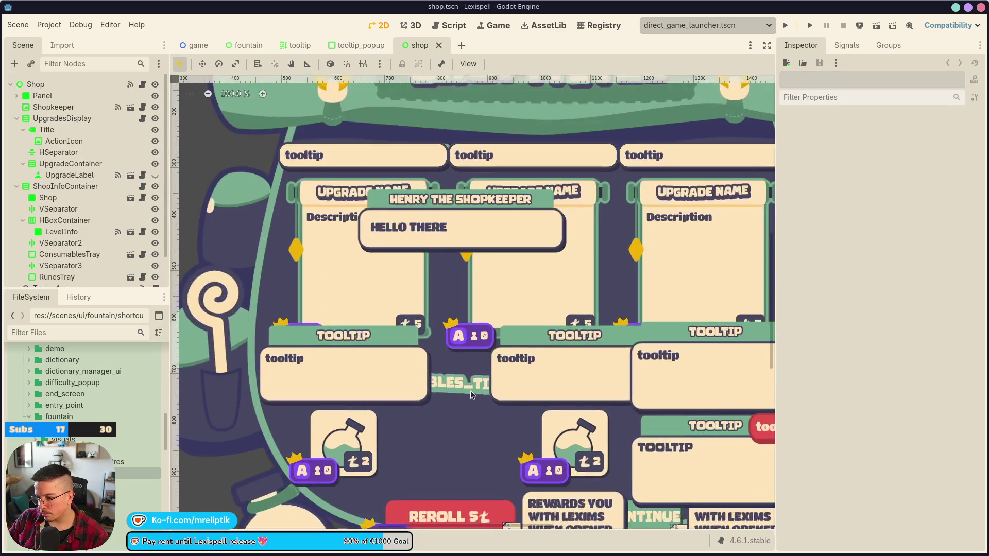
pyautogui.click(461, 386)
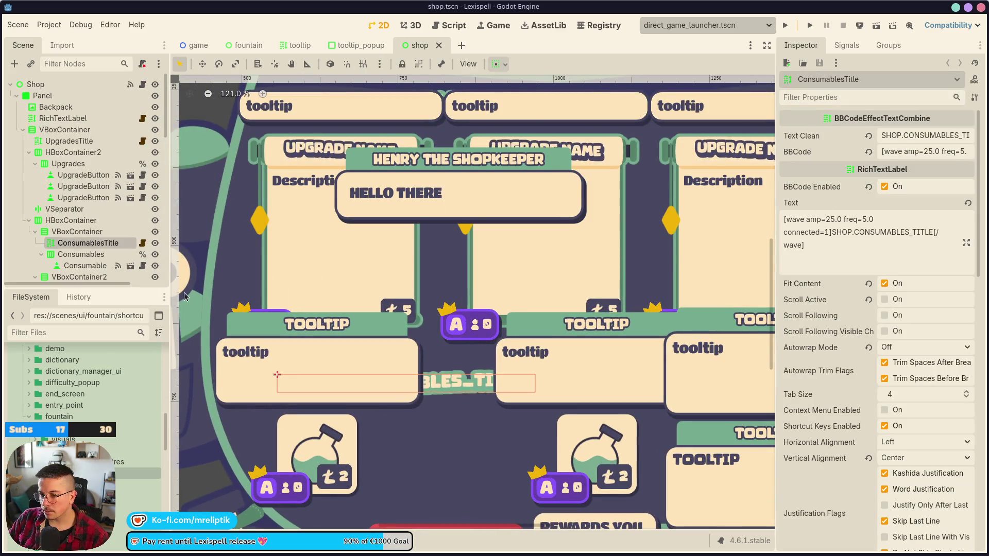
pyautogui.click(79, 255)
pyautogui.click(88, 243)
pyautogui.hotkey('ctrl', 's')
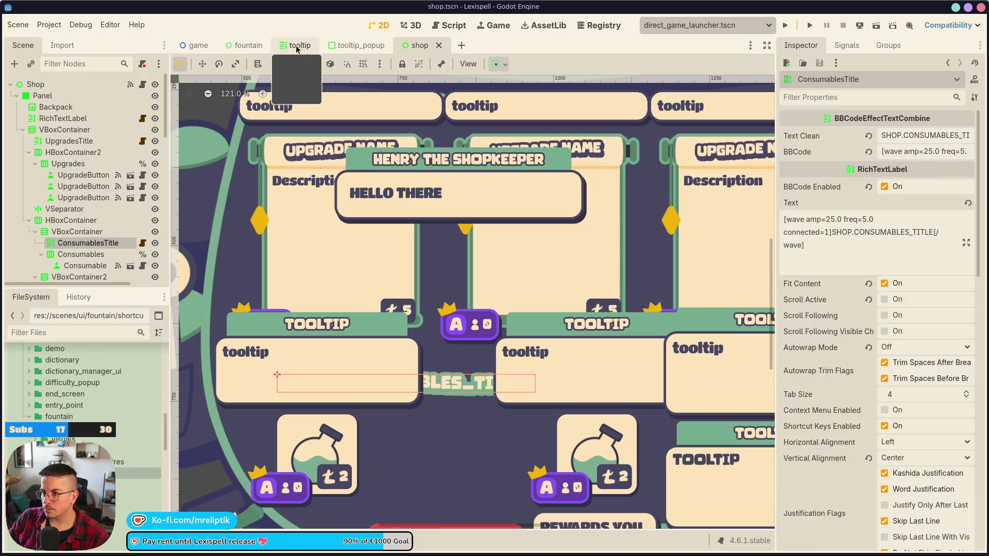
# Step: Close the tooltip_popup and shop scenes, leaving the game and fountain scenes open
pyautogui.click(296, 45)
pyautogui.click(321, 45)
pyautogui.middleClick(317, 45)
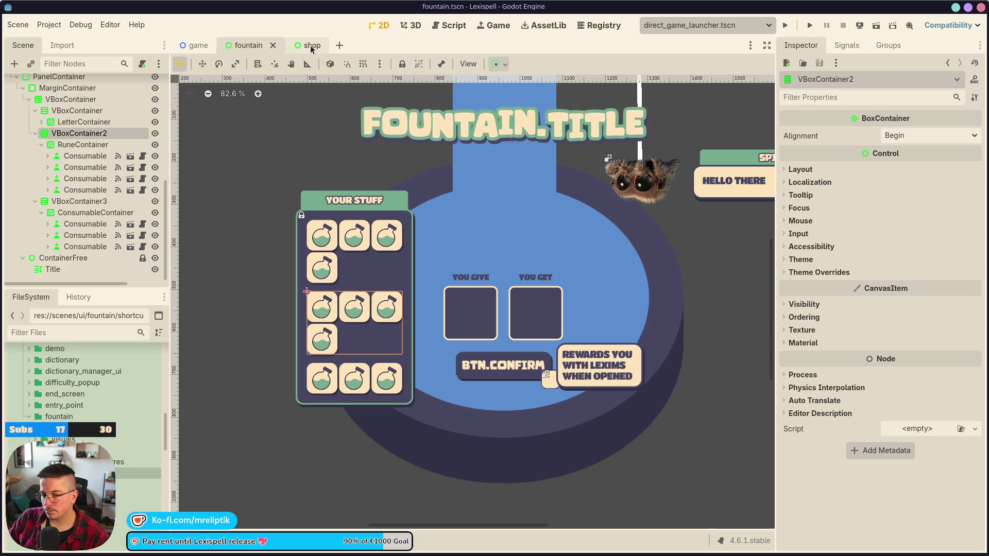
pyautogui.middleClick(315, 45)
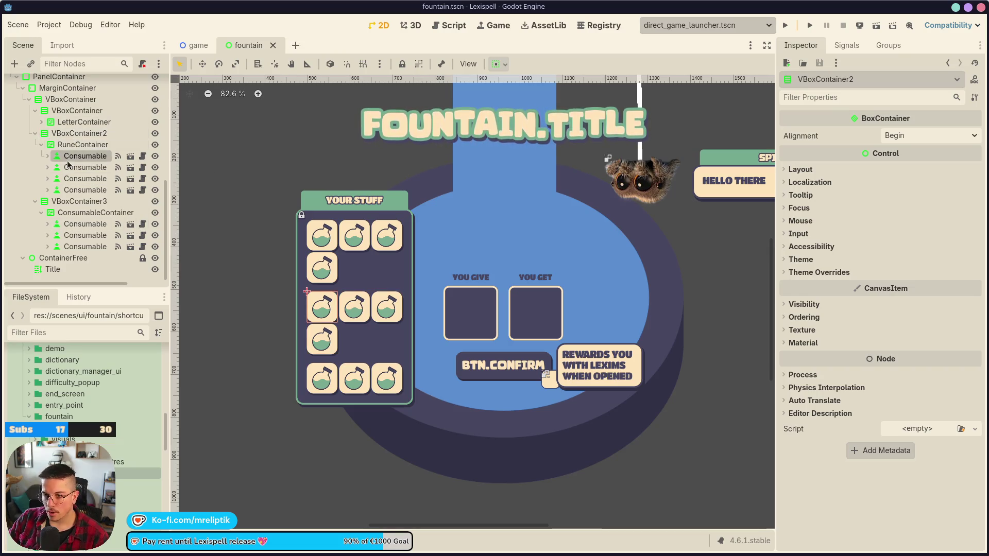
# Step: Paste ConsumablesTitle into the VBoxContainer holding the letter grid, removing a misplaced paste
pyautogui.click(82, 156)
pyautogui.click(69, 111)
pyautogui.hotkey('ctrl', 'v')
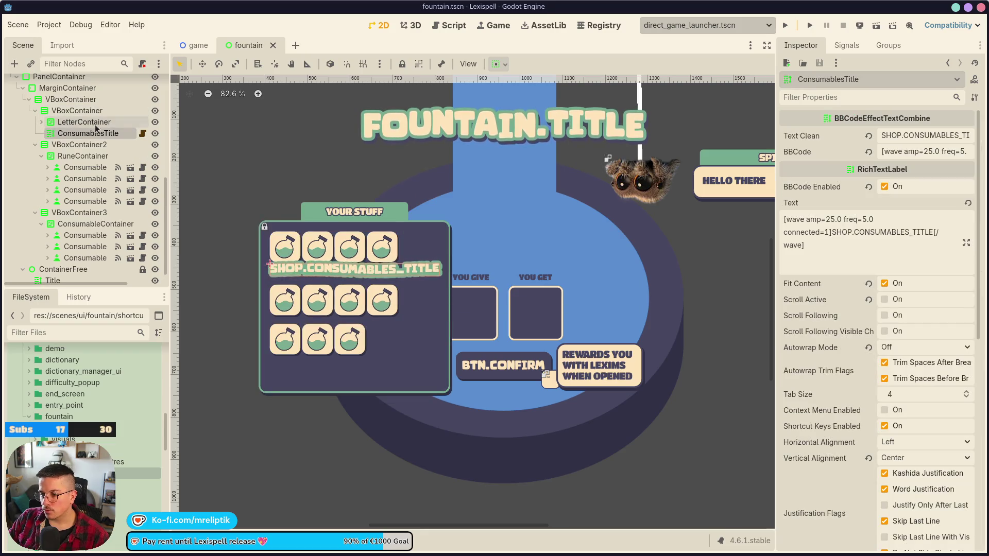
pyautogui.press('Delete')
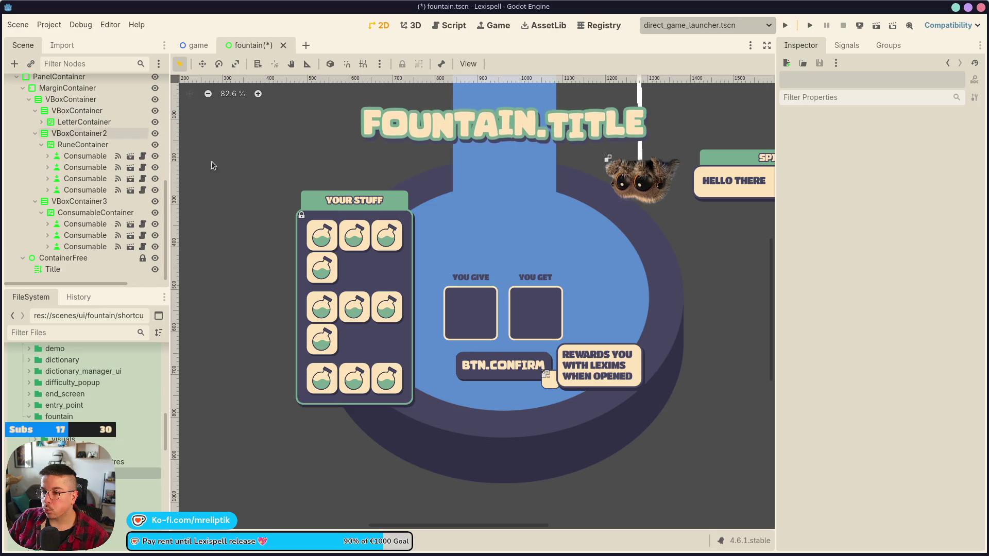
pyautogui.click(77, 110)
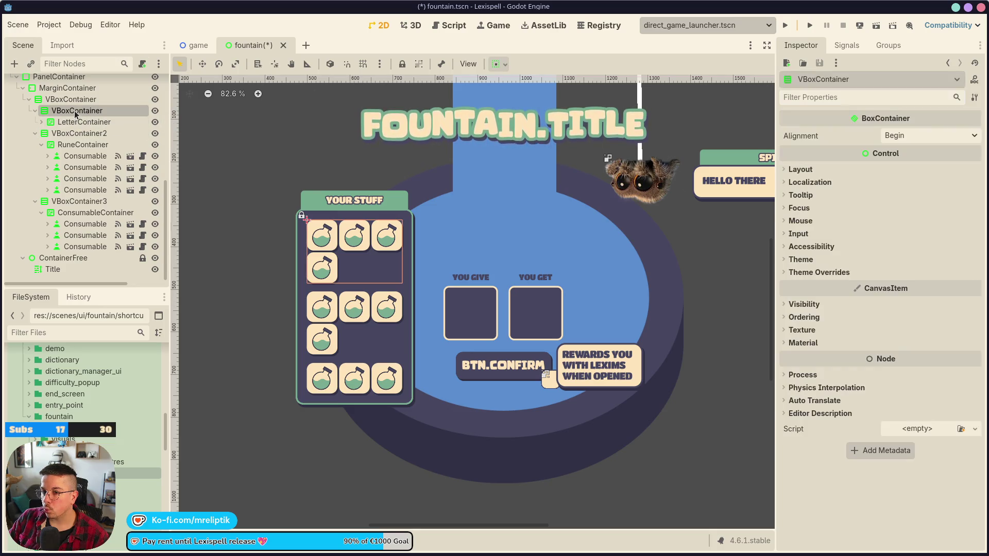
pyautogui.hotkey('ctrl', 'v')
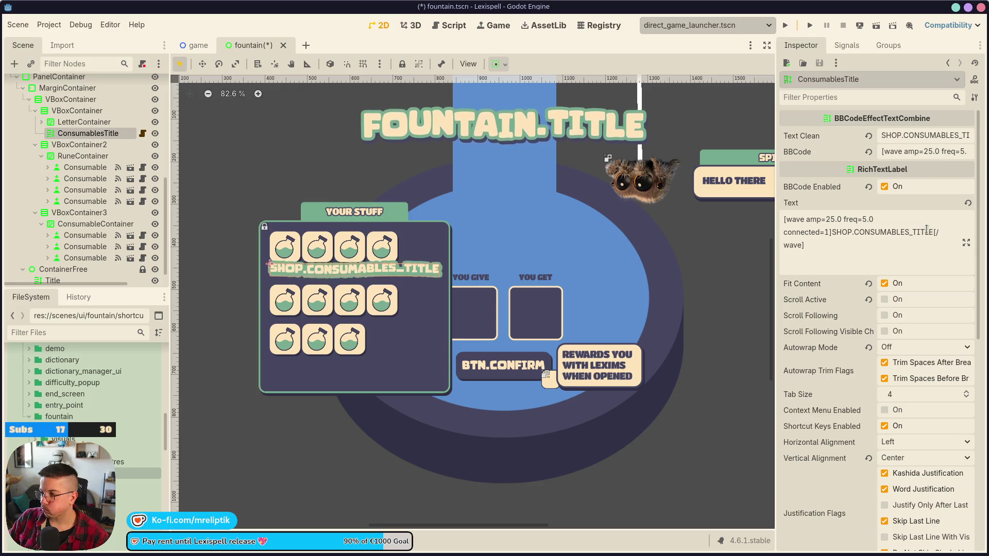
# Step: Replace the title's text with TEST and save
pyautogui.tripleClick(912, 135)
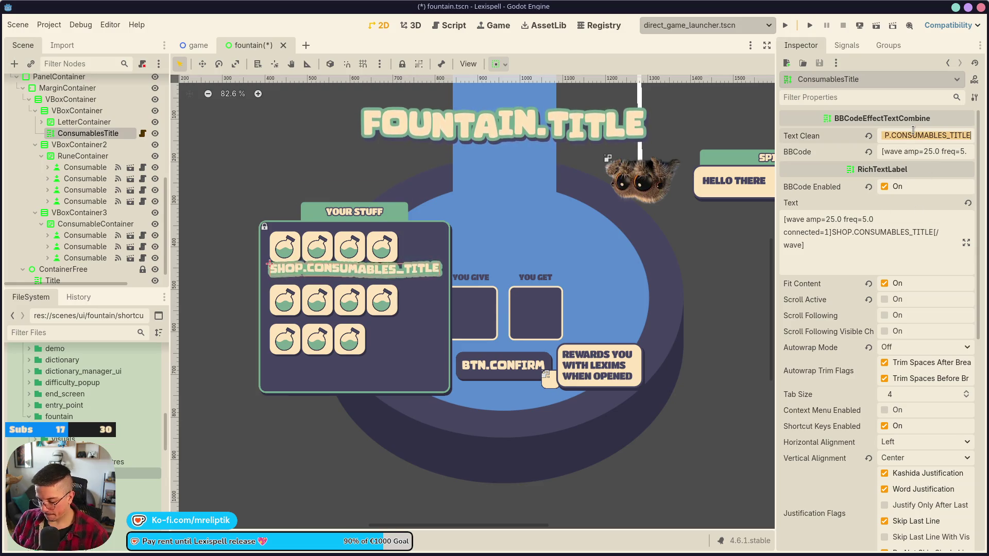
pyautogui.write('TEST')
pyautogui.hotkey('ctrl', 's')
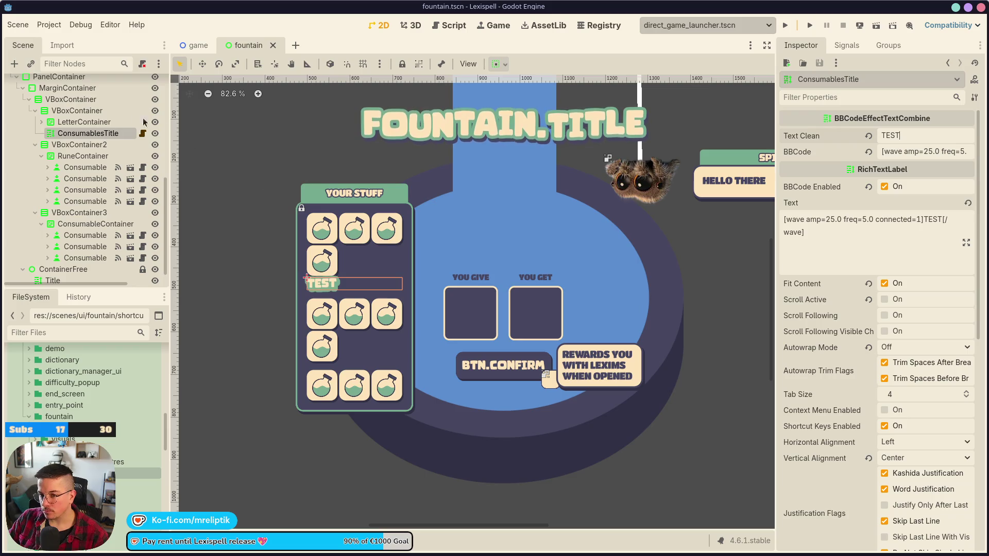
pyautogui.scroll(3, 144, 122)
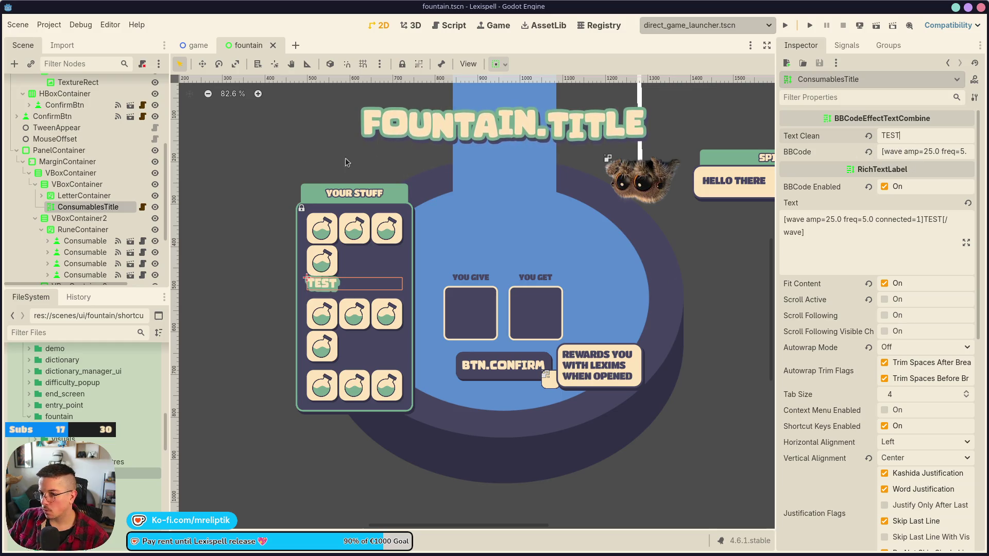
# Step: Detach the title label's script, re-enter TEST as its text, and save the fountain scene
pyautogui.rightClick(87, 210)
pyautogui.click(132, 346)
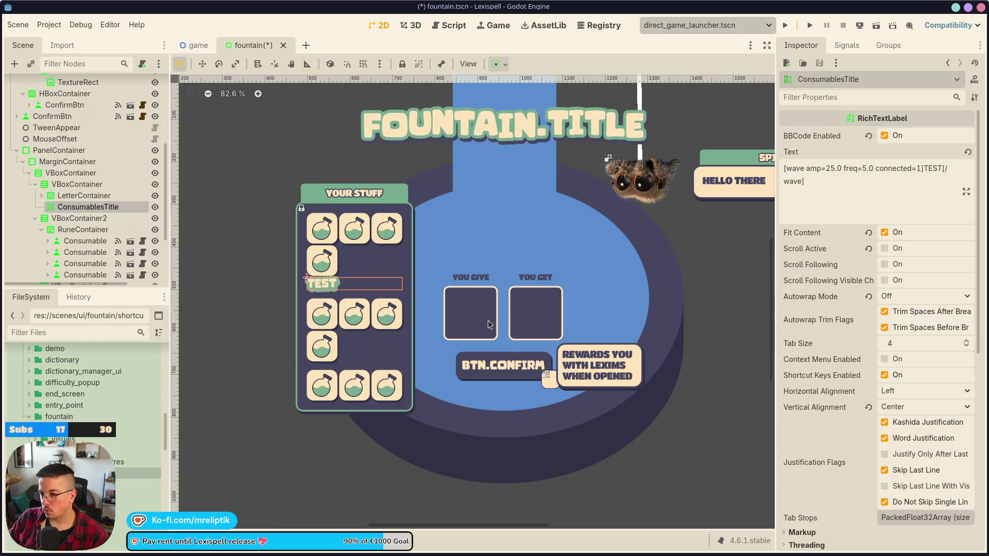
pyautogui.click(875, 201)
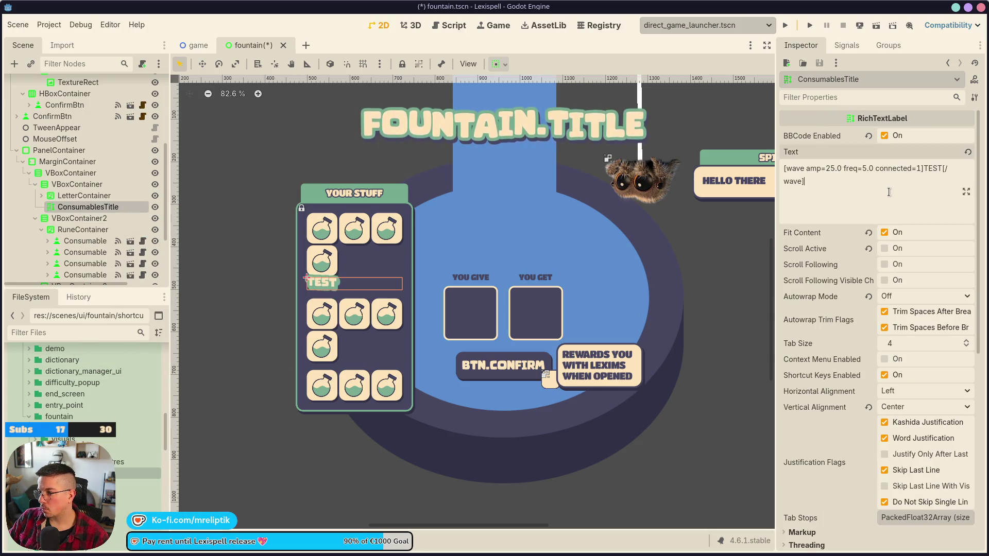
pyautogui.hotkey('ctrl', 'a')
pyautogui.write('TEST')
pyautogui.hotkey('ctrl', 's')
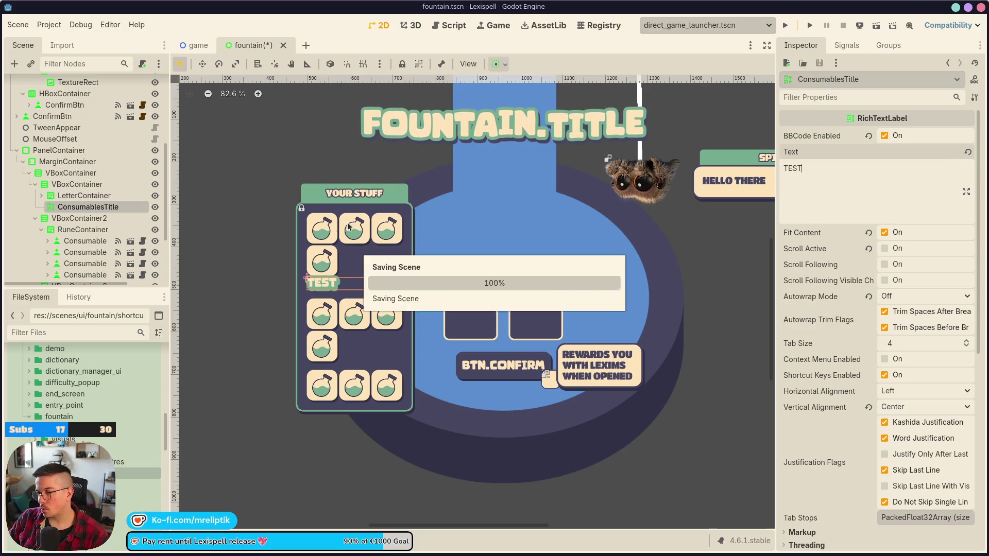
pyautogui.scroll(5, 330, 241)
# Step: Expand the label's Theme Overrides > Fonts and quick-load a font for Normal Font
pyautogui.scroll(3, 460, 458)
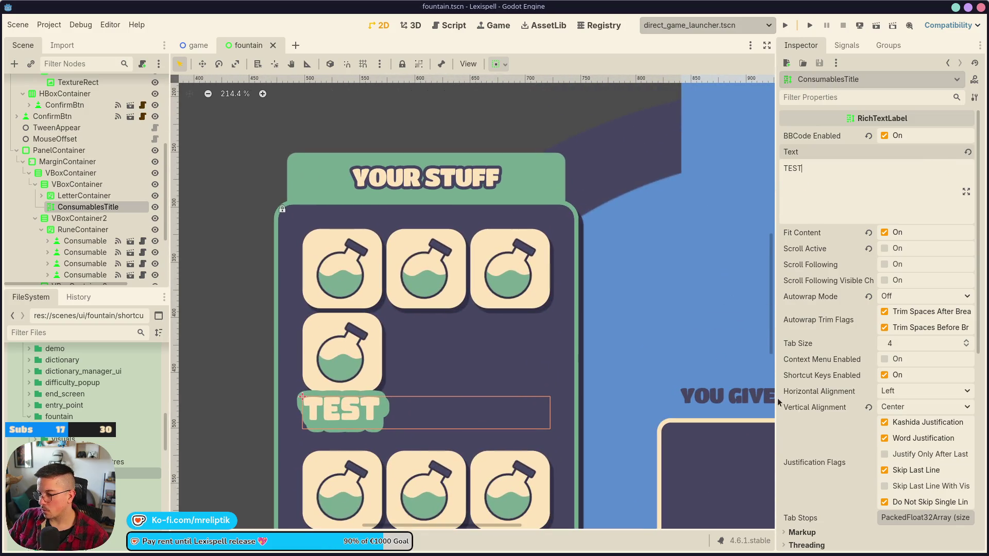
pyautogui.scroll(-10, 851, 411)
pyautogui.click(824, 362)
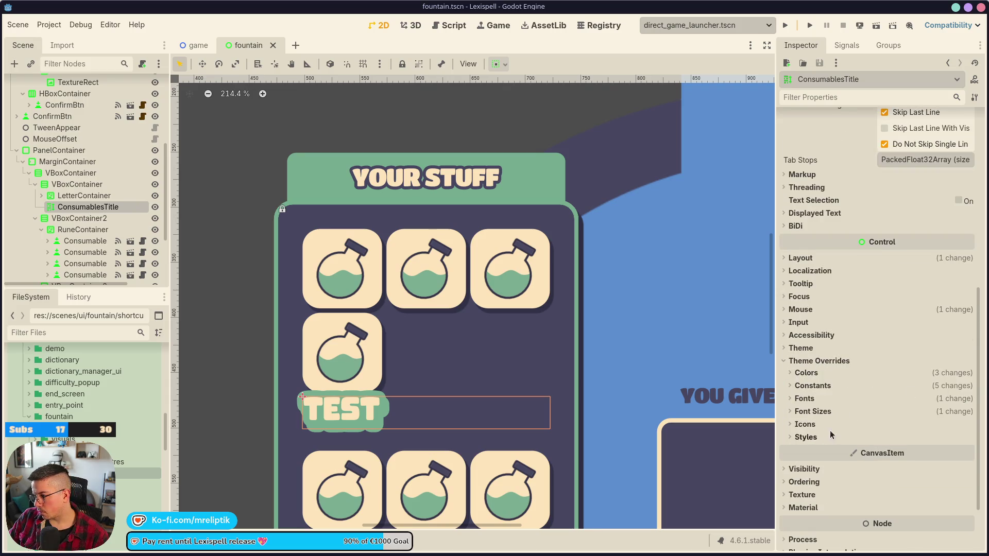
pyautogui.click(804, 438)
pyautogui.click(806, 436)
pyautogui.doubleClick(806, 377)
pyautogui.click(823, 412)
pyautogui.click(823, 414)
pyautogui.click(806, 400)
pyautogui.click(969, 421)
pyautogui.click(870, 413)
pyautogui.doubleClick(156, 172)
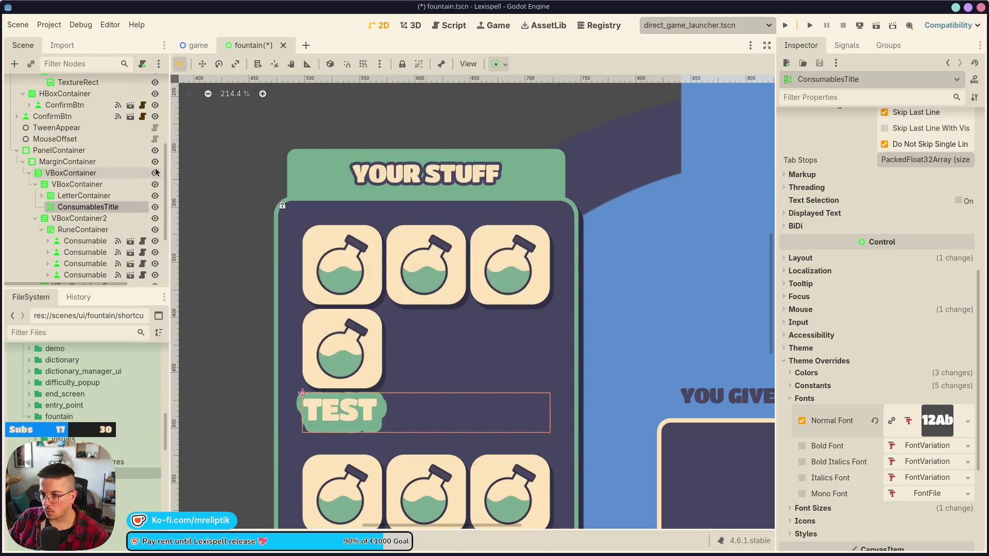
# Step: Quick-load TitanOne as the Normal Font override and save the fountain scene
pyautogui.scroll(-5, 289, 317)
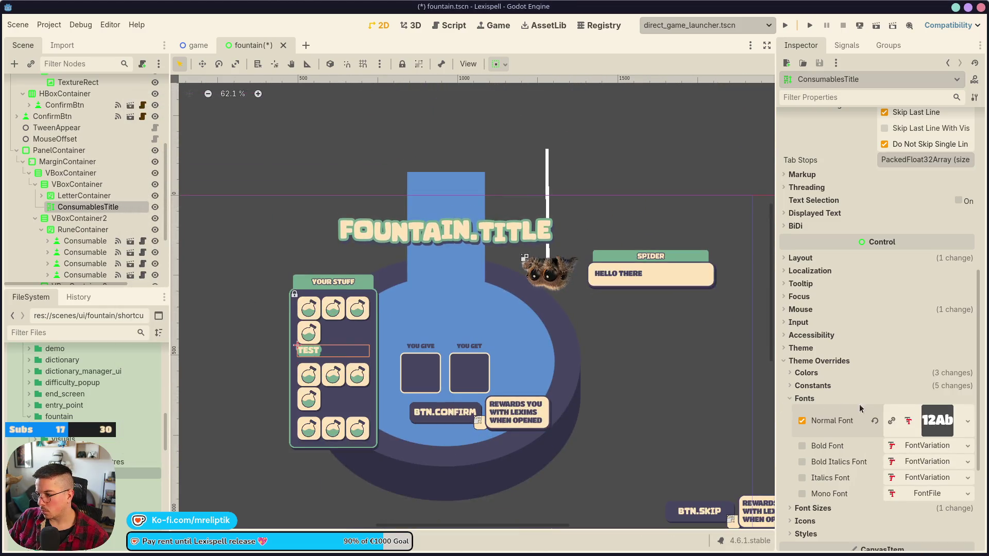
pyautogui.click(967, 421)
pyautogui.click(871, 429)
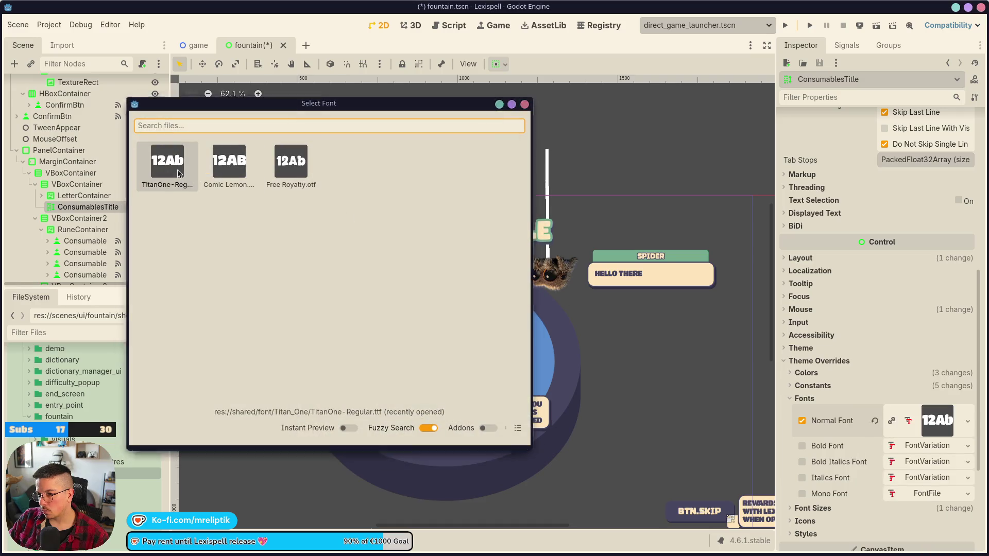
pyautogui.doubleClick(179, 173)
pyautogui.hotkey('ctrl', 's')
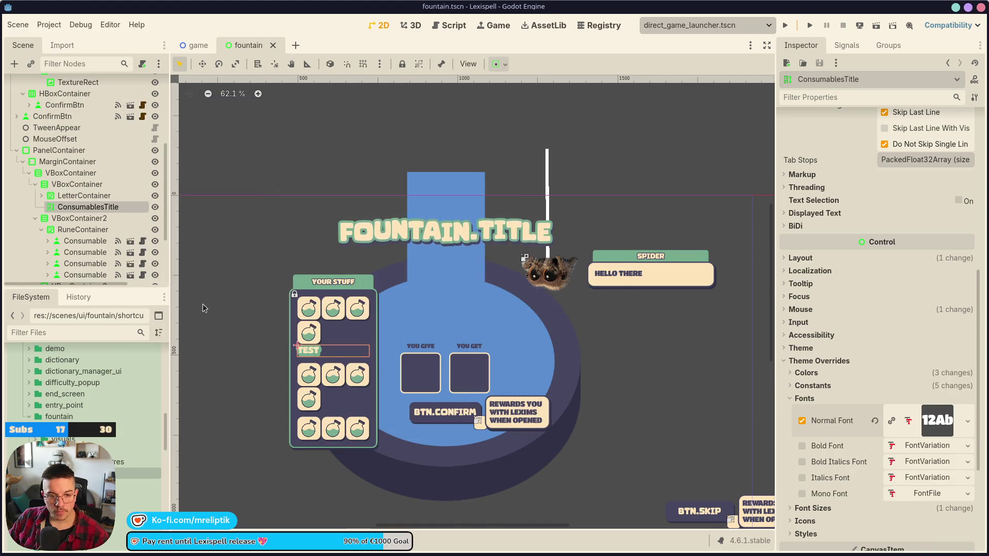
pyautogui.scroll(2, 247, 309)
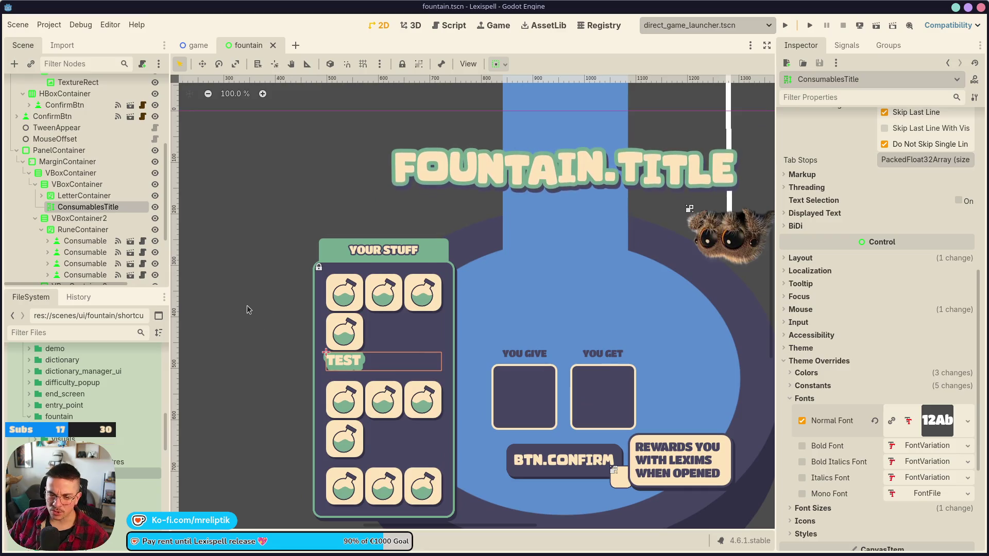
# Step: Open shop.tscn and select UpgradesTitle, ConsumablesTitle and RunesTitle together
pyautogui.click(191, 47)
pyautogui.hotkey('ctrl', 'shift', 'o')
pyautogui.write('shop')
pyautogui.press('Return')
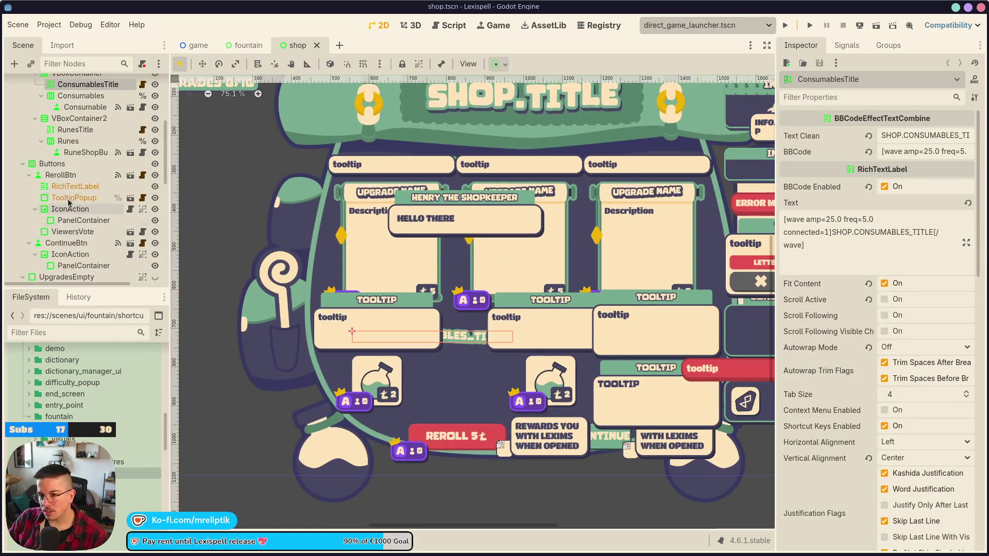
pyautogui.scroll(3, 68, 201)
pyautogui.click(23, 237)
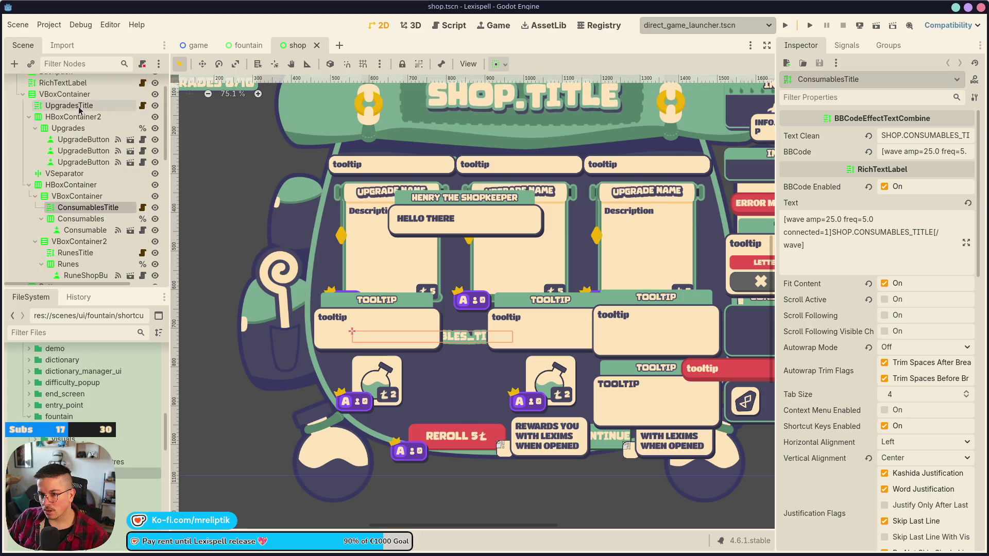
pyautogui.keyDown('ctrl'); pyautogui.click(78, 106); pyautogui.keyUp('ctrl')
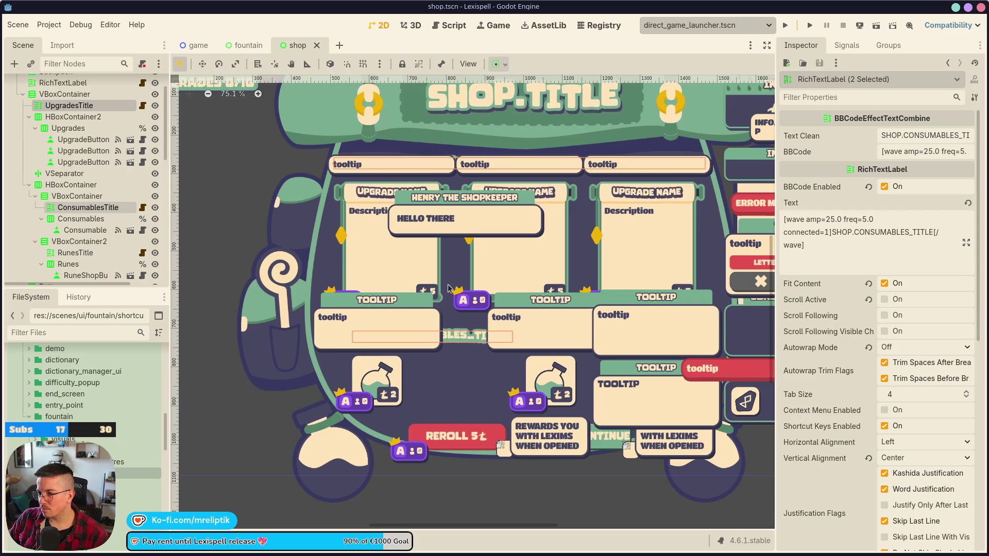
pyautogui.click(72, 105)
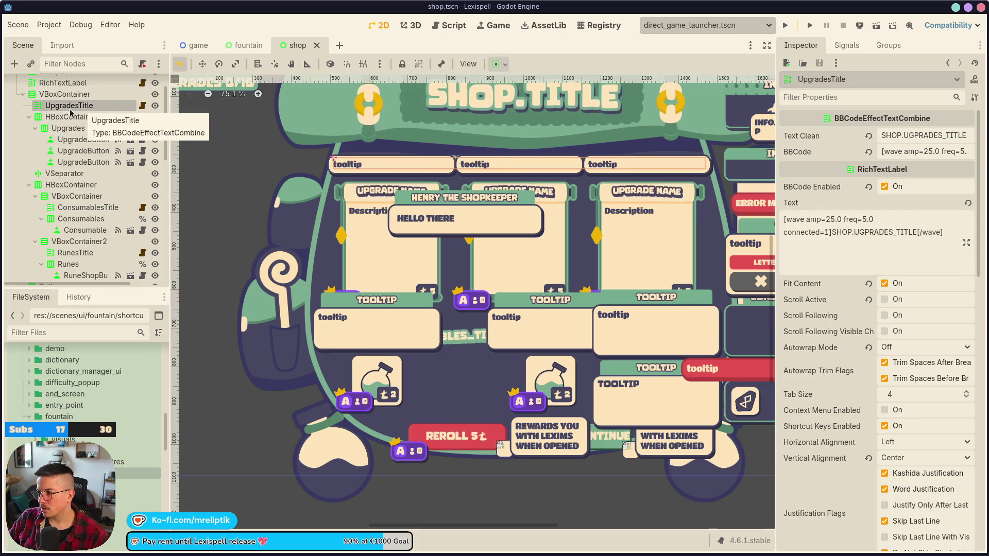
pyautogui.keyDown('ctrl'); pyautogui.click(78, 208); pyautogui.keyUp('ctrl')
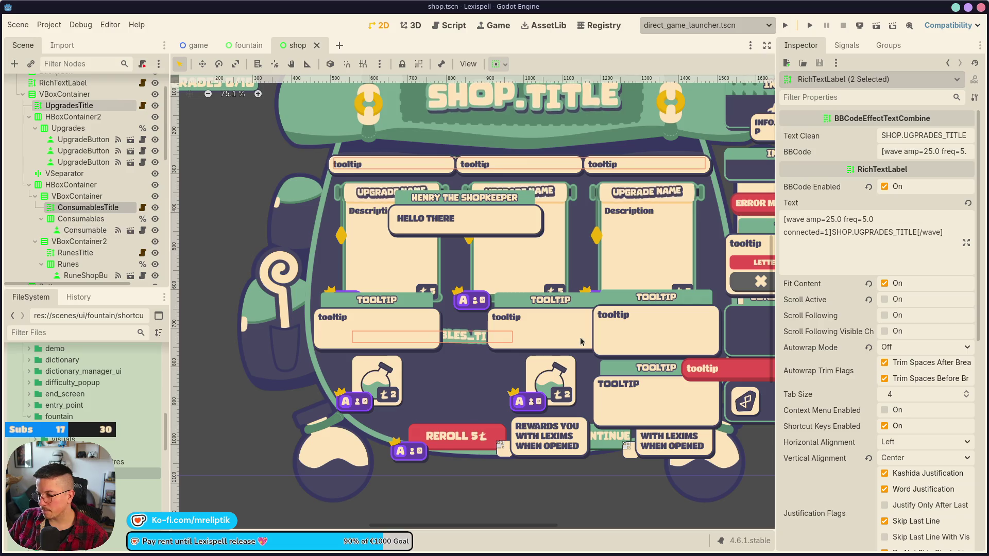
pyautogui.scroll(-3, 83, 206)
pyautogui.keyDown('ctrl'); pyautogui.click(75, 178); pyautogui.keyUp('ctrl')
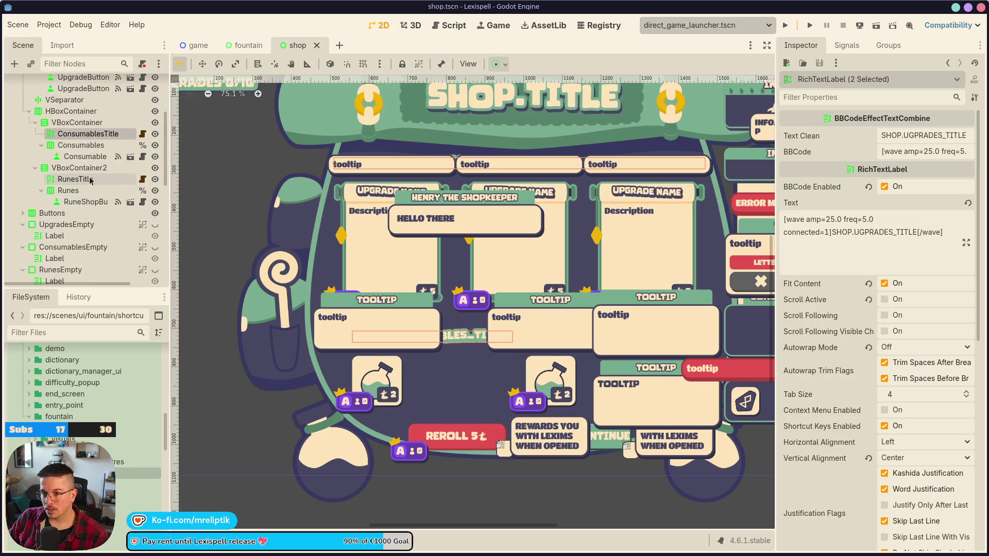
pyautogui.scroll(-5, 819, 363)
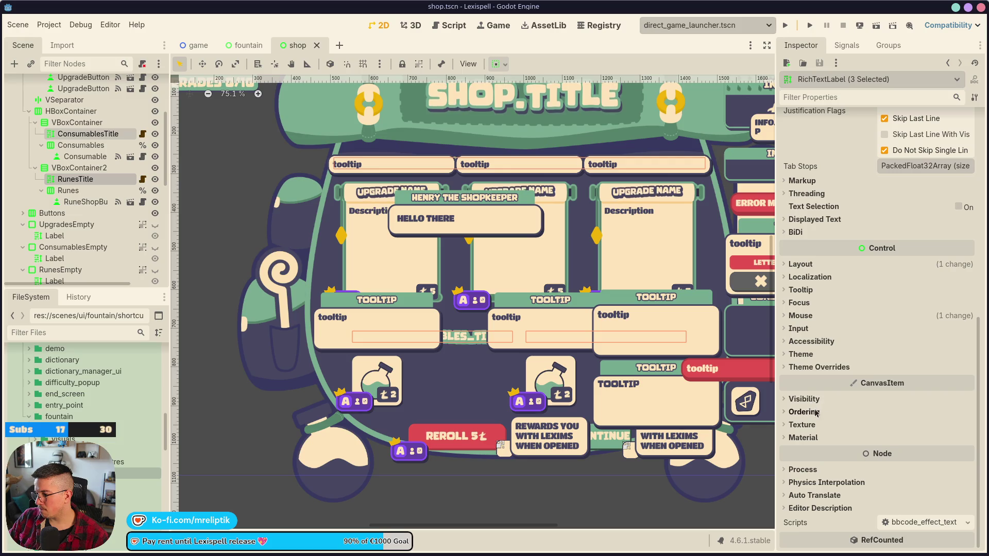
# Step: Give the three shop titles a TitanOne Normal Font override, then close the shop scene
pyautogui.click(808, 367)
pyautogui.click(807, 380)
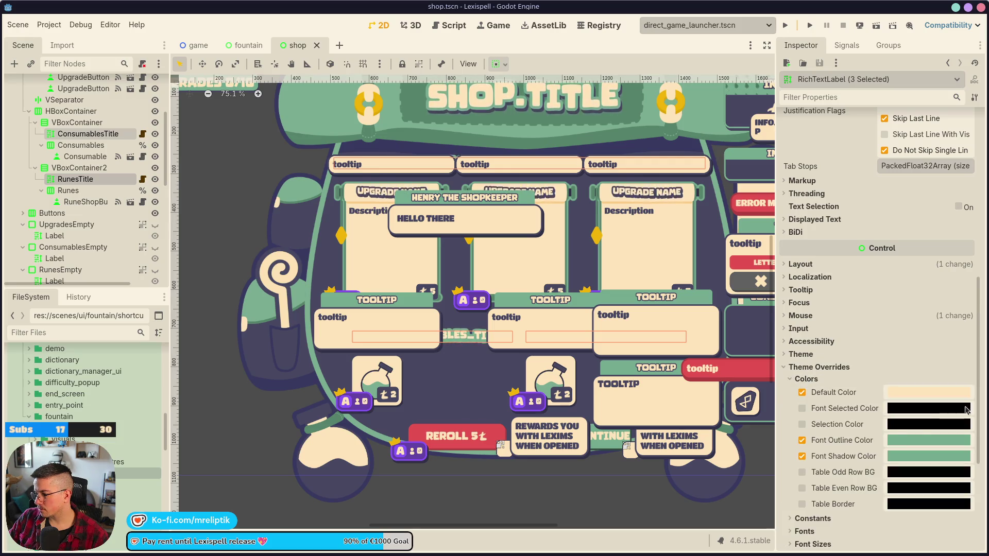
pyautogui.click(810, 378)
pyautogui.click(819, 392)
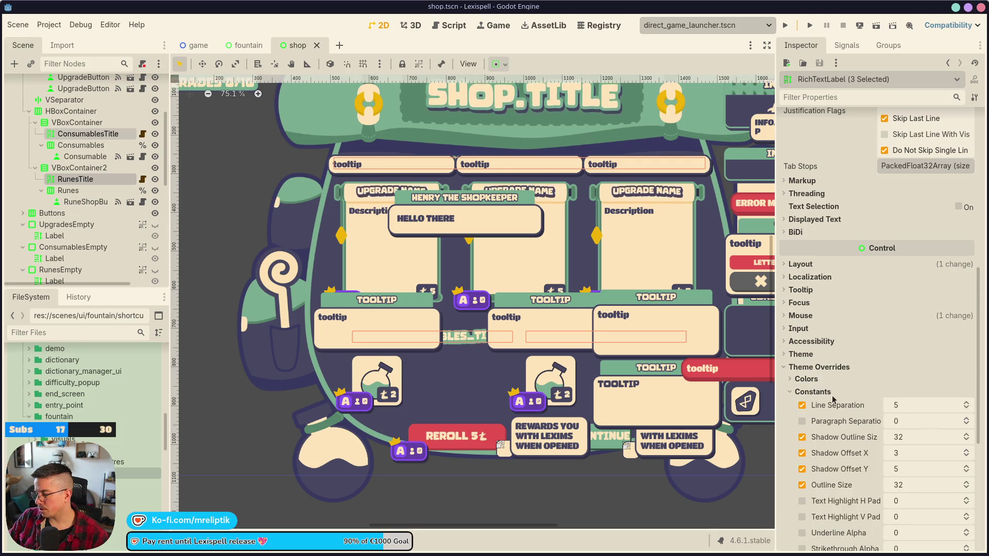
pyautogui.click(833, 393)
pyautogui.click(806, 405)
pyautogui.click(965, 427)
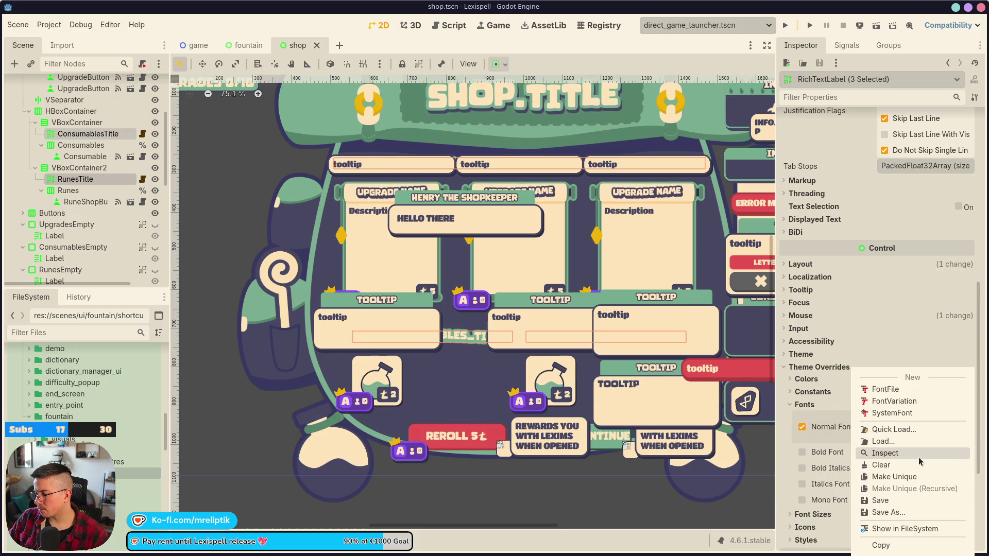
pyautogui.click(894, 430)
pyautogui.click(188, 173)
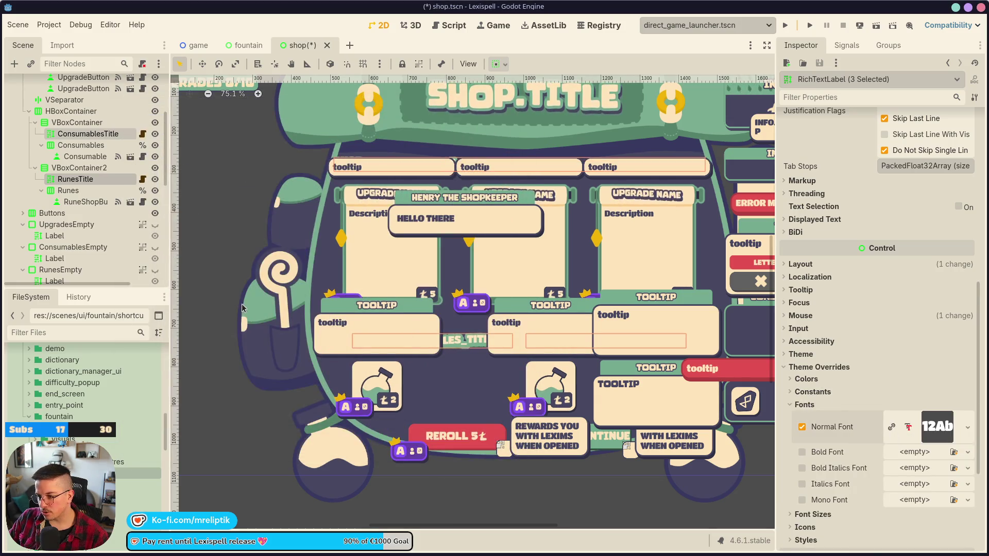
pyautogui.middleClick(293, 47)
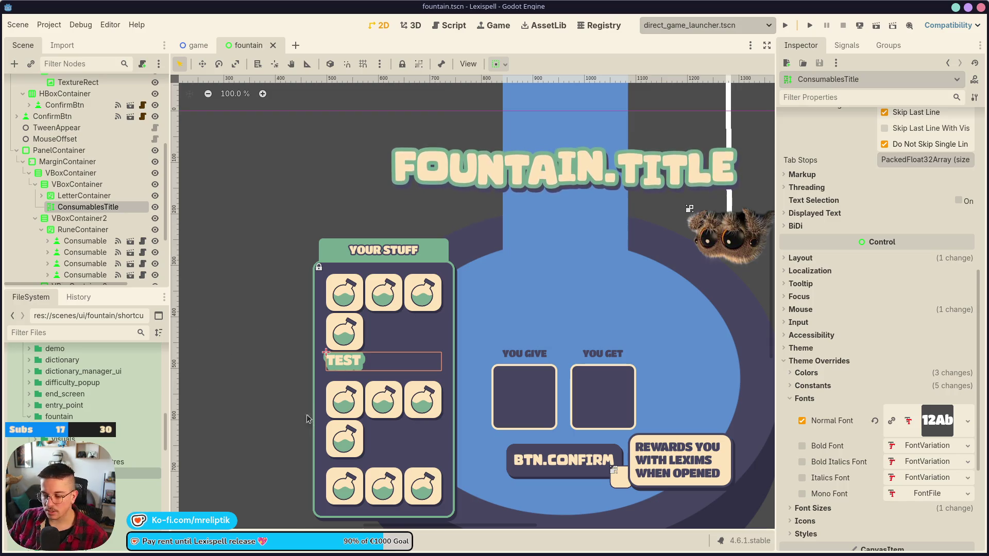
# Step: Expand the TEST label's Constants overrides, keeping the Outline Size override enabled
pyautogui.scroll(10, 335, 368)
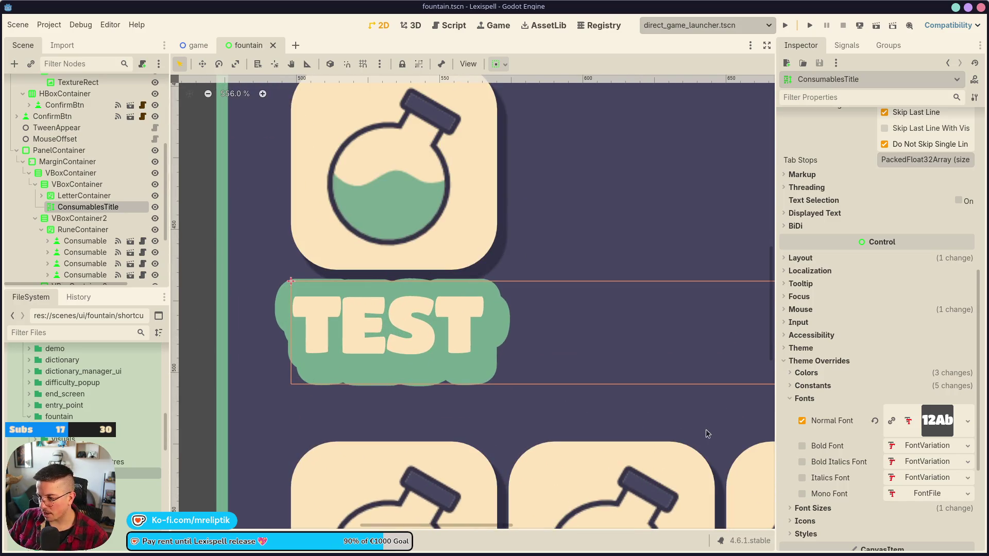
pyautogui.scroll(-3, 451, 341)
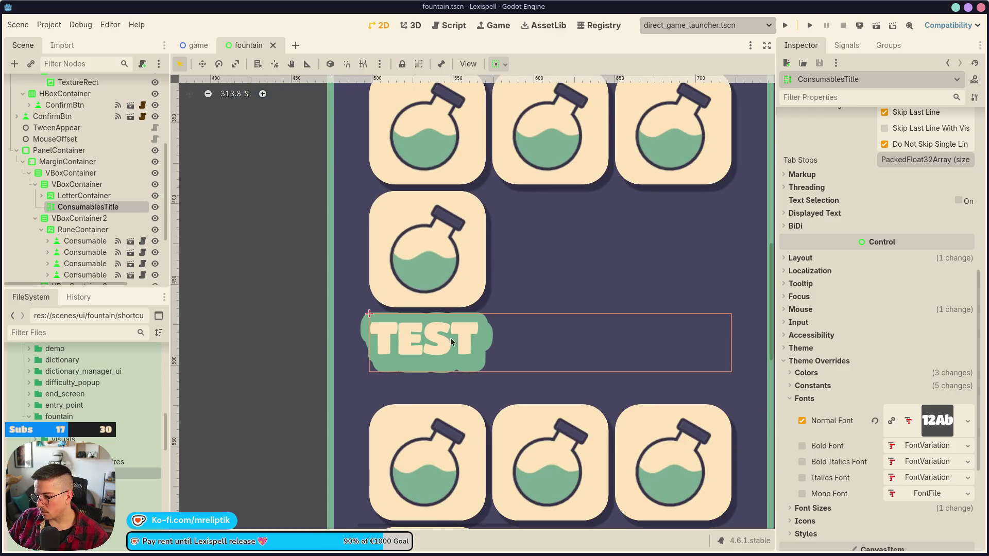
pyautogui.click(806, 386)
pyautogui.click(807, 386)
pyautogui.click(806, 385)
pyautogui.scroll(5, 477, 351)
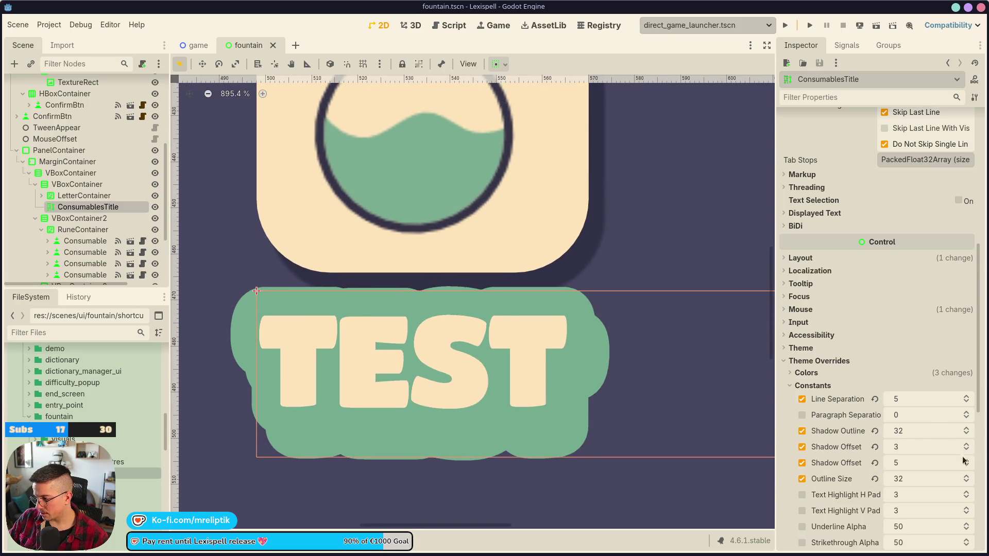
pyautogui.click(803, 479)
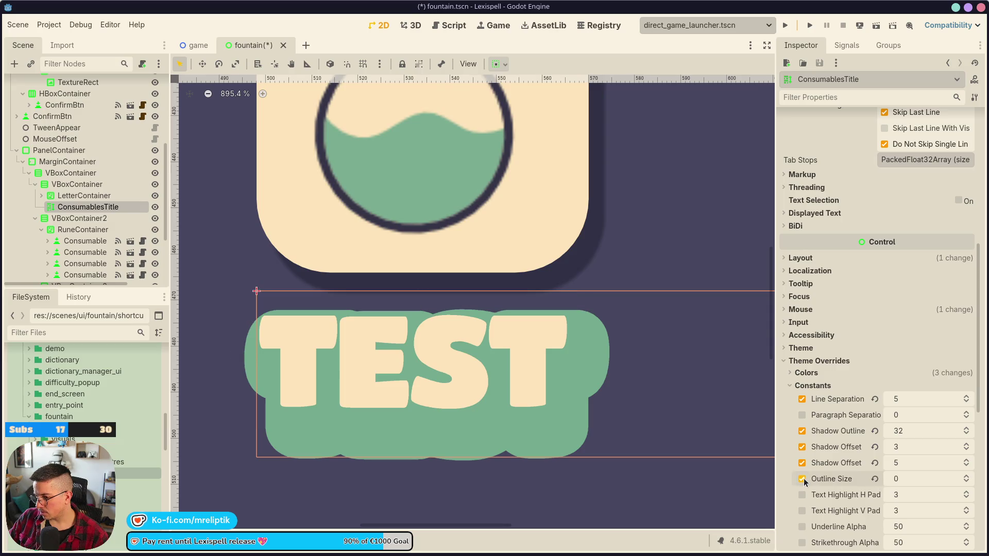
pyautogui.click(804, 482)
# Step: Remove the Shadow Outline, Shadow Offset X/Y and Line Separation overrides, then save
pyautogui.click(802, 447)
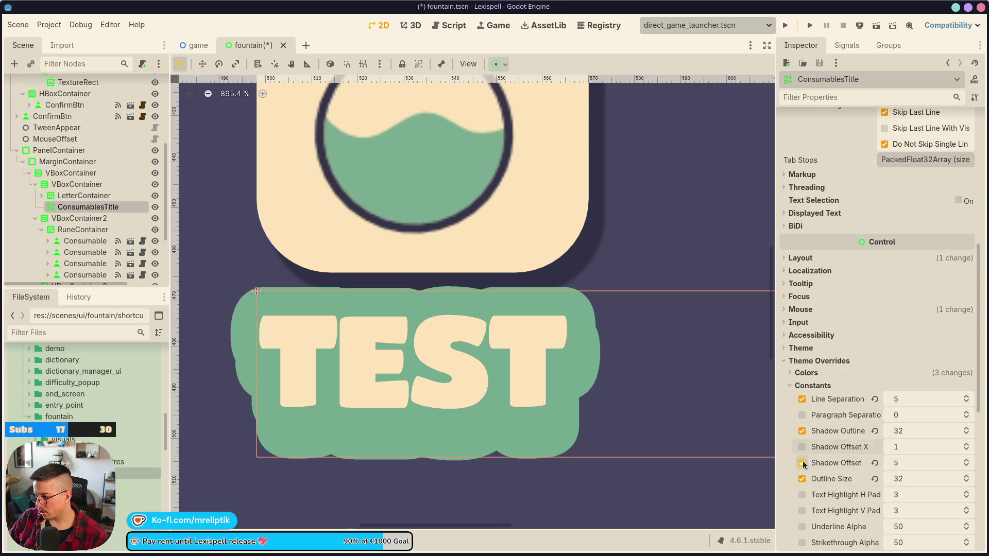
pyautogui.click(802, 463)
pyautogui.click(802, 431)
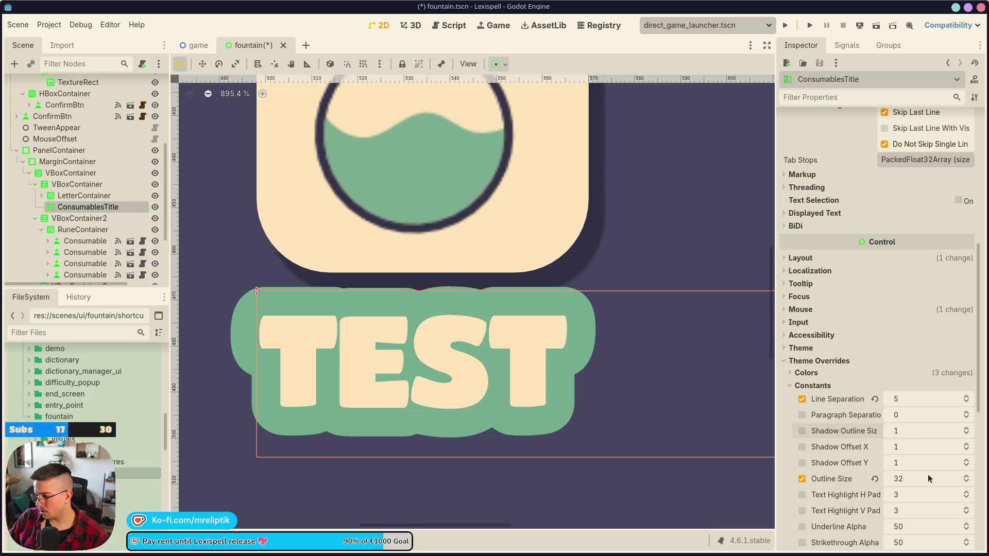
pyautogui.click(801, 399)
pyautogui.hotkey('ctrl', 's')
# Step: Reduce the TEST outline size from 32 to 12 and save
pyautogui.moveTo(916, 478); pyautogui.dragTo(897, 478)
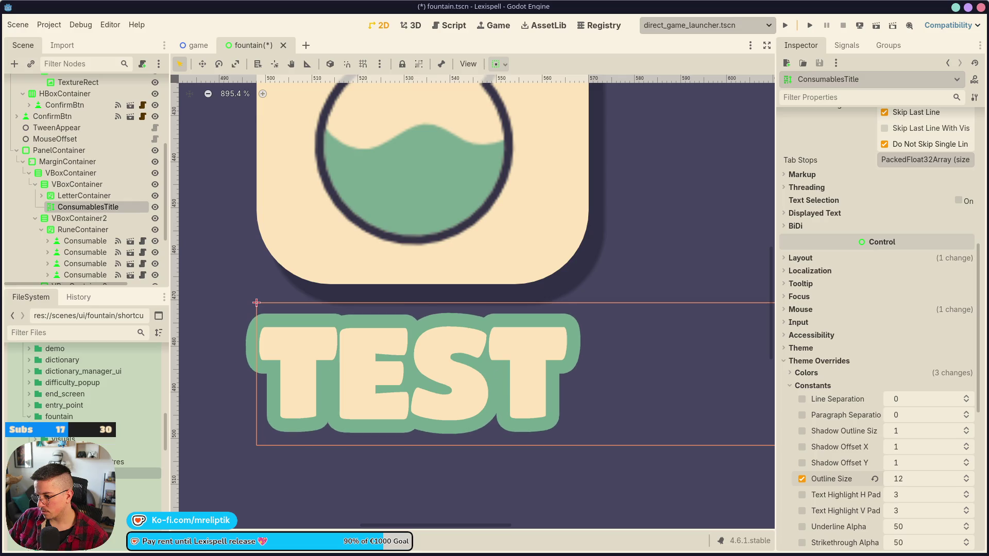
pyautogui.hotkey('ctrl', 's')
pyautogui.scroll(-10, 383, 329)
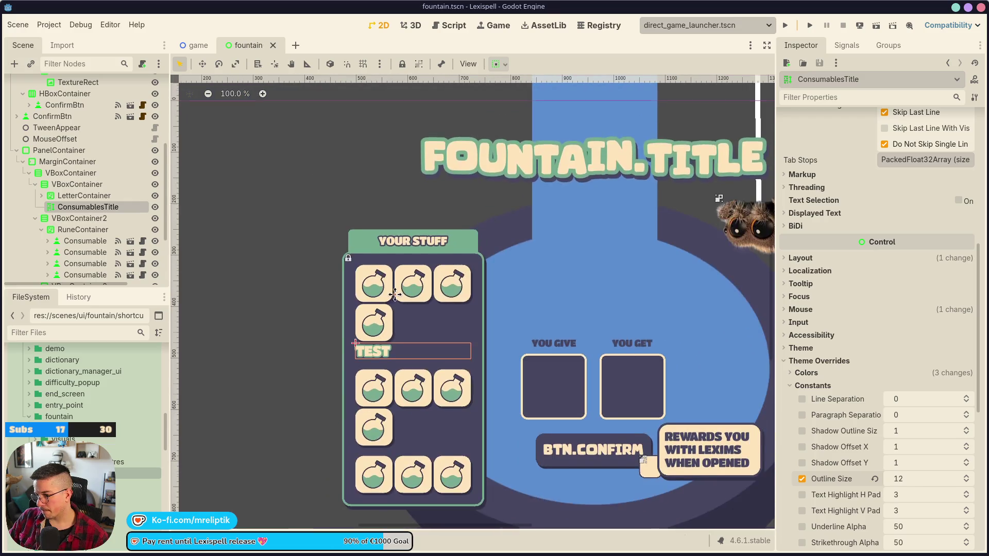
# Step: Set the TEST label's Normal Font Size override to 18 and save
pyautogui.scroll(-5, 384, 321)
pyautogui.scroll(-3, 825, 402)
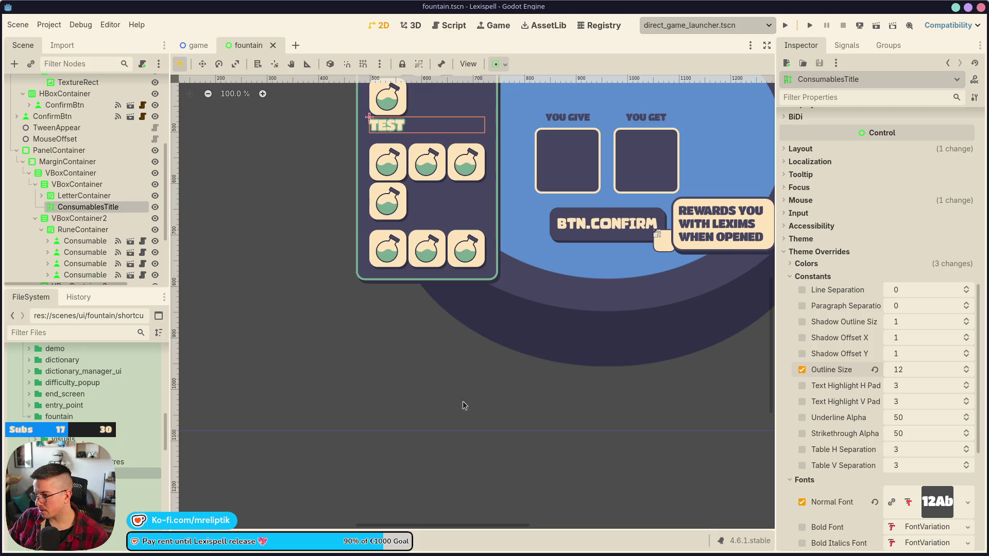
pyautogui.scroll(2, 464, 405)
pyautogui.scroll(-4, 879, 374)
pyautogui.scroll(1, 879, 375)
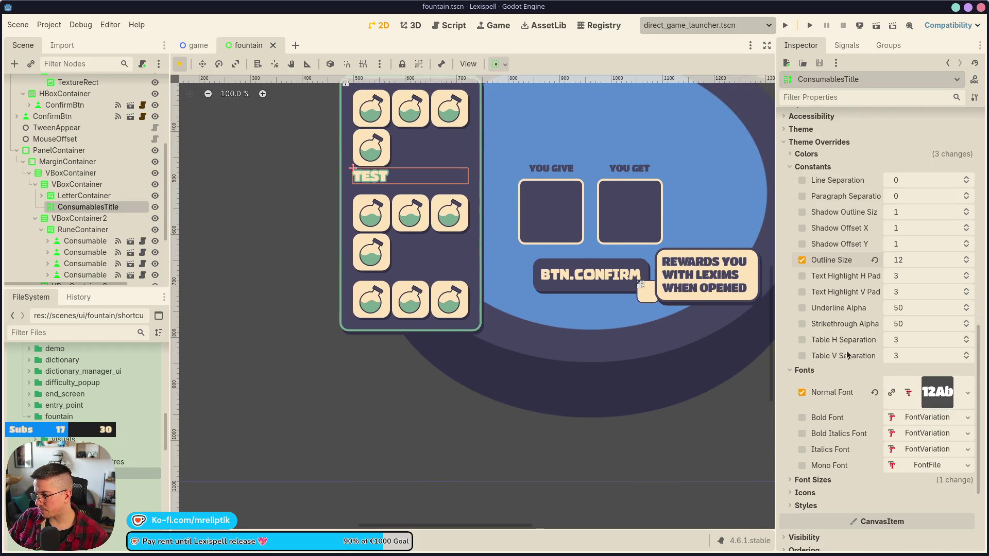
pyautogui.click(797, 480)
pyautogui.click(924, 491)
pyautogui.write('18')
pyautogui.press('Return')
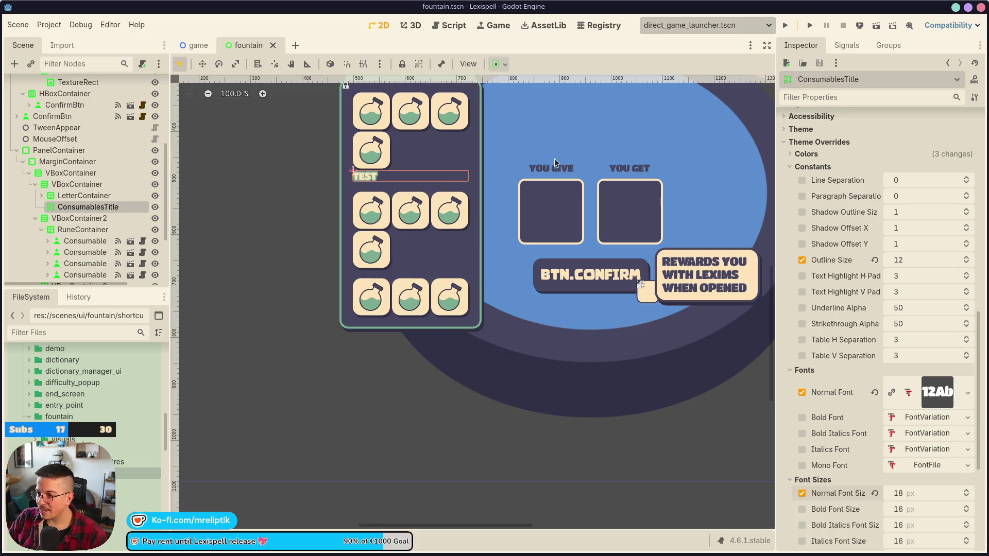
pyautogui.scroll(3, 332, 303)
pyautogui.hotkey('ctrl', 's')
# Step: Move the title above the letter slots, rename it SectionTitle, and save
pyautogui.scroll(6, 332, 303)
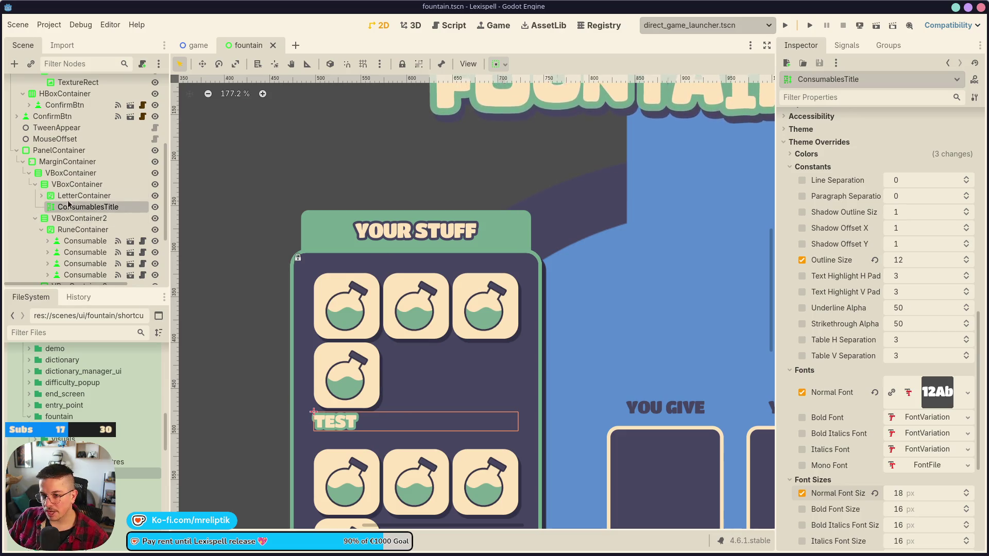
pyautogui.moveTo(89, 211); pyautogui.dragTo(98, 193)
pyautogui.doubleClick(100, 200)
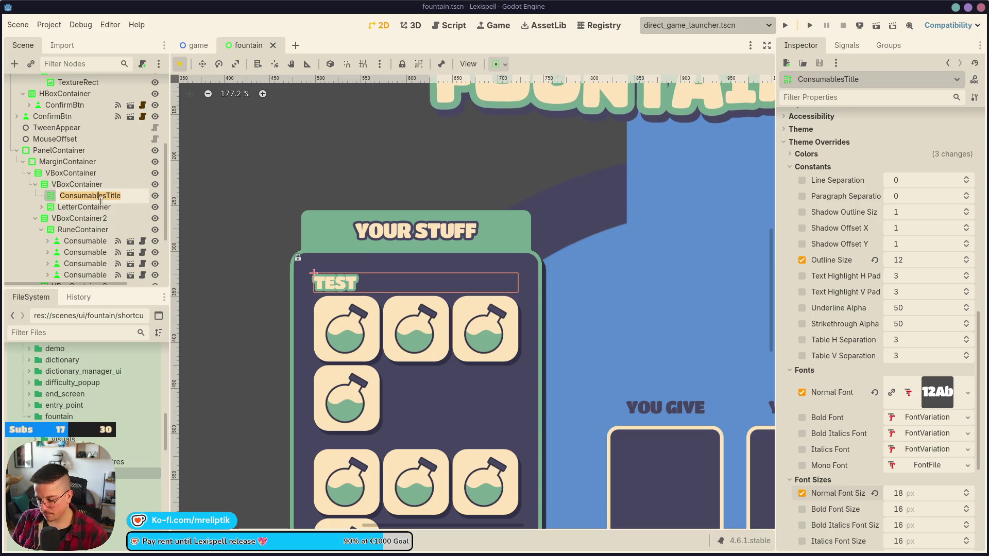
pyautogui.write('SectionTitle')
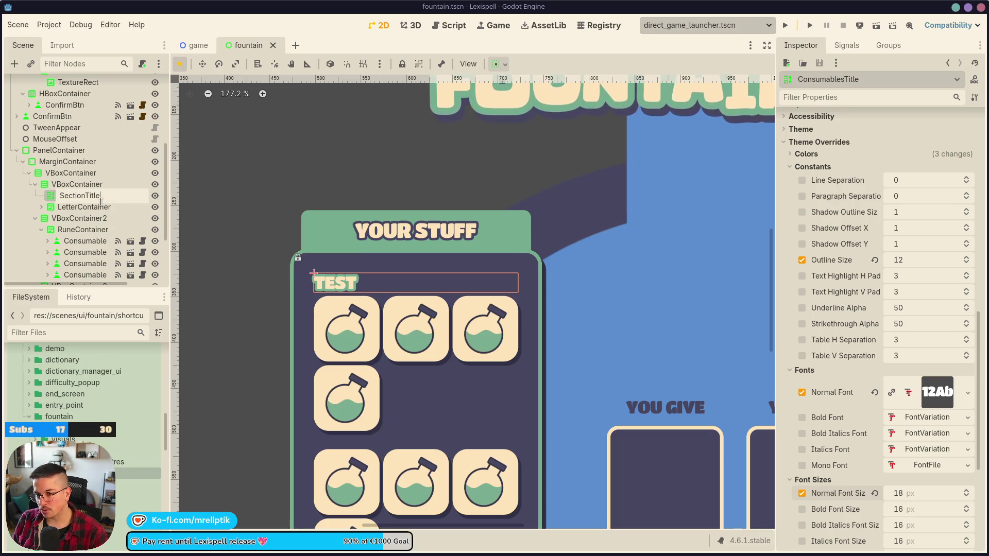
pyautogui.press('Return')
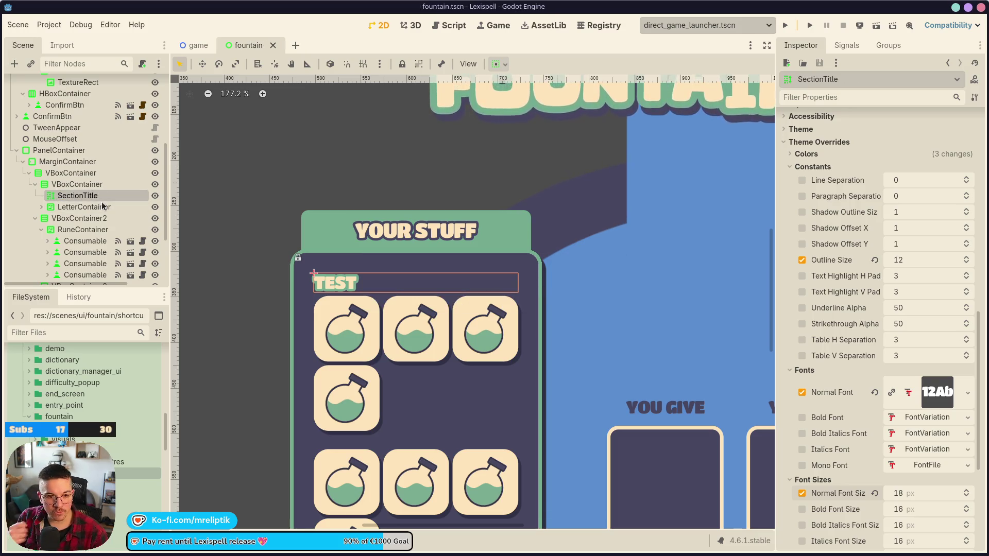
pyautogui.hotkey('ctrl', 's')
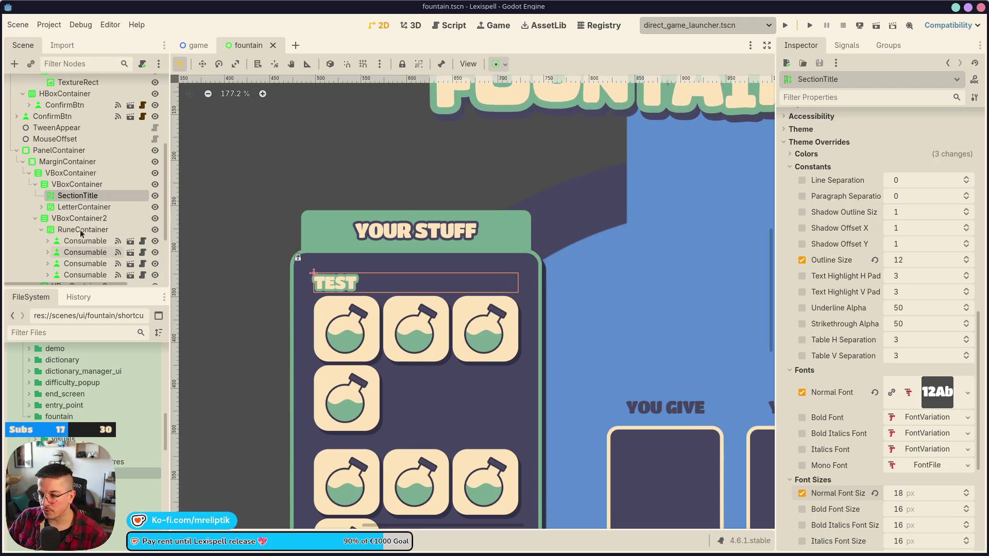
# Step: Select the three section VBoxContainers and expand their shared Constants overrides
pyautogui.click(77, 184)
pyautogui.keyDown('ctrl'); pyautogui.click(79, 218); pyautogui.keyUp('ctrl')
pyautogui.scroll(-2, 77, 220)
pyautogui.keyDown('ctrl'); pyautogui.click(80, 237); pyautogui.keyUp('ctrl')
pyautogui.click(816, 272)
pyautogui.click(810, 285)
# Step: Set the three containers' shared Separation to 5, then to 10
pyautogui.click(917, 297)
pyautogui.write('5')
pyautogui.press('Return')
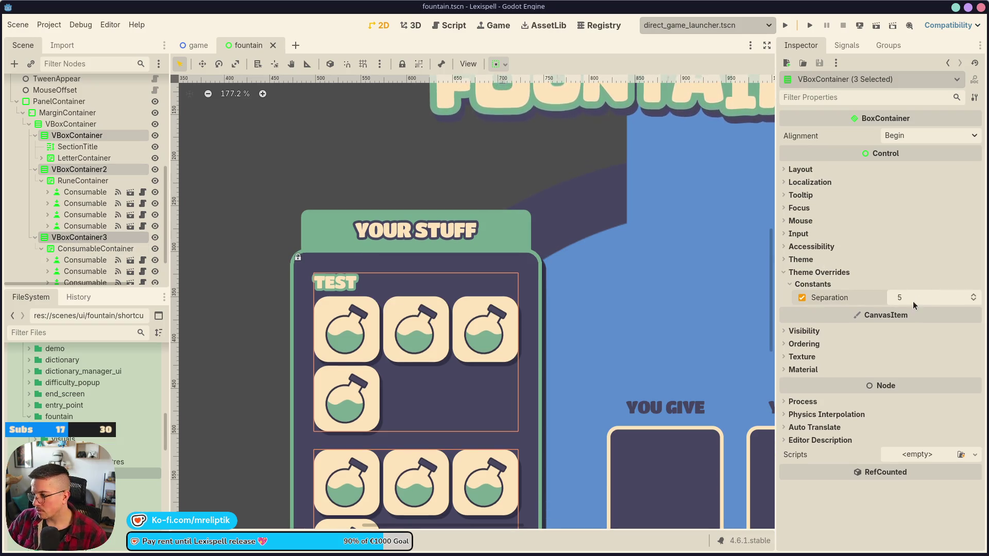
pyautogui.click(930, 296)
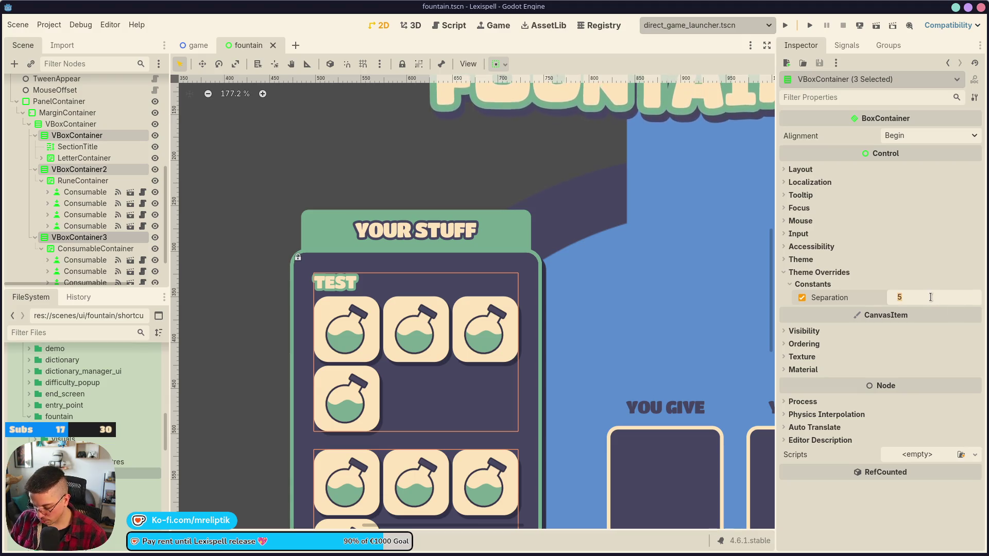
pyautogui.write('10')
pyautogui.press('Return')
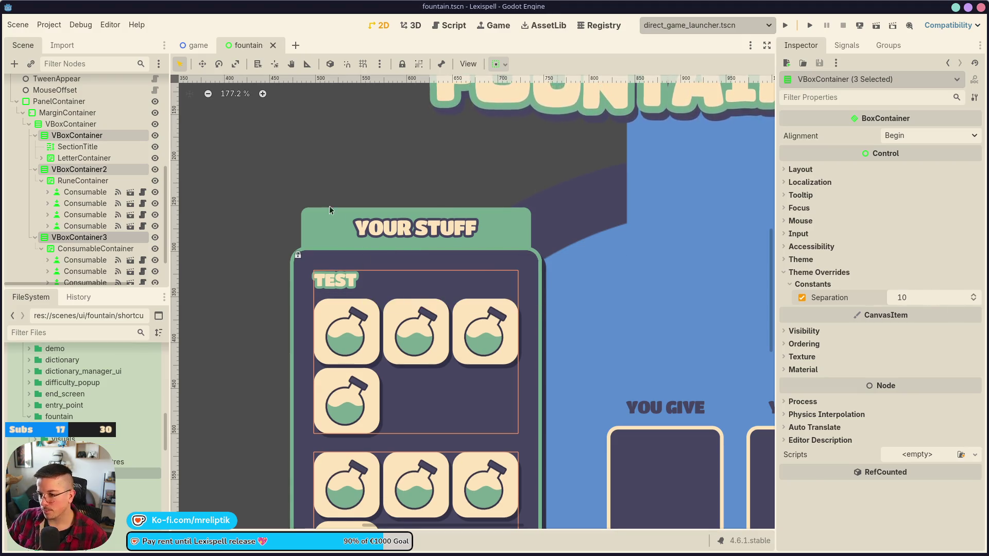
pyautogui.scroll(-6, 262, 217)
pyautogui.scroll(8, 284, 250)
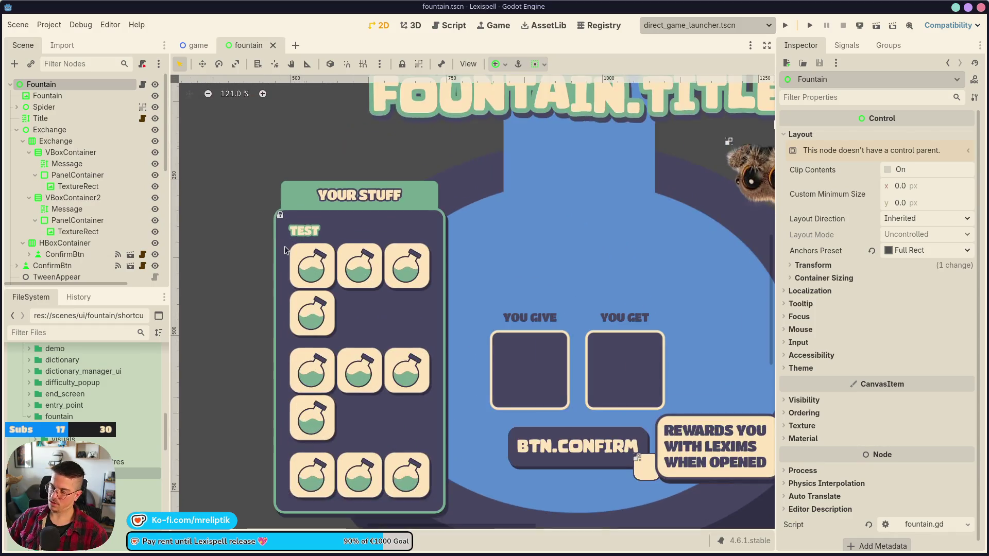
pyautogui.scroll(12, 285, 246)
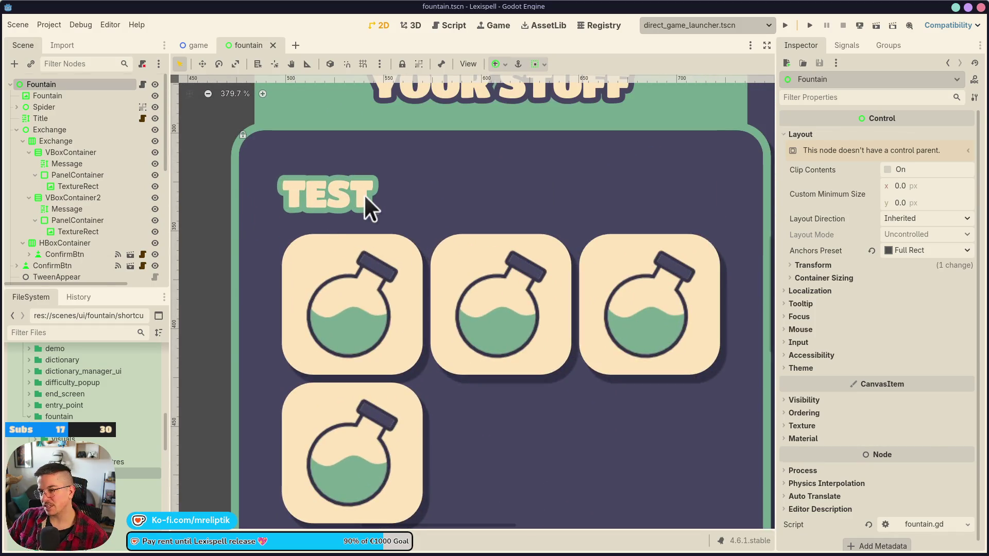
# Step: Reselect the three section containers, adjust their shared Separation value, and save the fountain scene
pyautogui.click(365, 197)
pyautogui.scroll(-3, 98, 217)
pyautogui.click(71, 153)
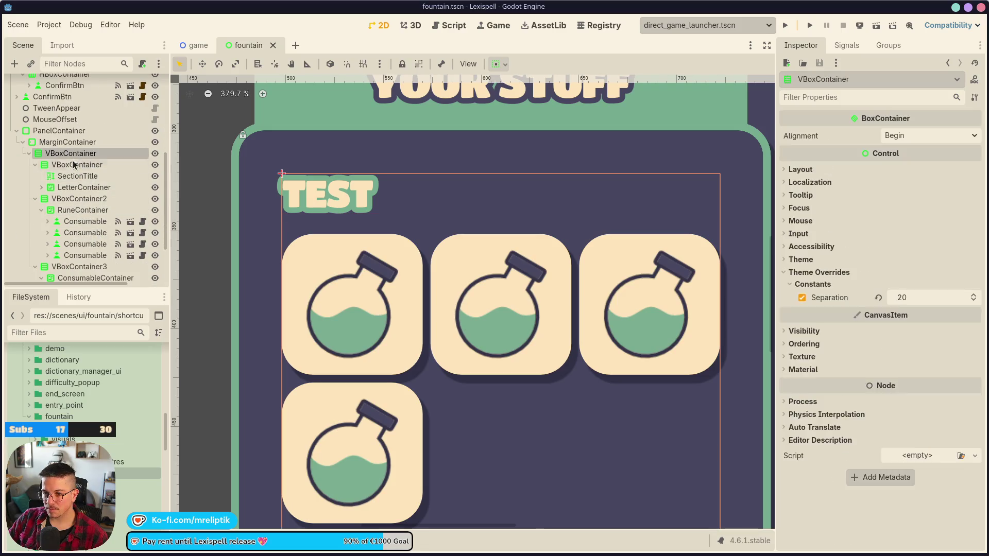
pyautogui.click(77, 165)
pyautogui.keyDown('ctrl'); pyautogui.click(79, 198); pyautogui.keyUp('ctrl')
pyautogui.keyDown('ctrl'); pyautogui.click(79, 266); pyautogui.keyUp('ctrl')
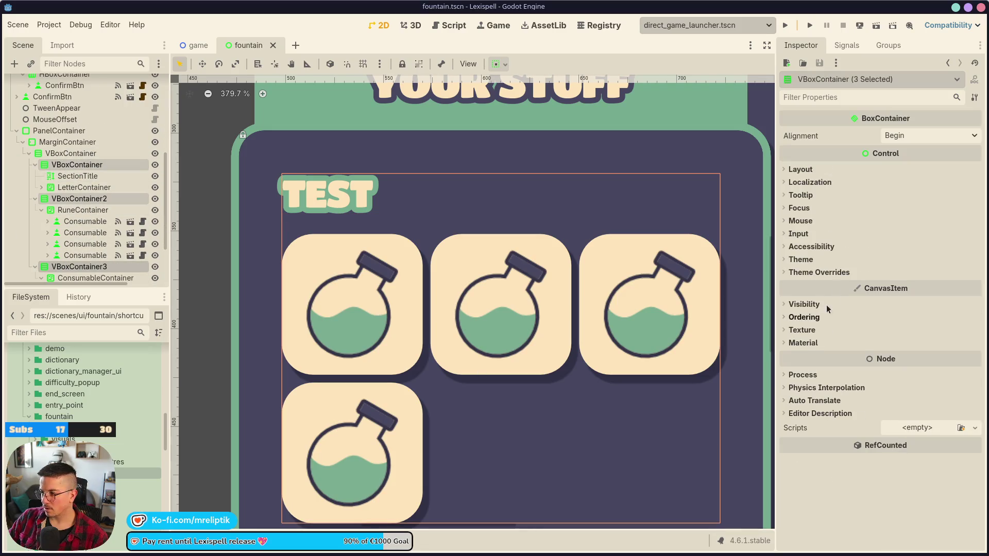
pyautogui.click(819, 272)
pyautogui.click(793, 285)
pyautogui.click(924, 303)
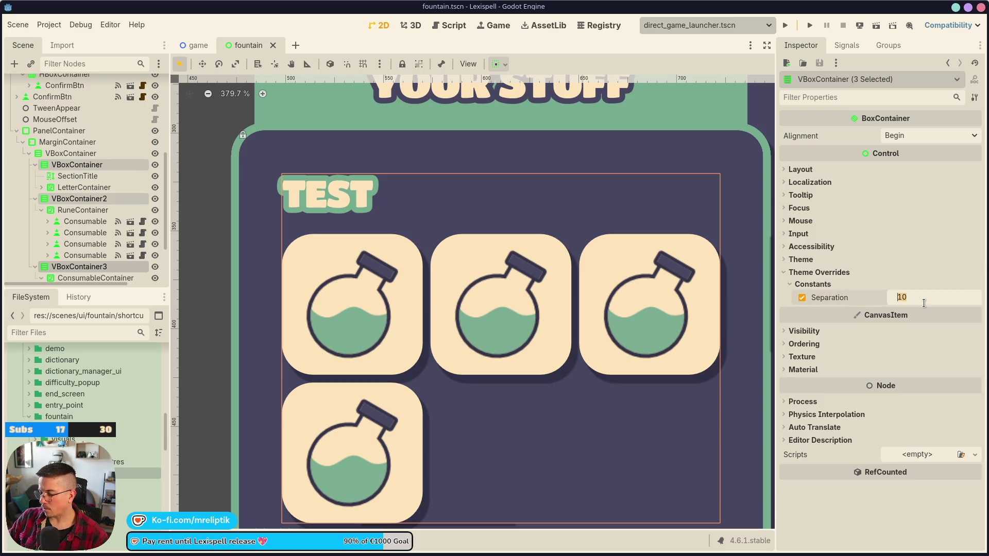
pyautogui.hotkey('ctrl', 's')
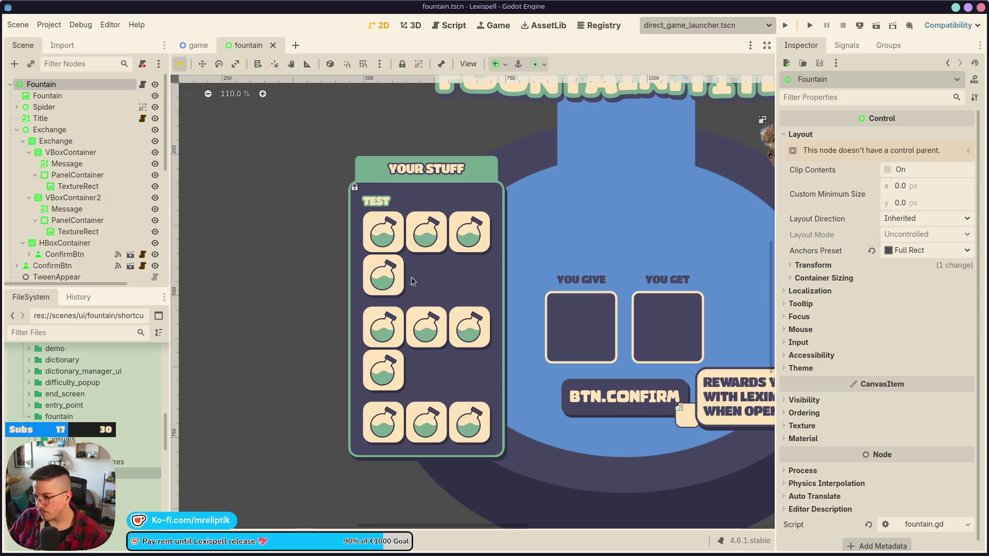
pyautogui.scroll(4, 406, 280)
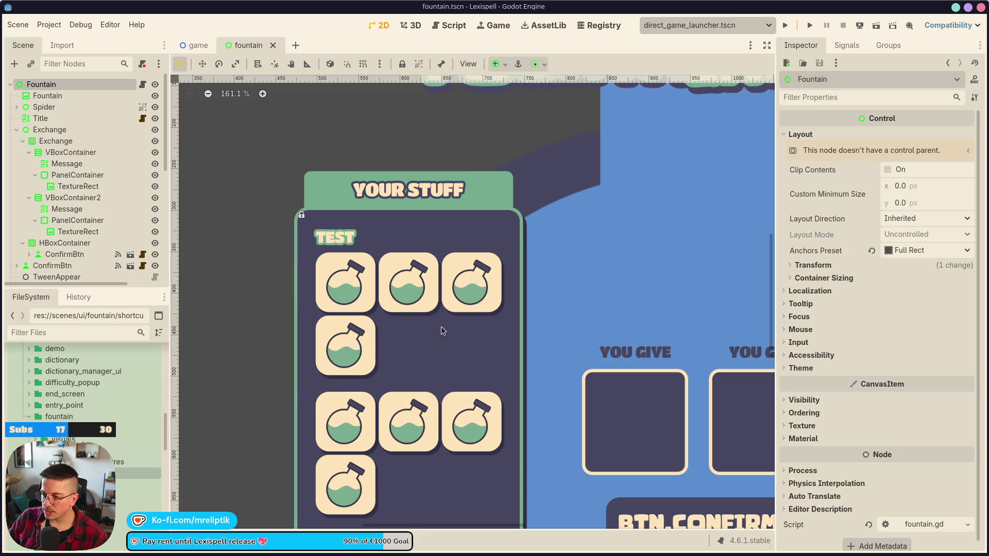
pyautogui.click(58, 131)
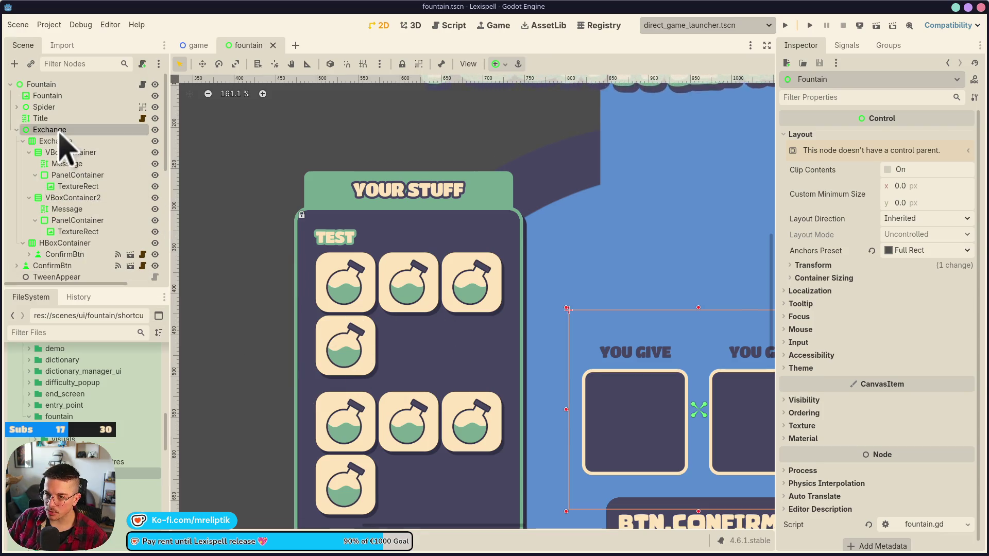
# Step: Browse the YOU GIVE and YOU GET exchange boxes and their message labels in the scene tree
pyautogui.click(68, 155)
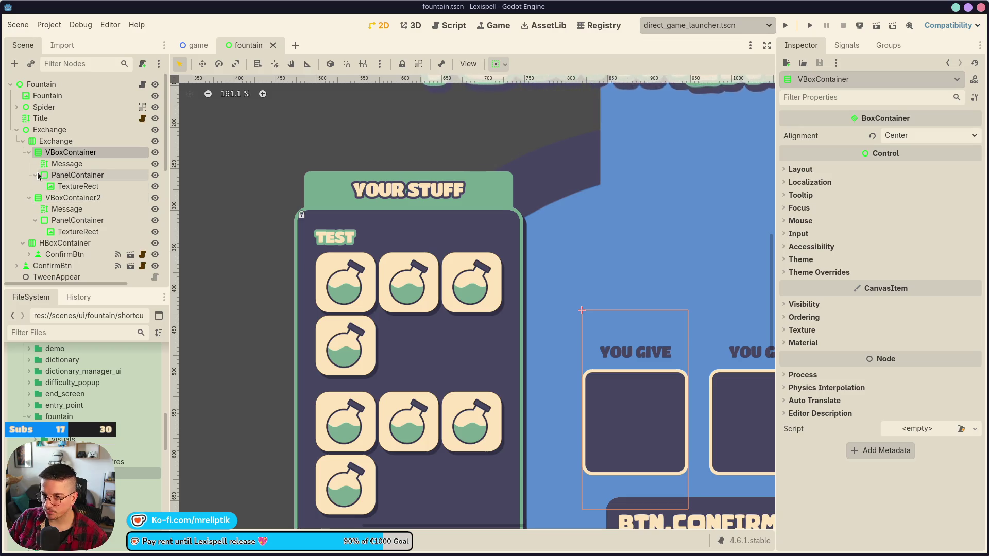
pyautogui.click(29, 153)
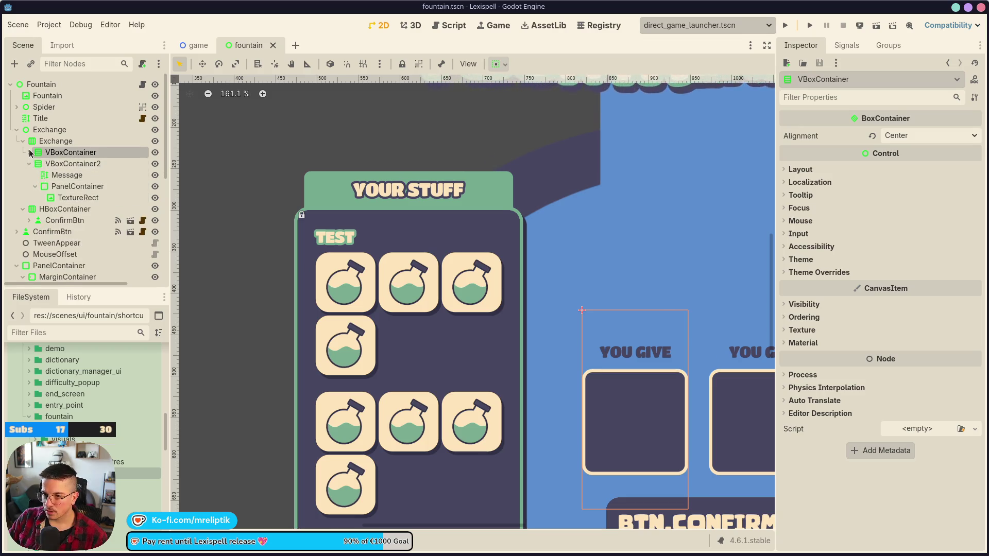
pyautogui.click(29, 152)
pyautogui.click(78, 165)
pyautogui.click(35, 175)
pyautogui.click(30, 153)
pyautogui.click(30, 153)
pyautogui.click(67, 198)
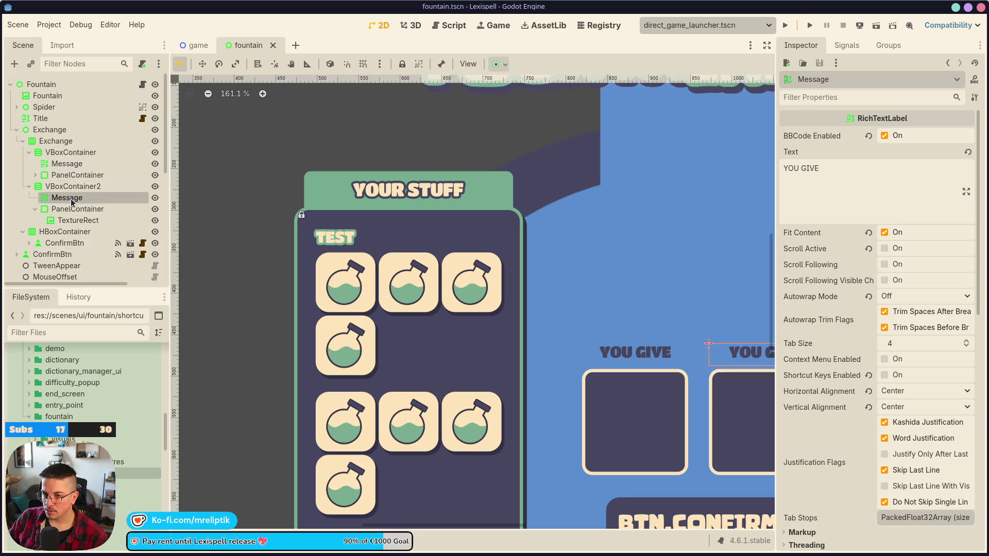
# Step: Paste a copy of the TEST section title into the runes group, above its slot grid
pyautogui.click(346, 236)
pyautogui.scroll(-3, 60, 221)
pyautogui.click(77, 174)
pyautogui.click(78, 151)
pyautogui.click(75, 176)
pyautogui.hotkey('ctrl', 'v')
pyautogui.moveTo(72, 242); pyautogui.dragTo(77, 184)
# Step: Paste another TEST title into the consumables group, move it above that grid, and save
pyautogui.scroll(-3, 77, 188)
pyautogui.click(77, 201)
pyautogui.hotkey('ctrl', 'v')
pyautogui.hotkey('ctrl', 's')
pyautogui.moveTo(73, 263); pyautogui.dragTo(77, 208)
pyautogui.hotkey('ctrl', 's')
pyautogui.scroll(-4, 332, 255)
pyautogui.scroll(3, 316, 271)
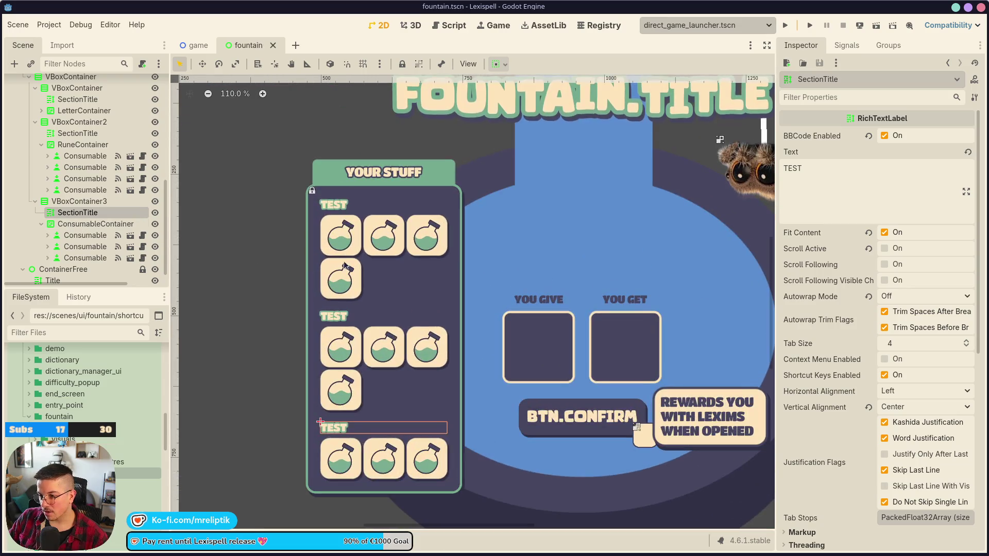
pyautogui.click(344, 202)
# Step: Change the first section title's text from TEST to FOUNTAIN.LETTERS
pyautogui.click(342, 208)
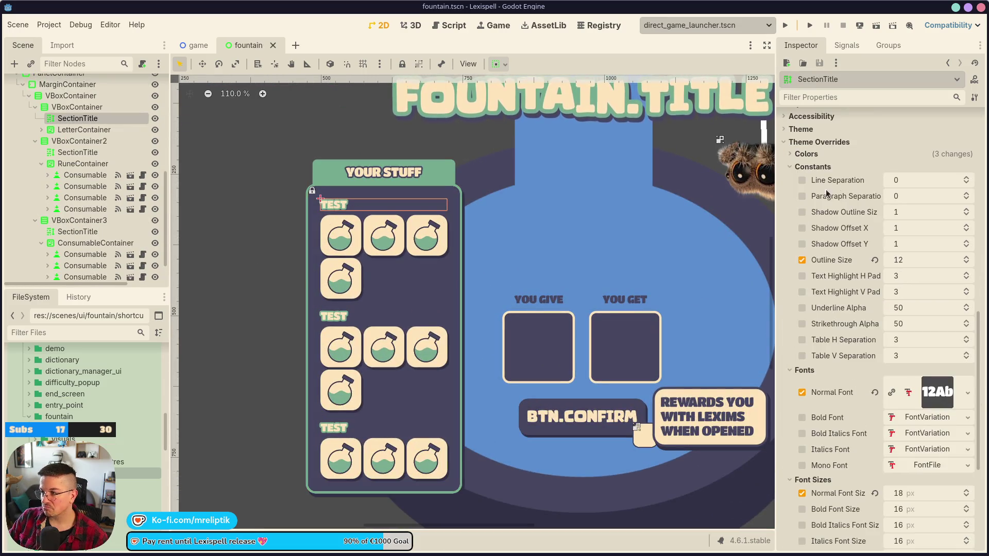
pyautogui.scroll(10, 850, 193)
pyautogui.click(835, 167)
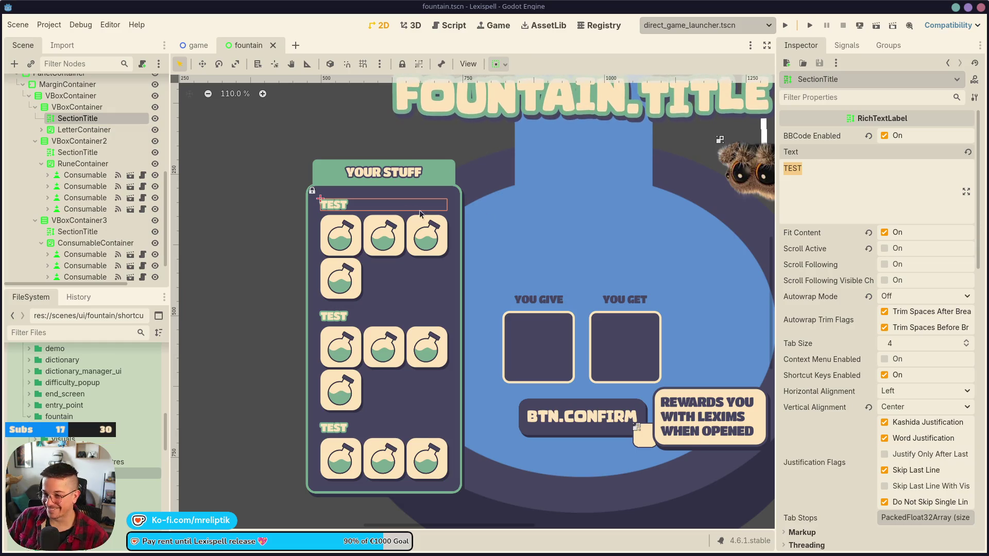
pyautogui.write('LETTER')
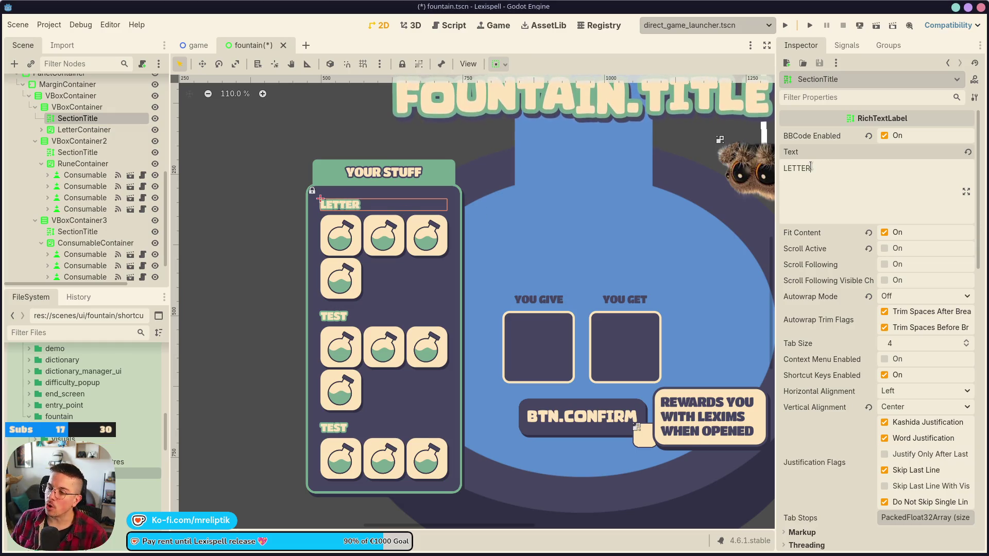
pyautogui.doubleClick(810, 168)
pyautogui.write('FOUTNAIN')
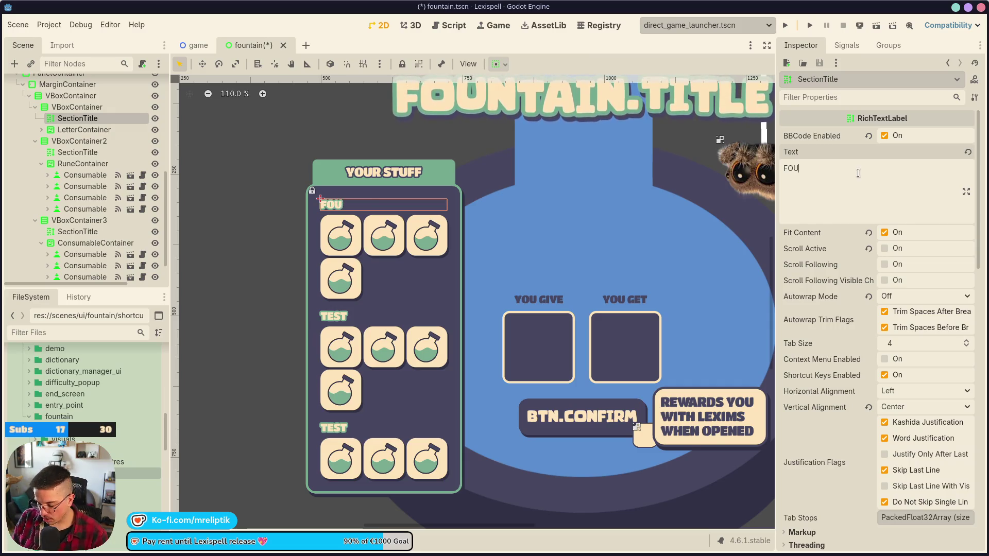
pyautogui.press('BackSpace')
pyautogui.press('BackSpace')
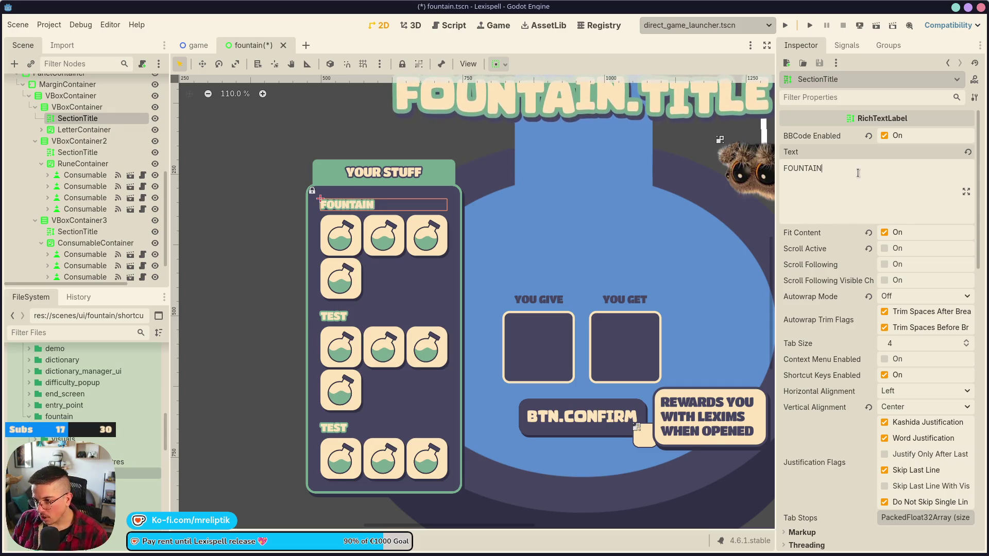
pyautogui.write('LETTER')
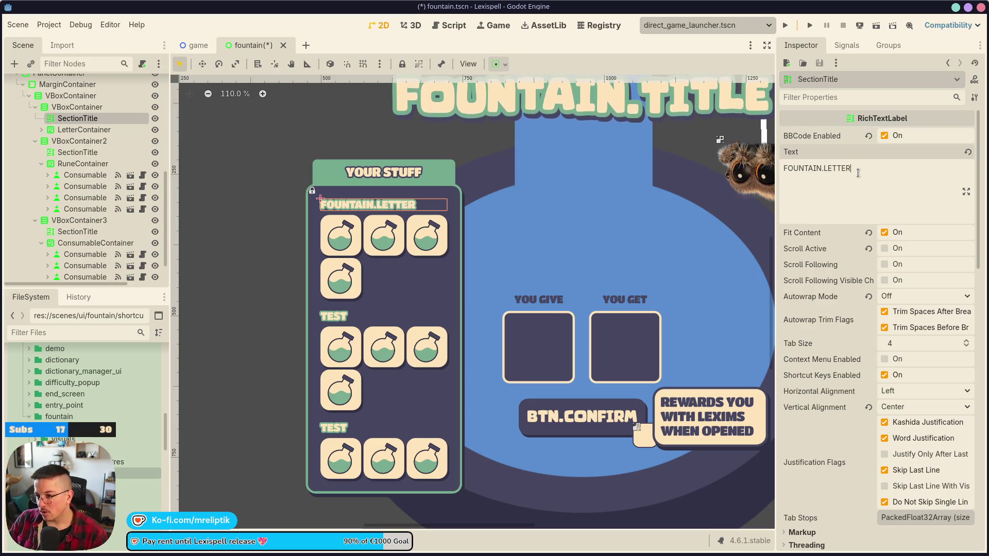
pyautogui.hotkey('ctrl', 'a')
pyautogui.hotkey('ctrl', 'c')
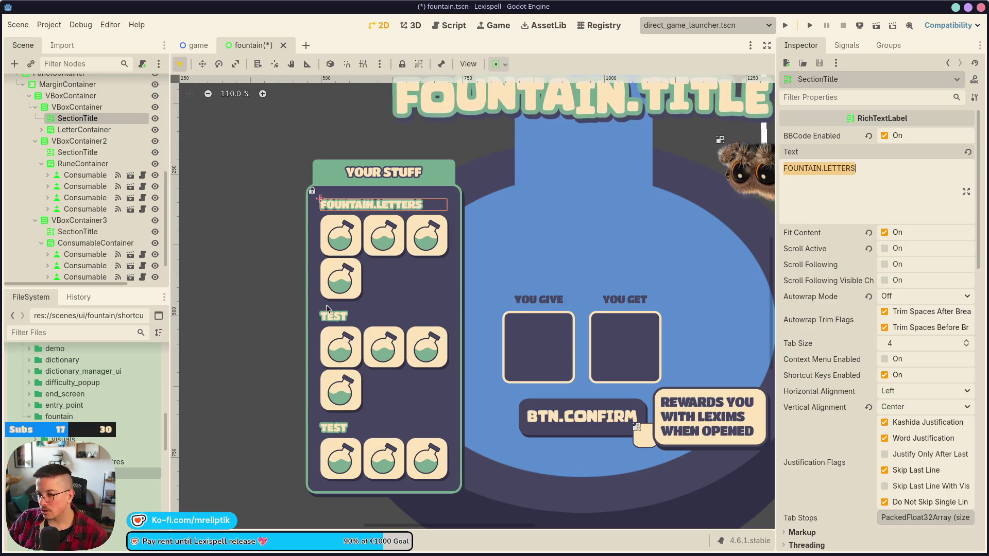
# Step: Set the second section title's text to FOUNTAIN.RUNES and save the scene
pyautogui.click(334, 316)
pyautogui.click(807, 196)
pyautogui.hotkey('ctrl', 'a')
pyautogui.hotkey('ctrl', 'v')
pyautogui.doubleClick(852, 168)
pyautogui.write('RUNES')
pyautogui.hotkey('ctrl', 's')
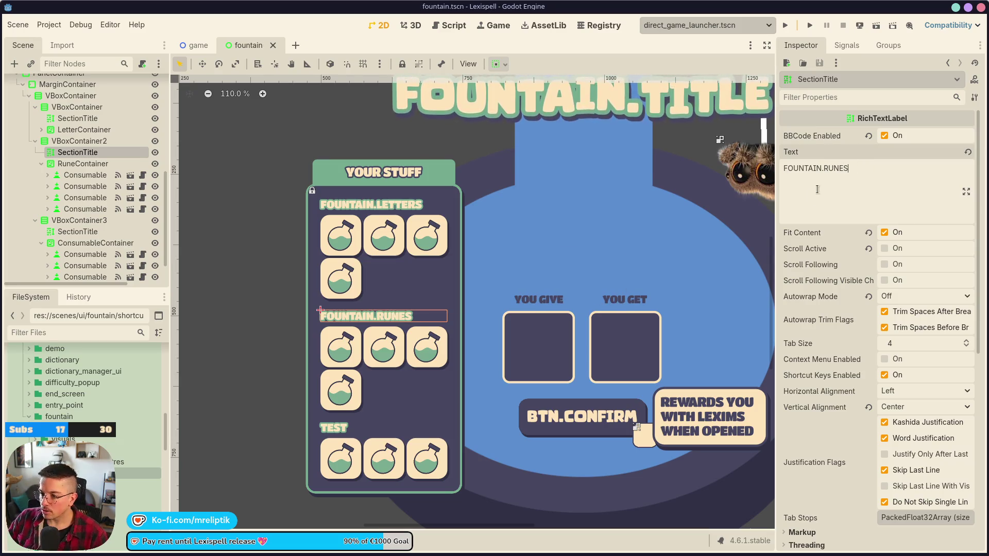
# Step: Set the third section title's text to FOUNTAIN.CONSUMABLES
pyautogui.click(324, 419)
pyautogui.click(327, 427)
pyautogui.click(844, 189)
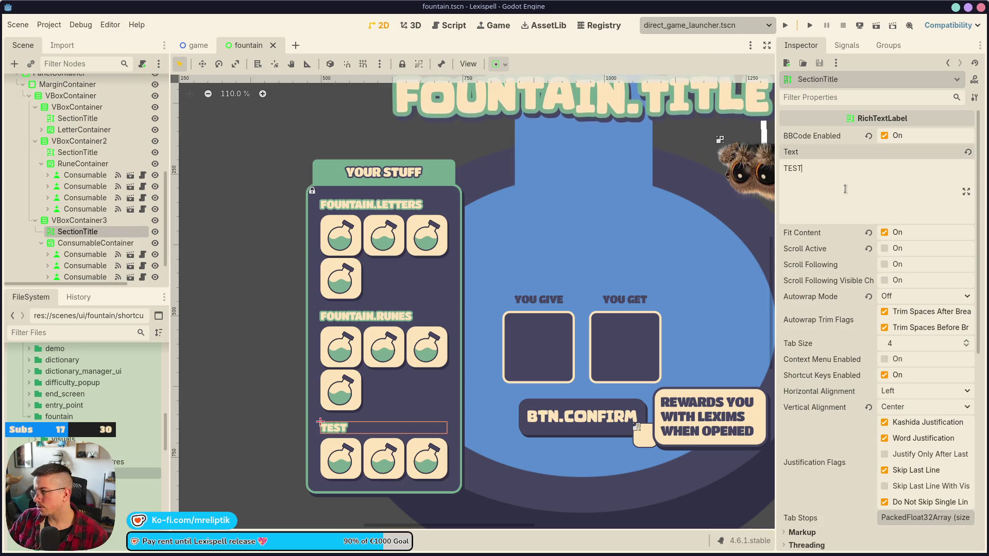
pyautogui.hotkey('ctrl', 'a')
pyautogui.hotkey('ctrl', 'v')
pyautogui.write('CO')
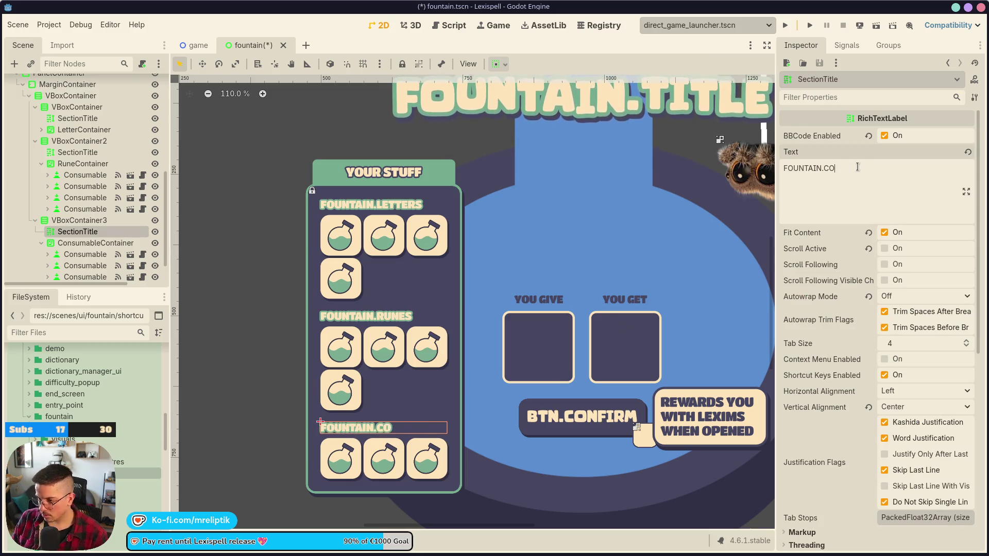
pyautogui.write('ES')
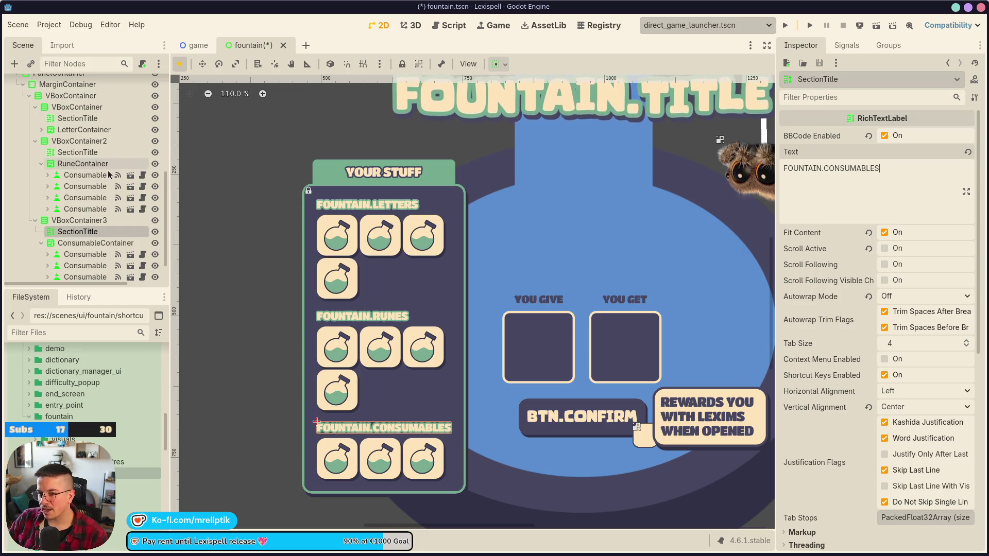
pyautogui.click(73, 132)
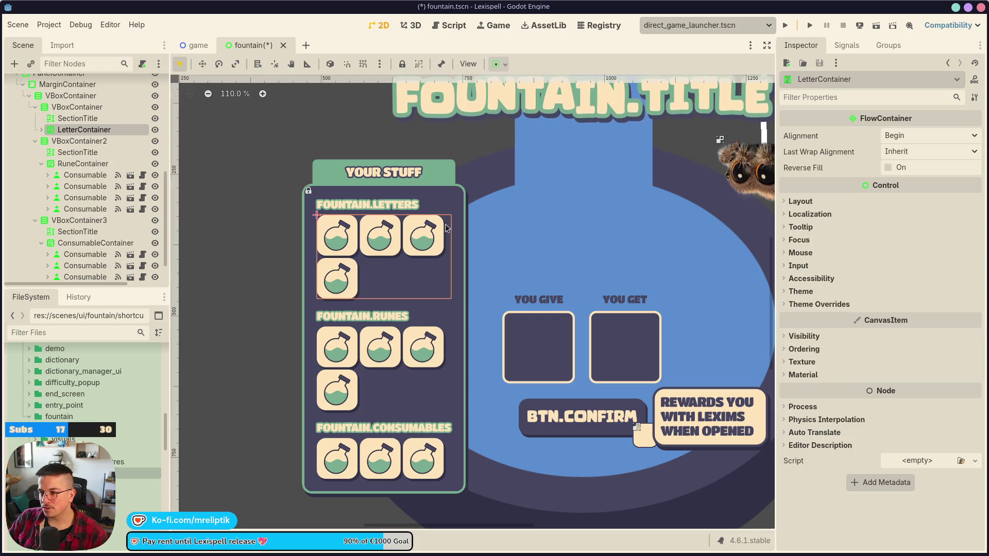
# Step: Select the letters, consumables and runes slot grids together and show their Theme Overrides constants
pyautogui.keyDown('ctrl'); pyautogui.click(77, 244); pyautogui.keyUp('ctrl')
pyautogui.scroll(1, 85, 210)
pyautogui.scroll(2, 90, 217)
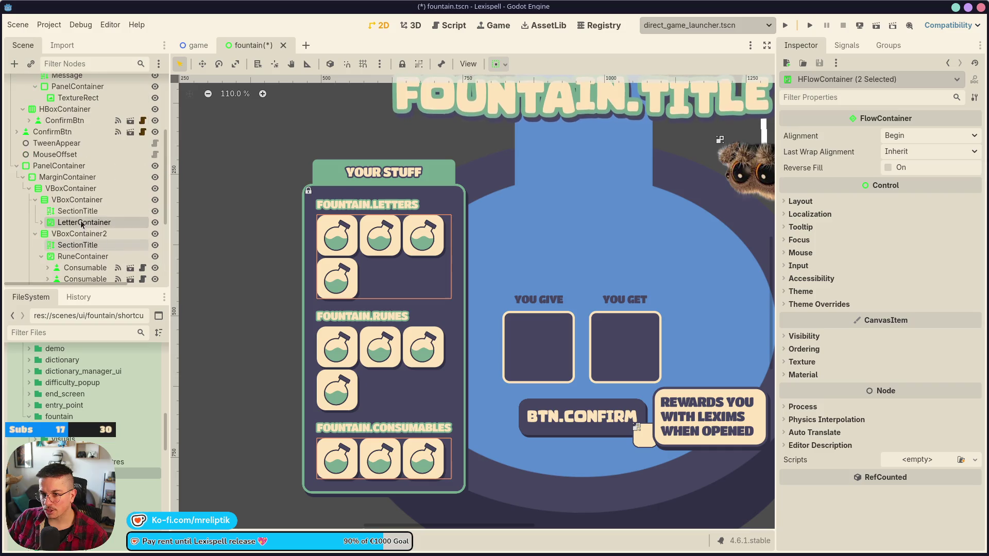
pyautogui.scroll(-2, 91, 216)
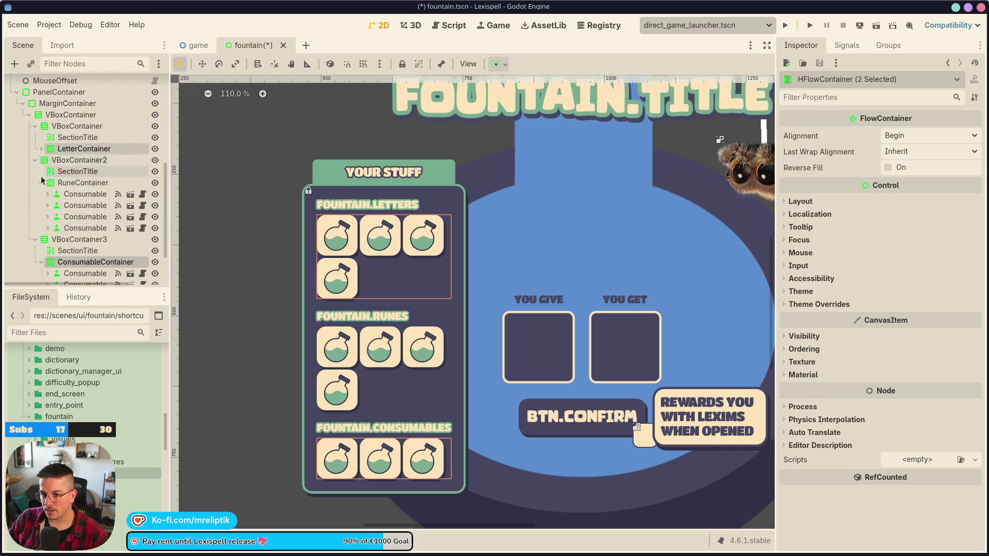
pyautogui.keyDown('ctrl'); pyautogui.click(72, 184); pyautogui.keyUp('ctrl')
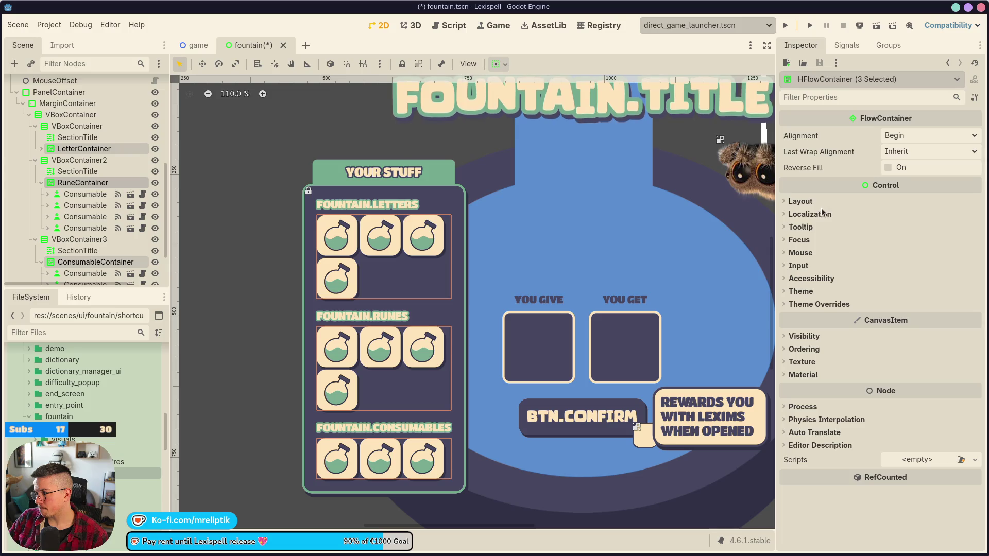
pyautogui.click(819, 305)
pyautogui.click(815, 316)
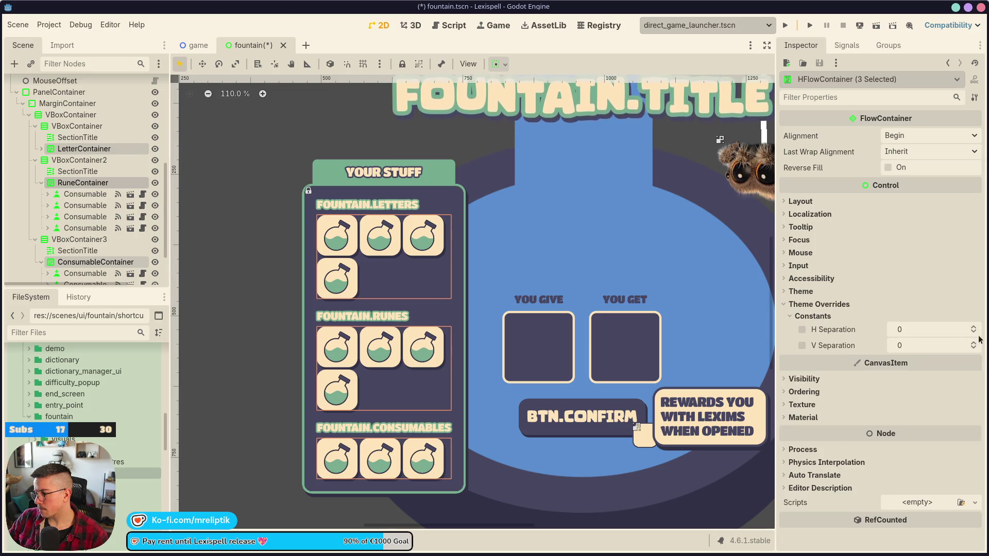
# Step: Override the grids' horizontal and vertical separation to 10 and save the scene
pyautogui.click(931, 329)
pyautogui.write('5')
pyautogui.press('Return')
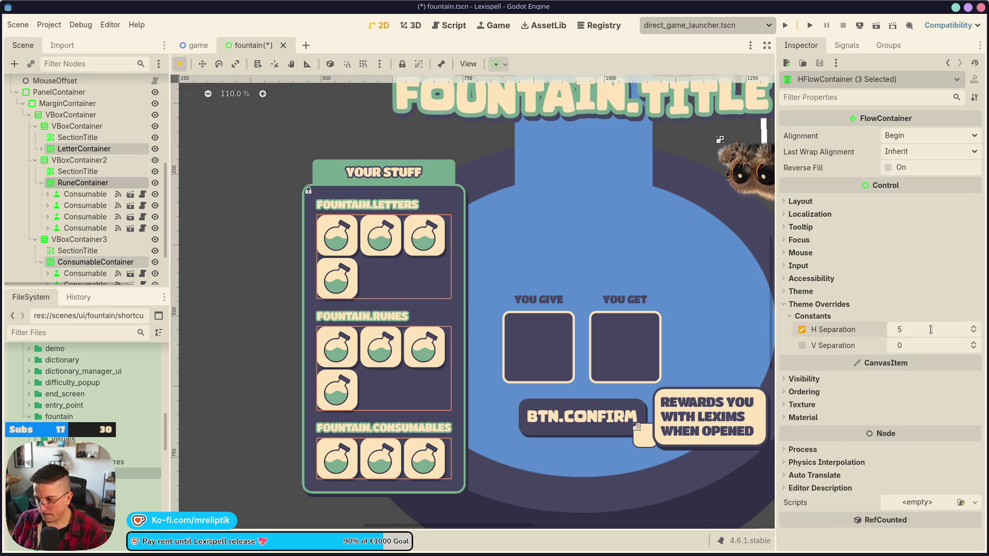
pyautogui.click(931, 345)
pyautogui.write('5')
pyautogui.press('Return')
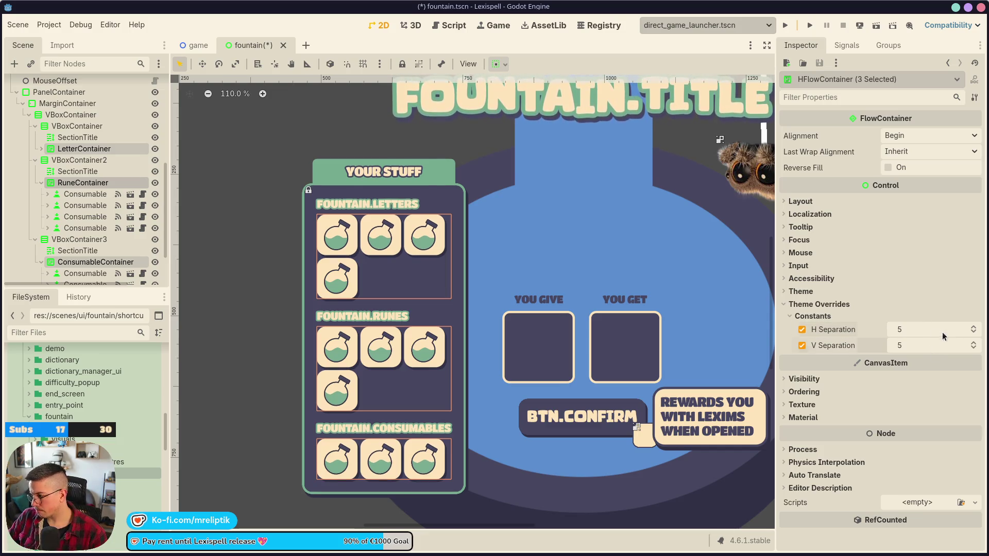
pyautogui.click(941, 332)
pyautogui.write('10')
pyautogui.press('Tab')
pyautogui.write('10')
pyautogui.press('Return')
pyautogui.hotkey('ctrl', 's')
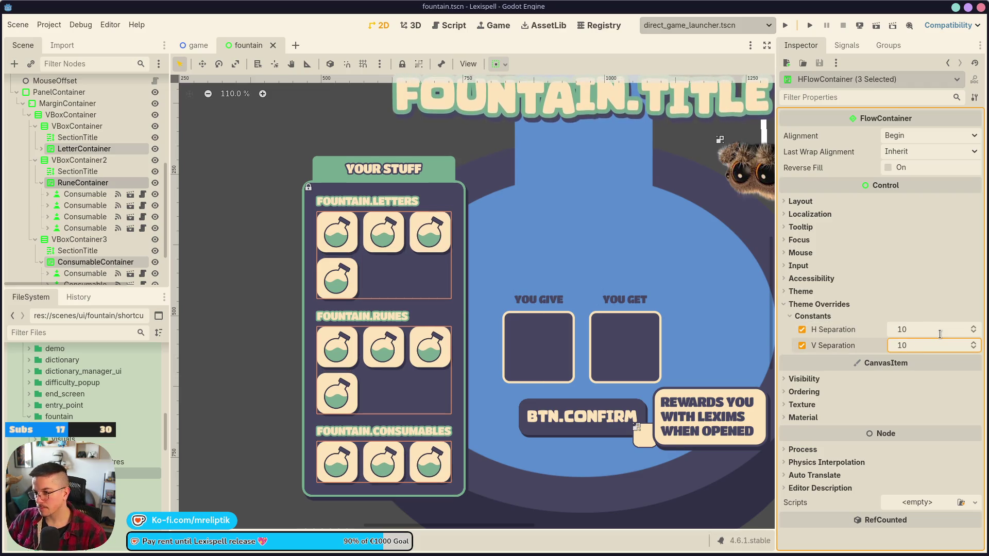
pyautogui.click(206, 261)
pyautogui.scroll(-6, 205, 262)
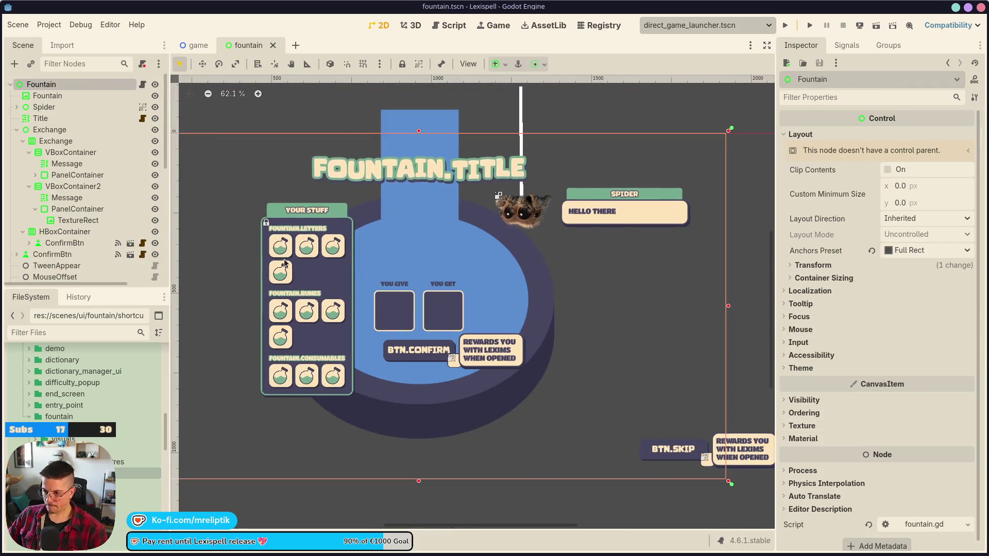
pyautogui.scroll(1, 247, 206)
pyautogui.scroll(15, 299, 284)
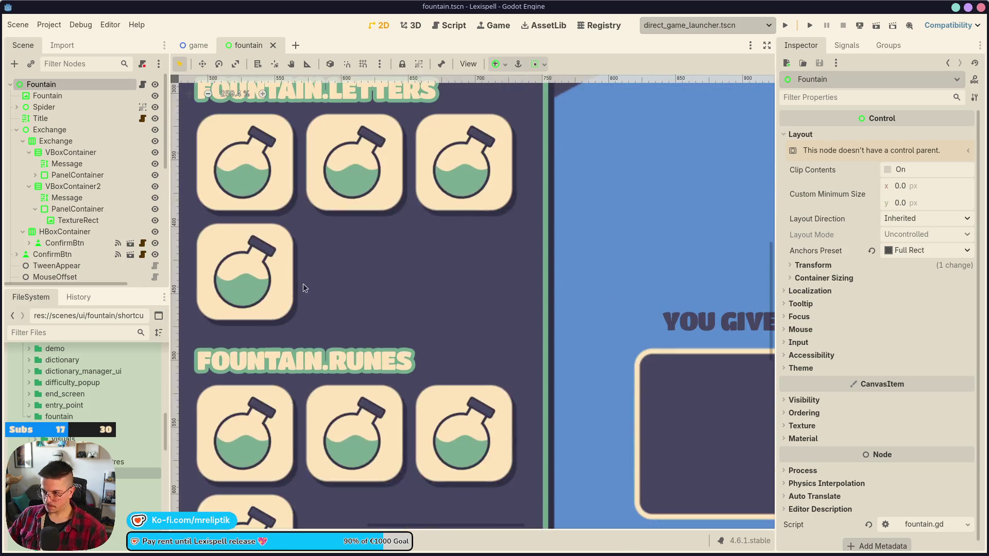
pyautogui.scroll(-8, 393, 303)
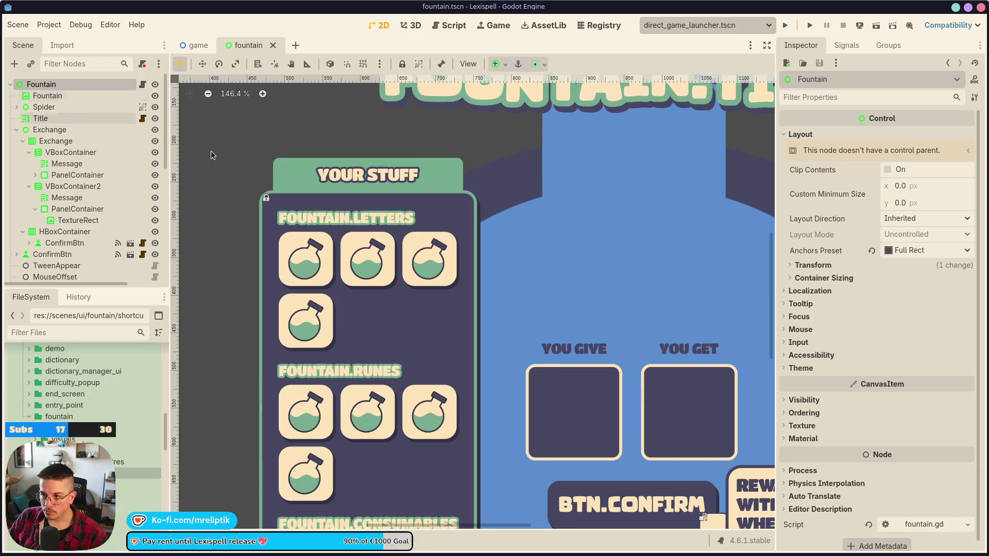
pyautogui.click(45, 107)
pyautogui.press('Up')
pyautogui.click(64, 130)
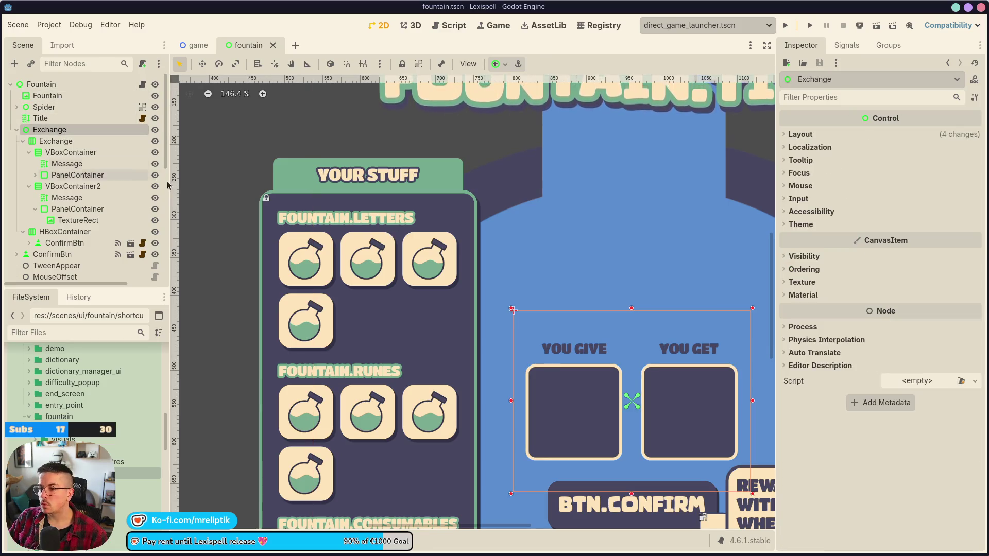
pyautogui.click(16, 130)
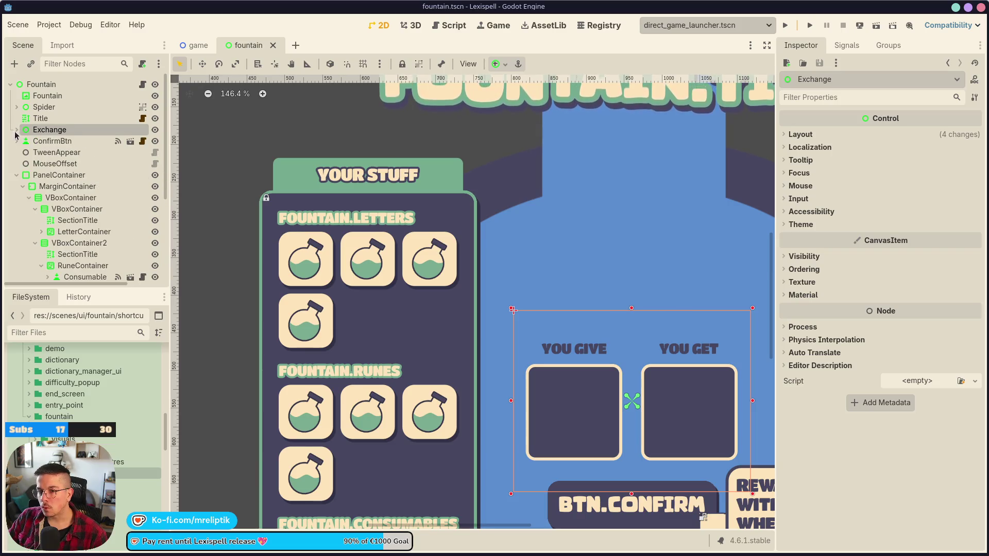
pyautogui.click(59, 175)
pyautogui.moveTo(479, 402); pyautogui.dragTo(479, 401)
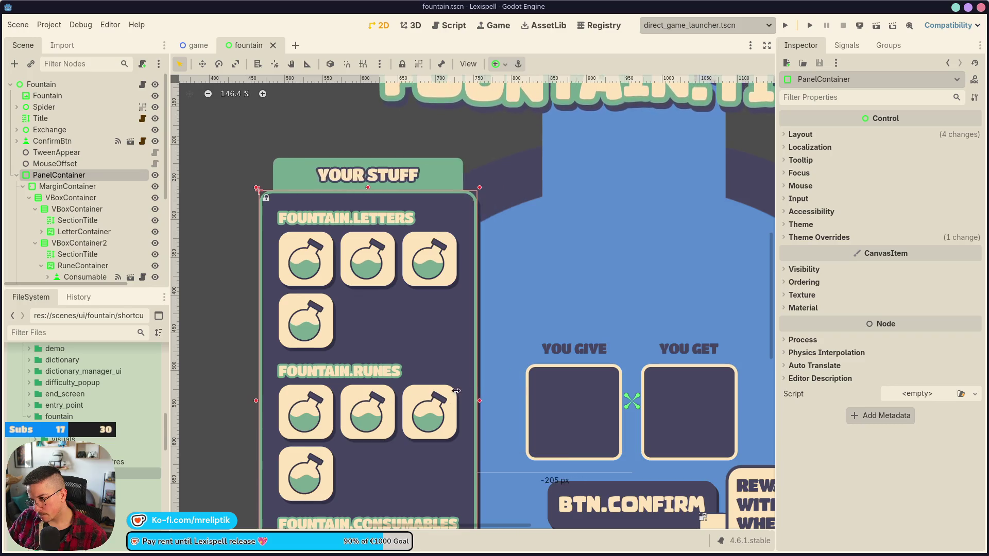
pyautogui.moveTo(532, 374)
pyautogui.mouseDown()
pyautogui.moveTo(762, 392)
pyautogui.moveTo(354, 340)
pyautogui.mouseUp()
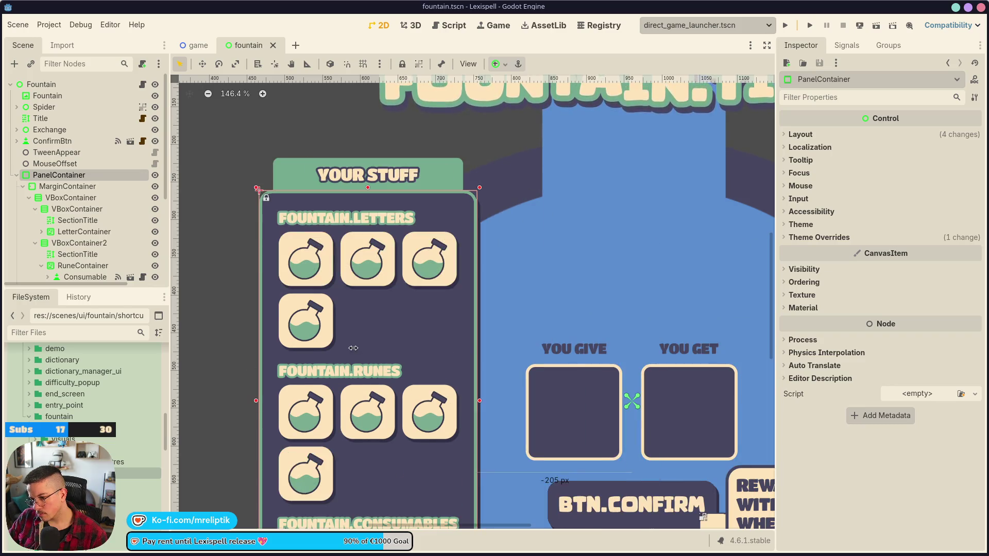
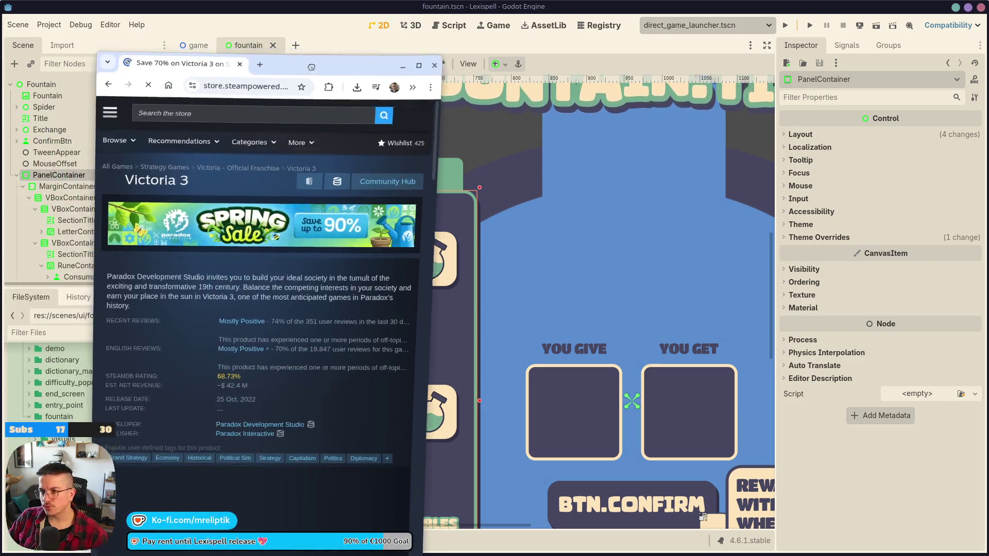
# Step: Maximize the browser window and start the Victoria 3 release trailer
pyautogui.doubleClick(249, 46)
pyautogui.scroll(-2, 265, 323)
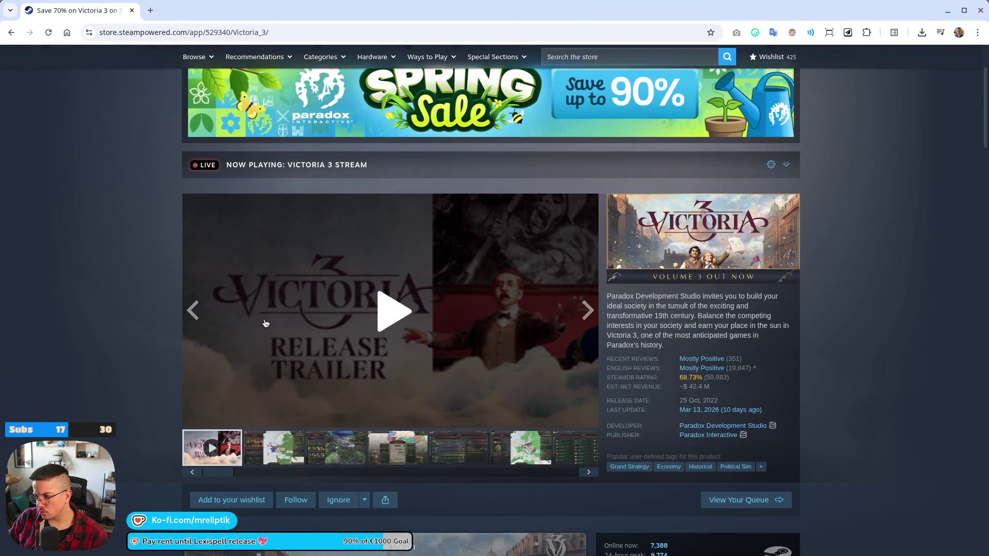
pyautogui.click(390, 319)
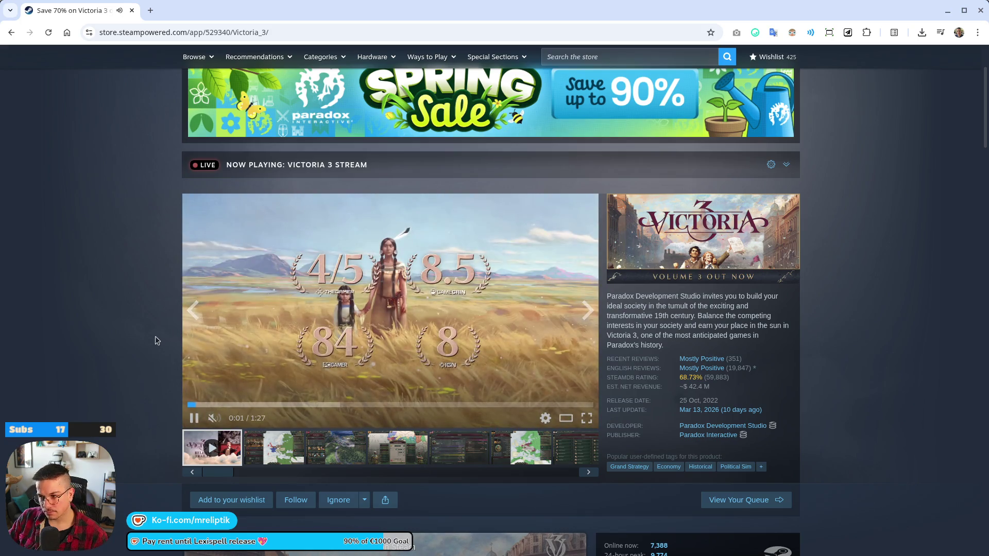
pyautogui.scroll(-1, 157, 341)
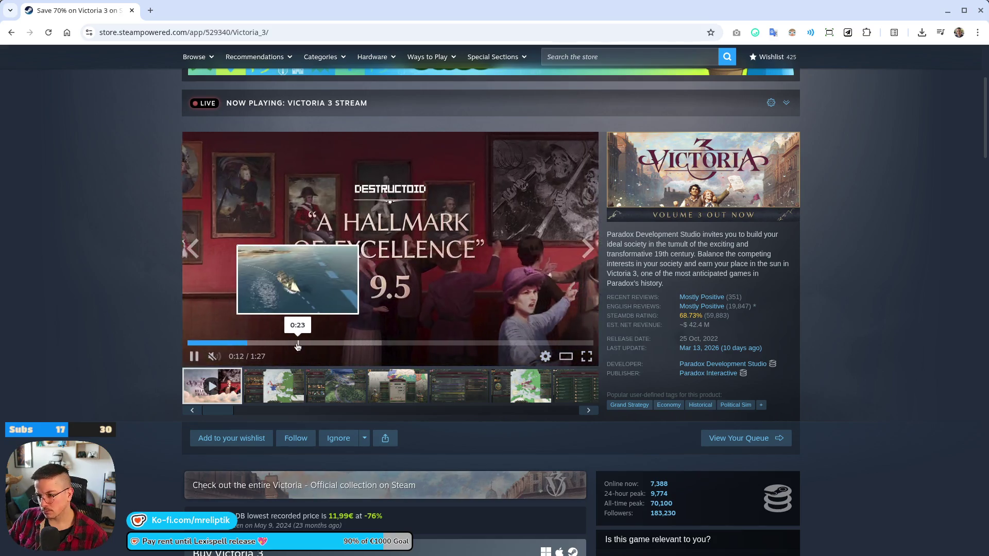
# Step: Skip the trailer ahead to 0:37 and then 0:59, and browse down the page and back to the top
pyautogui.moveTo(332, 347); pyautogui.dragTo(402, 347)
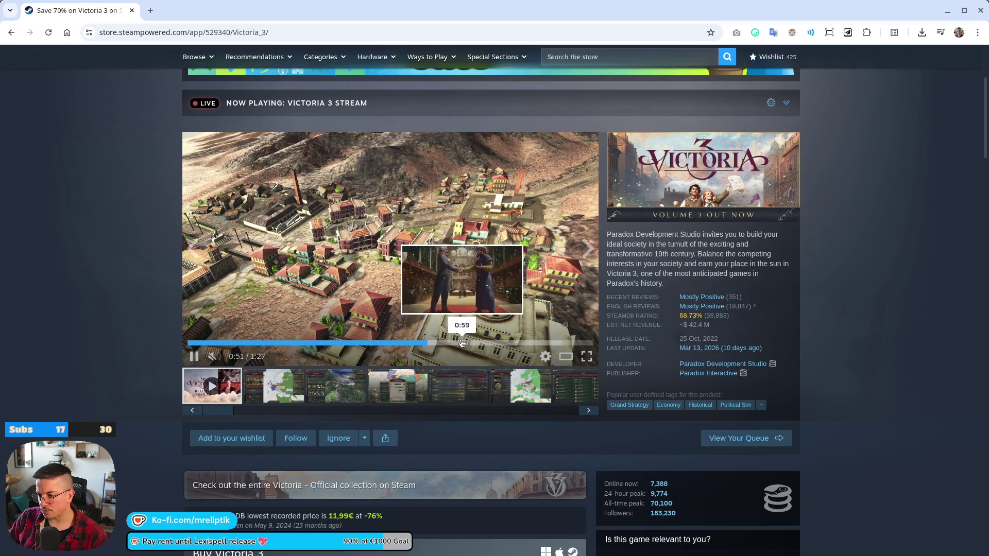
pyautogui.click(462, 343)
pyautogui.scroll(-5, 151, 305)
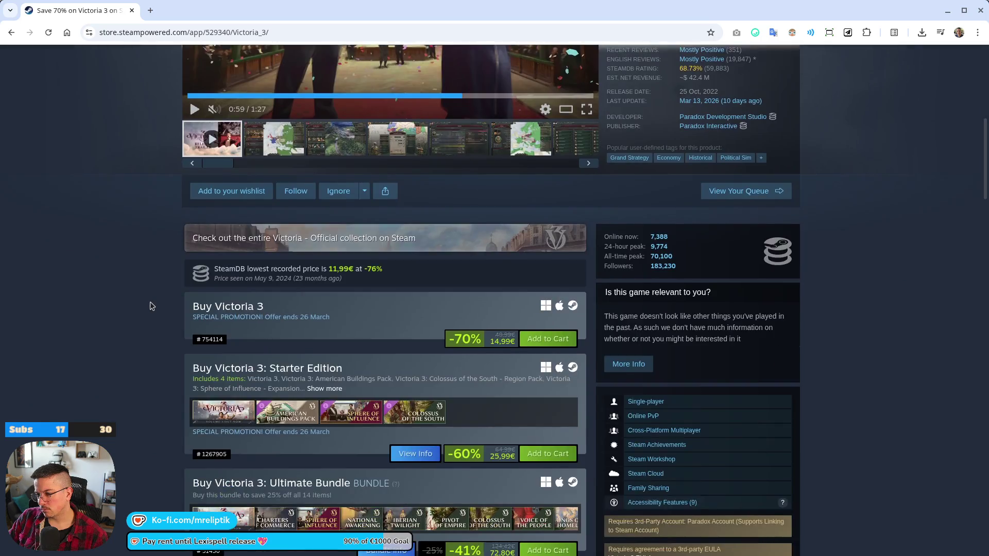
pyautogui.scroll(-20, 151, 305)
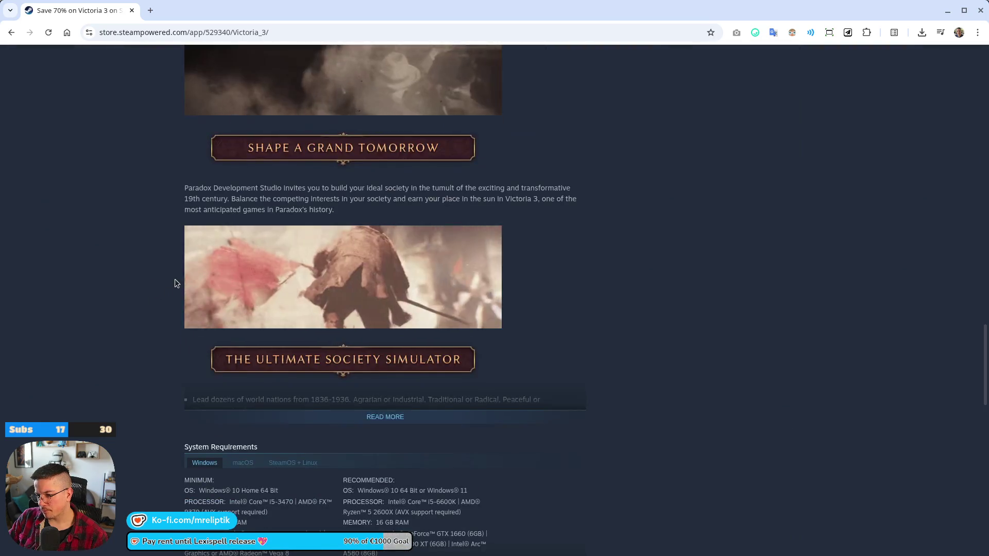
pyautogui.scroll(20, 175, 283)
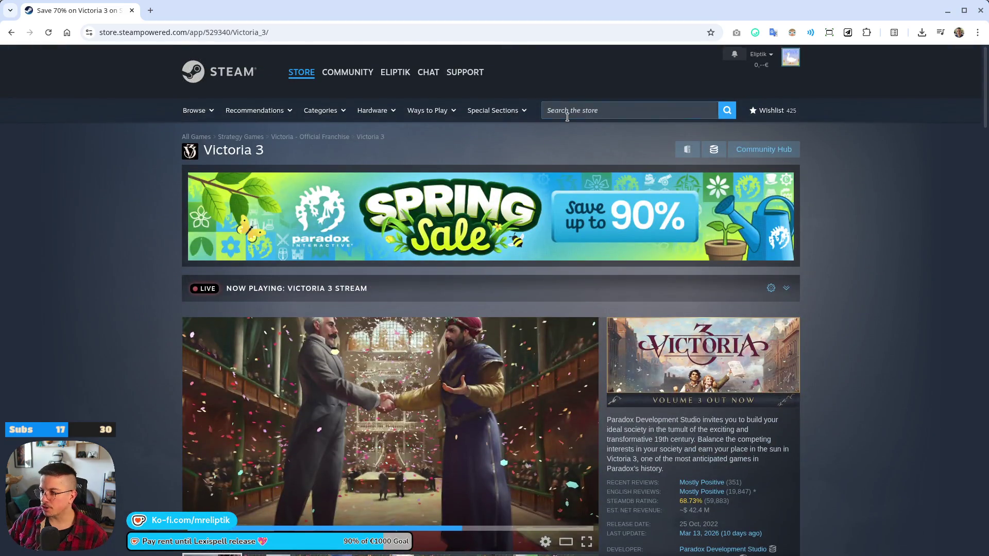
# Step: Search the store for 'execute' and open the Execute game's page
pyautogui.click(567, 116)
pyautogui.write('execute')
pyautogui.press('Return')
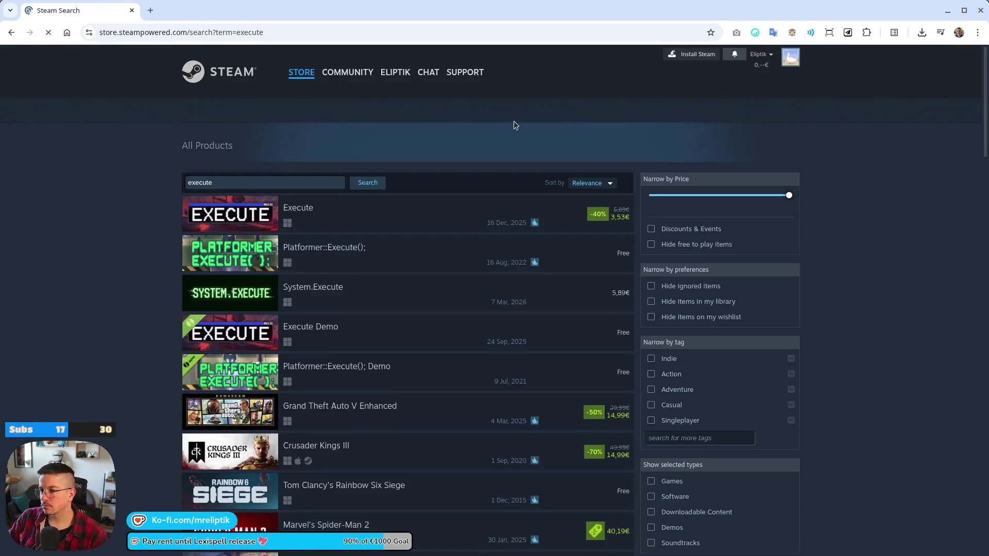
pyautogui.click(324, 242)
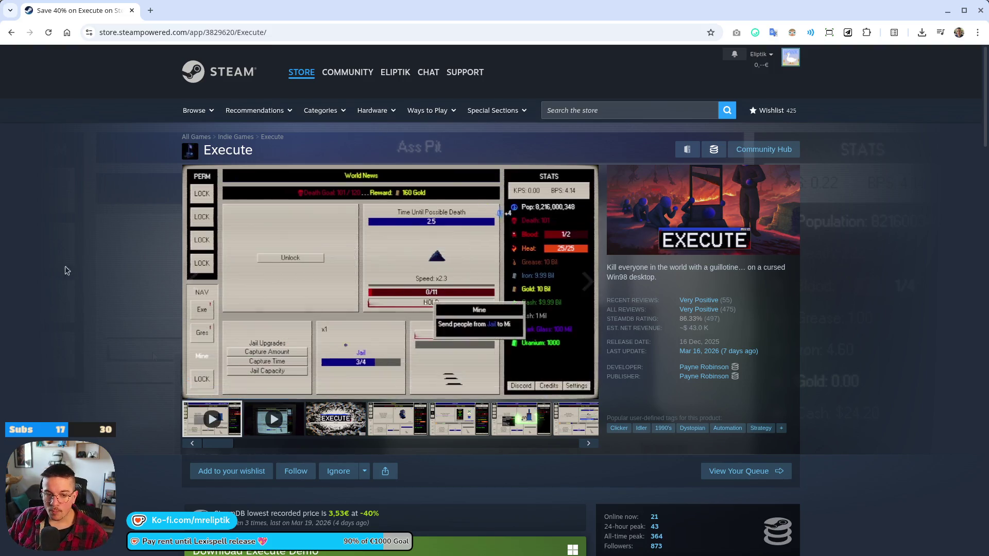
# Step: Browse the Execute page (40% off, 3,53€), then return to the Godot editor
pyautogui.scroll(-6, 102, 263)
pyautogui.scroll(-9, 112, 268)
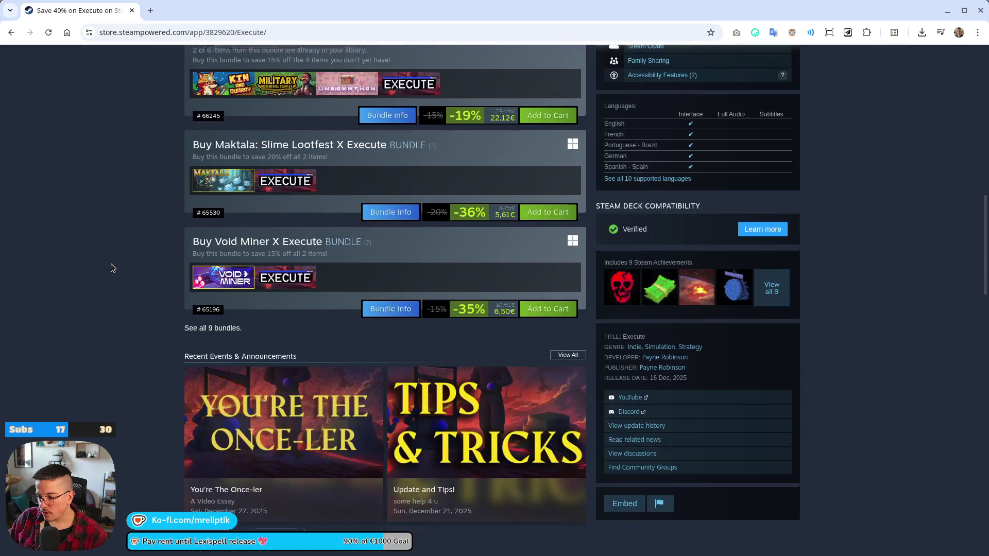
pyautogui.scroll(-6, 155, 428)
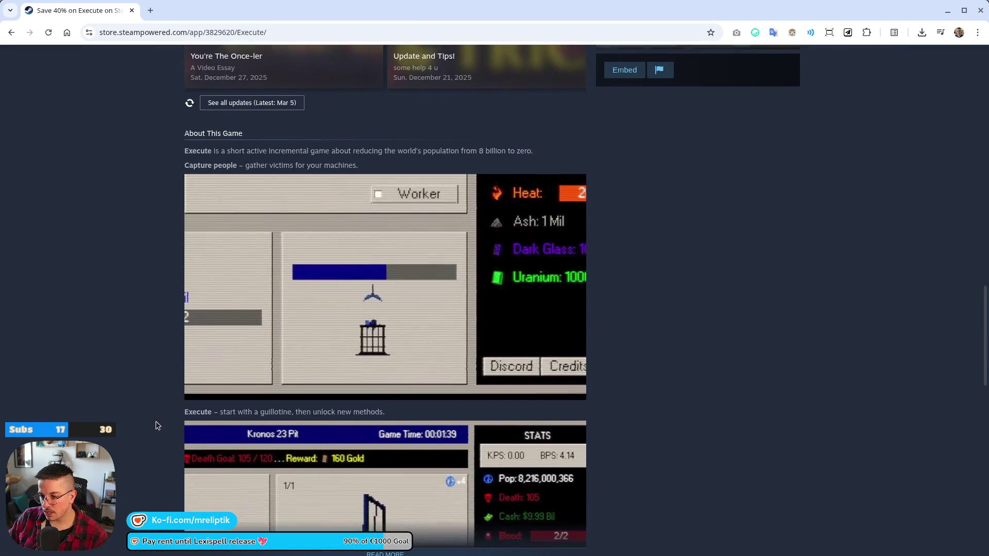
pyautogui.scroll(-7, 165, 360)
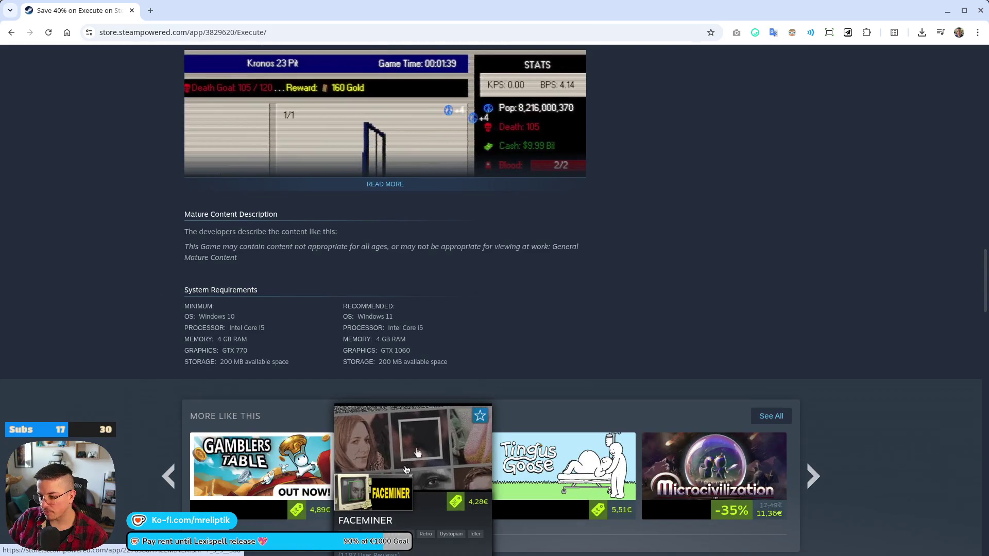
pyautogui.scroll(-8, 148, 282)
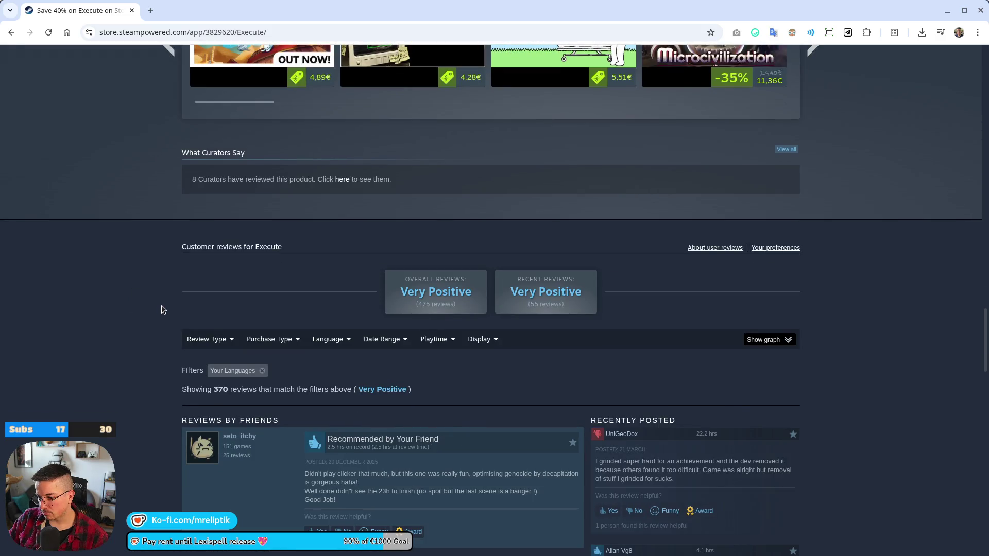
pyautogui.scroll(15, 155, 311)
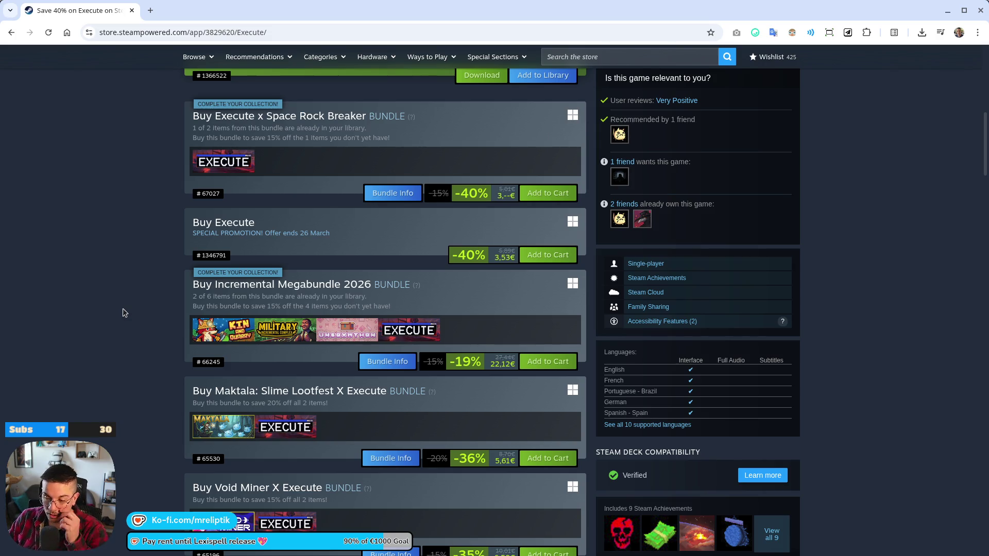
pyautogui.scroll(10, 115, 228)
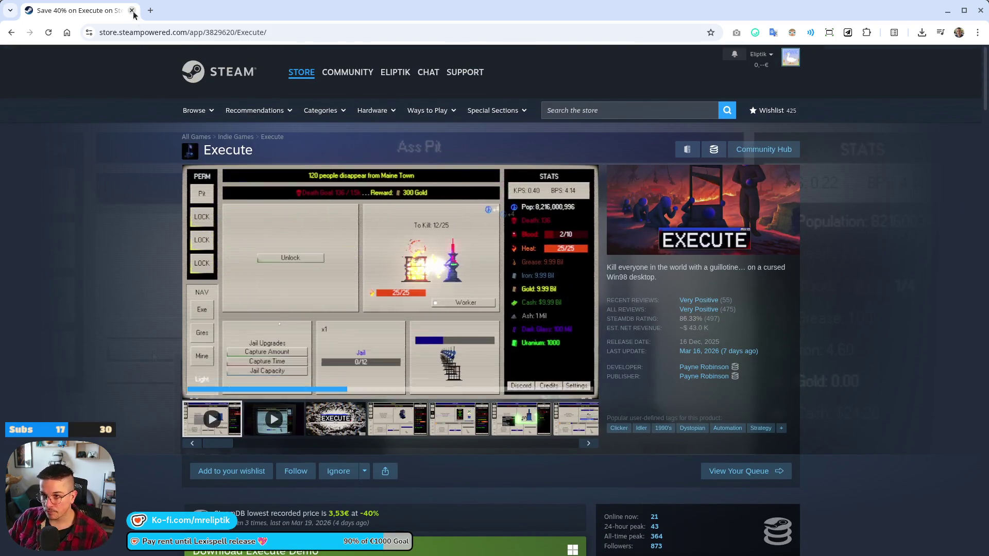
pyautogui.hotkey('alt', 'Tab')
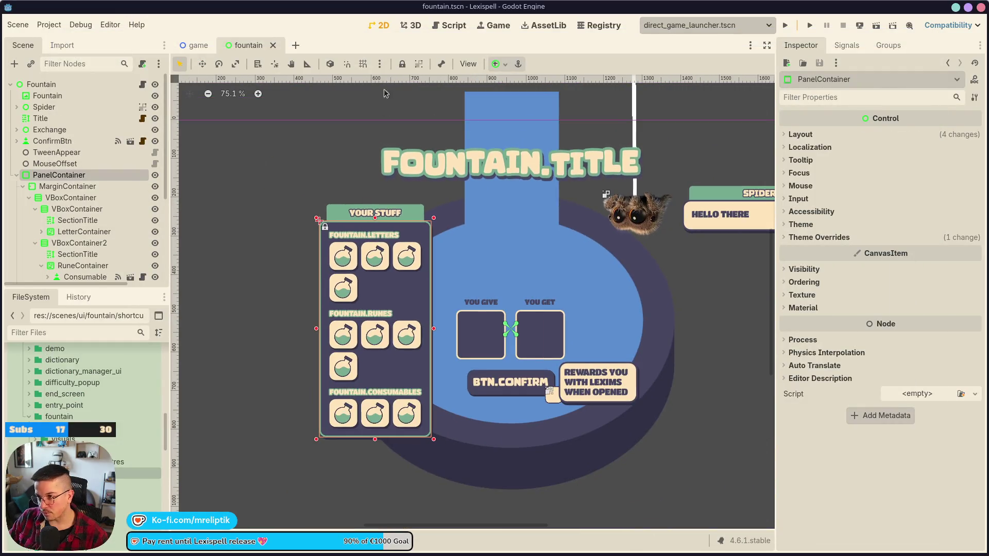
pyautogui.scroll(-1, 247, 159)
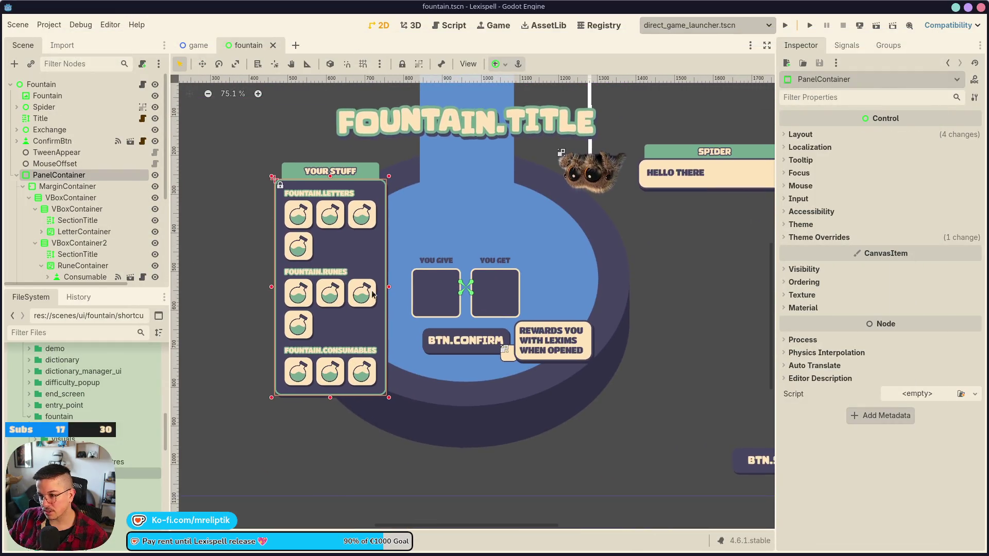
pyautogui.scroll(6, 298, 243)
pyautogui.moveTo(484, 349); pyautogui.dragTo(493, 350)
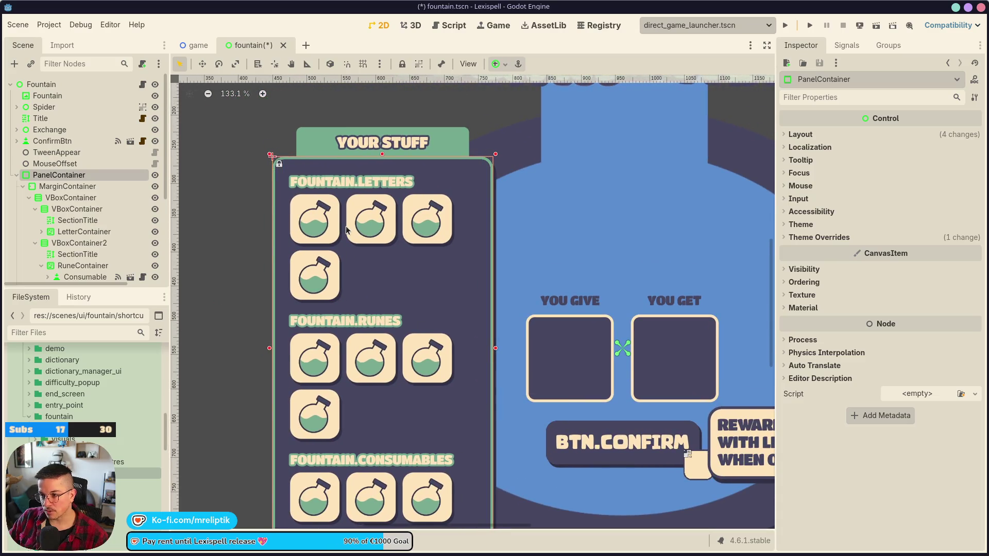
pyautogui.click(57, 186)
pyautogui.click(59, 200)
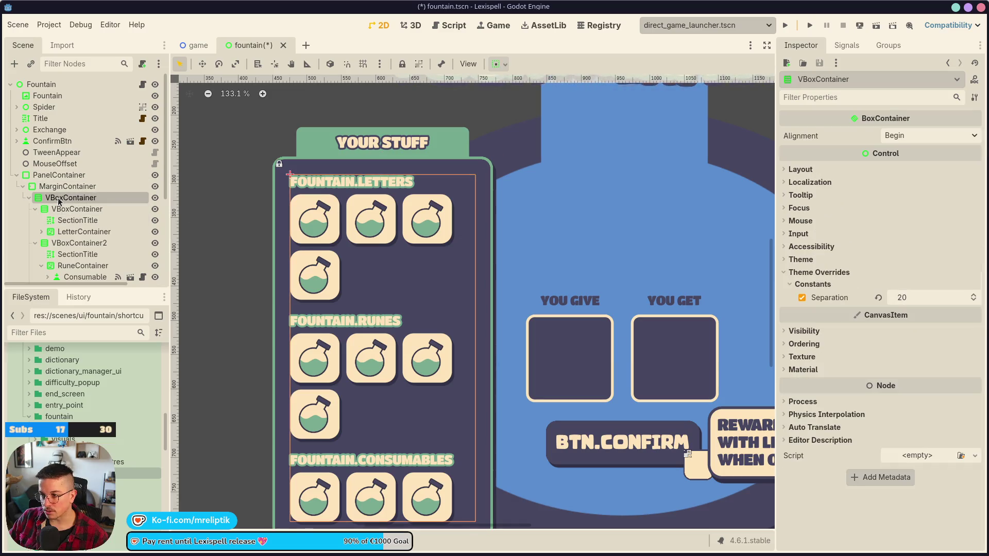
pyautogui.hotkey('ctrl', 's')
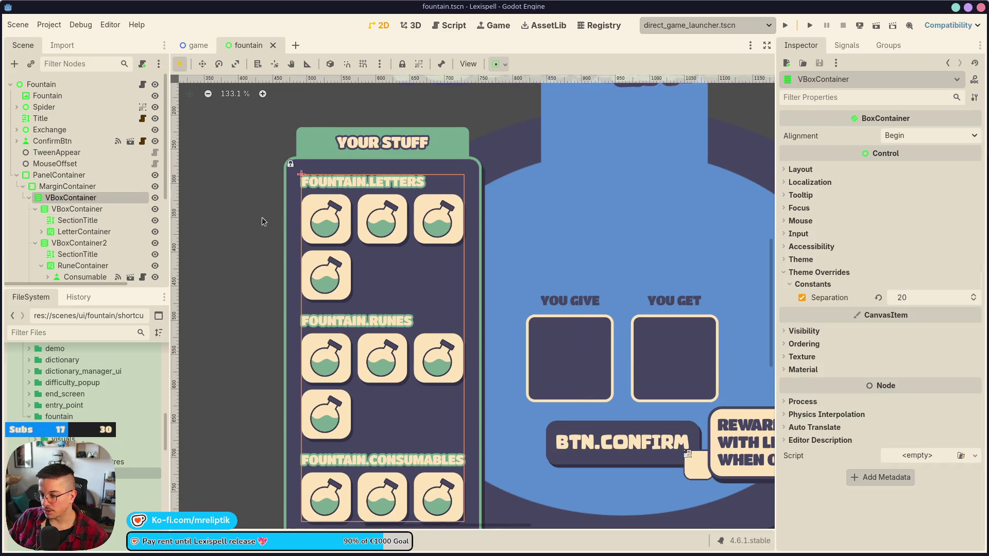
pyautogui.scroll(-9, 281, 227)
pyautogui.click(382, 451)
pyautogui.scroll(-4, 380, 450)
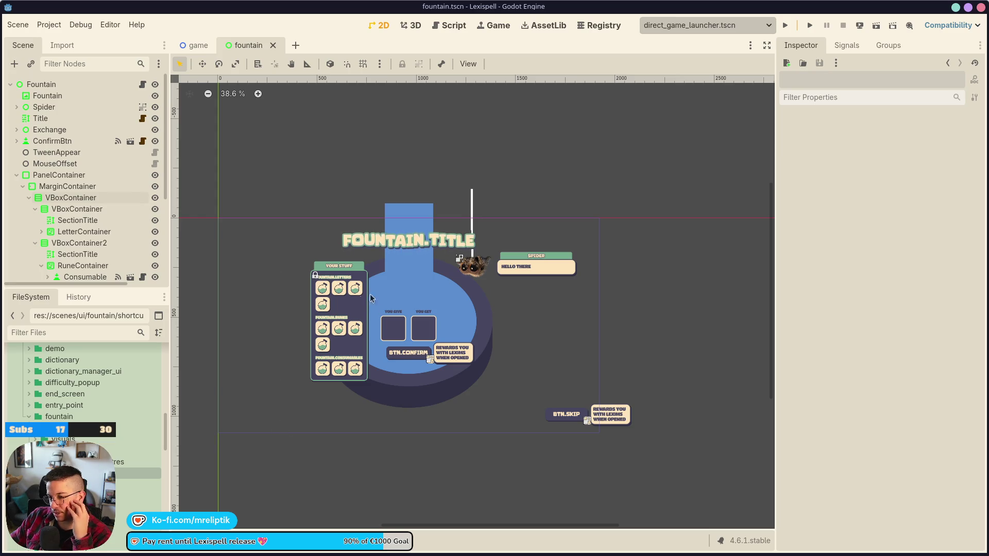
# Step: Locate the Exchange node among the Your Stuff panel nodes and frame it in the viewport
pyautogui.click(346, 312)
pyautogui.click(69, 176)
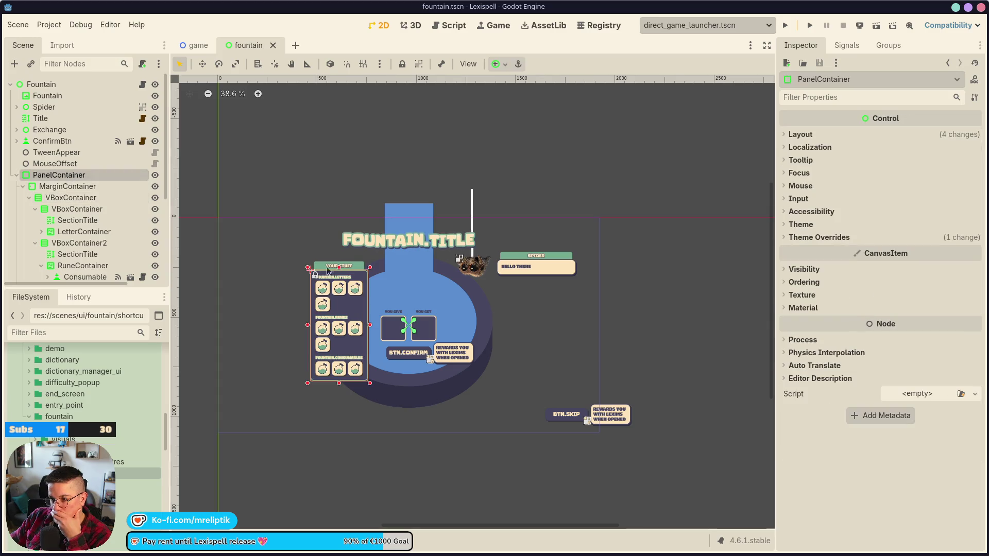
pyautogui.scroll(5, 393, 288)
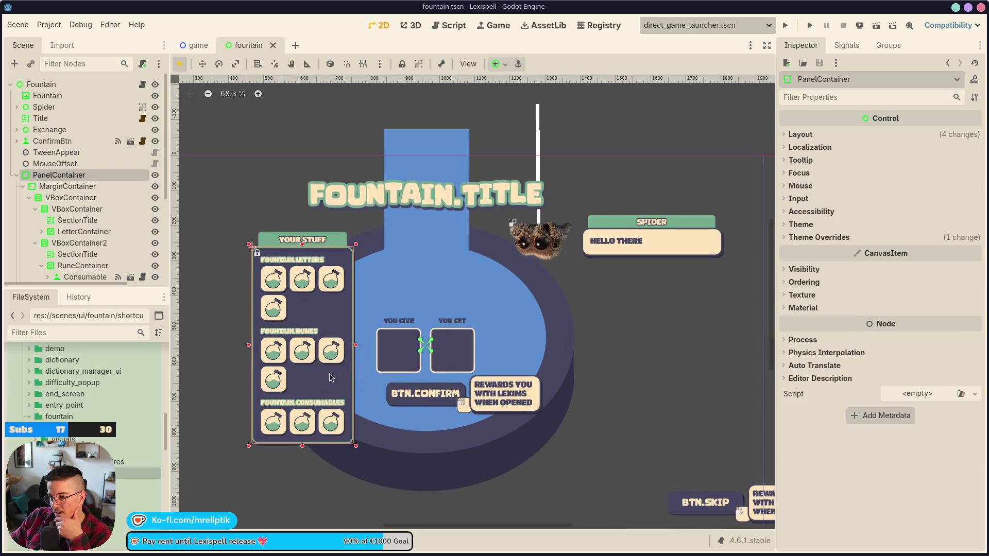
pyautogui.click(413, 350)
pyautogui.scroll(-3, 415, 350)
pyautogui.click(67, 141)
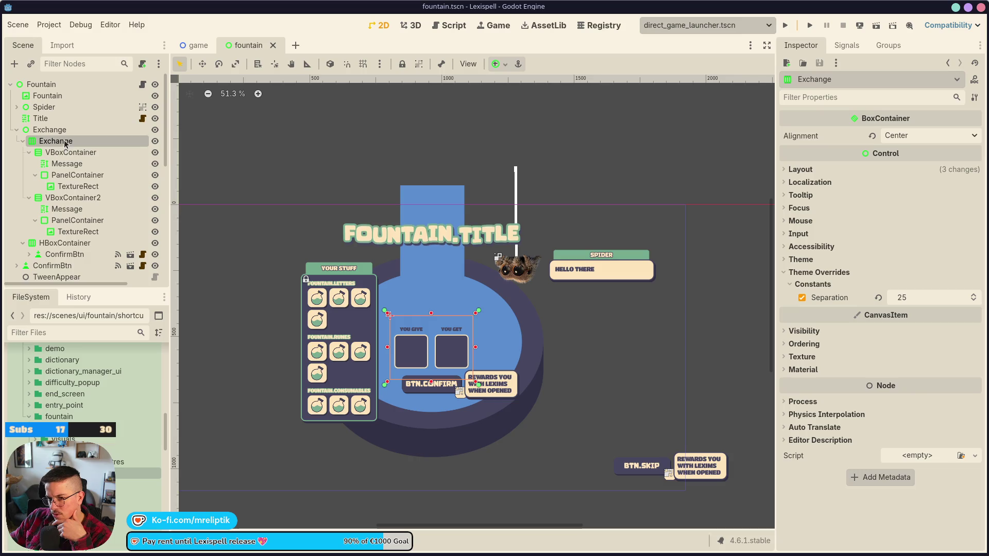
pyautogui.click(67, 130)
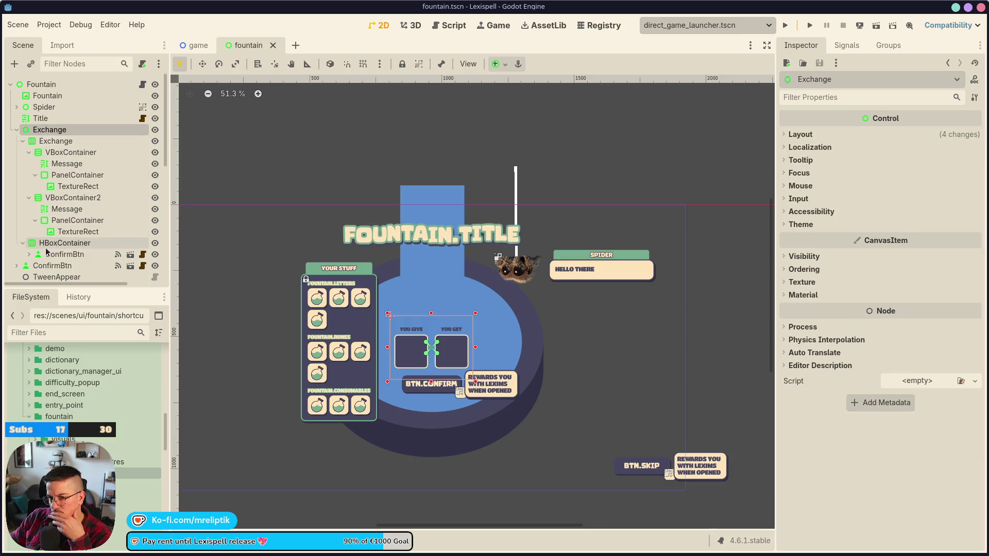
pyautogui.click(16, 131)
pyautogui.click(59, 176)
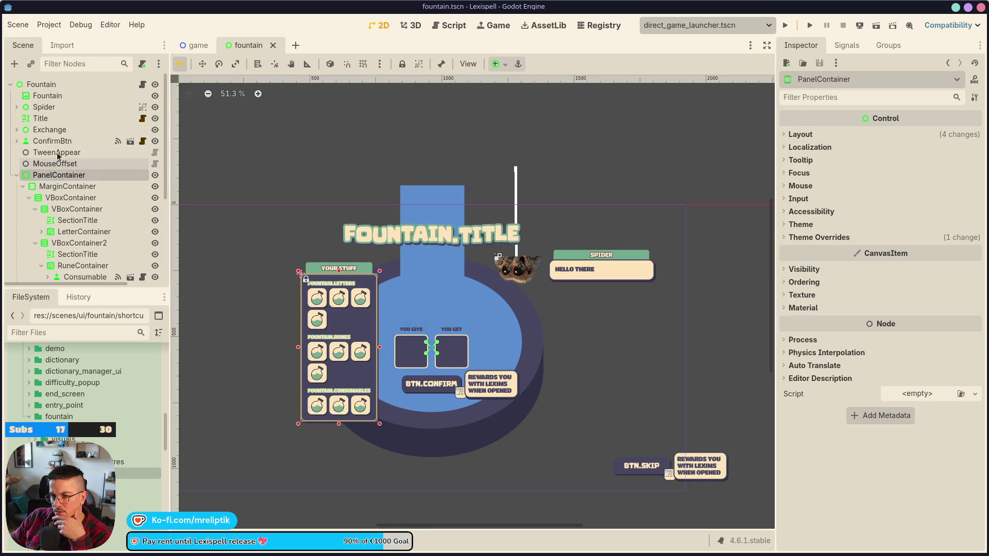
pyautogui.click(50, 130)
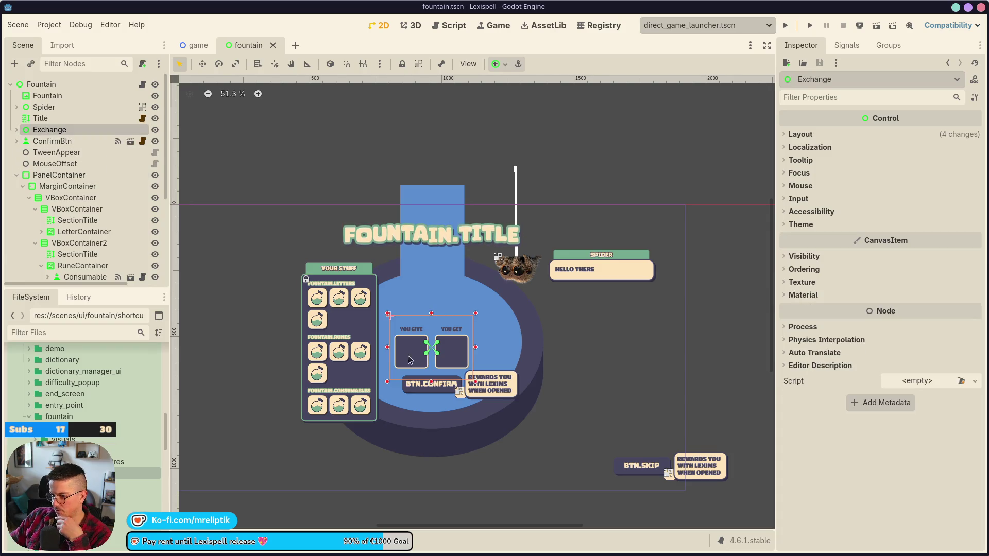
pyautogui.press('f')
# Step: Trial-shorten the outer Exchange container, then undo the resize
pyautogui.moveTo(458, 452)
pyautogui.mouseDown()
pyautogui.moveTo(455, 359)
pyautogui.moveTo(454, 462)
pyautogui.moveTo(454, 438)
pyautogui.moveTo(455, 447)
pyautogui.mouseUp()
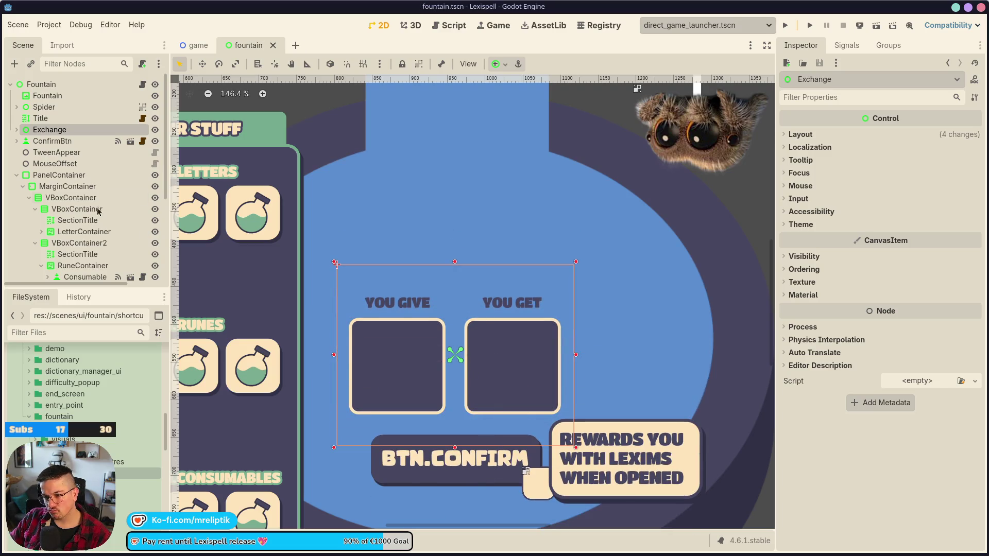
pyautogui.click(17, 130)
pyautogui.click(50, 142)
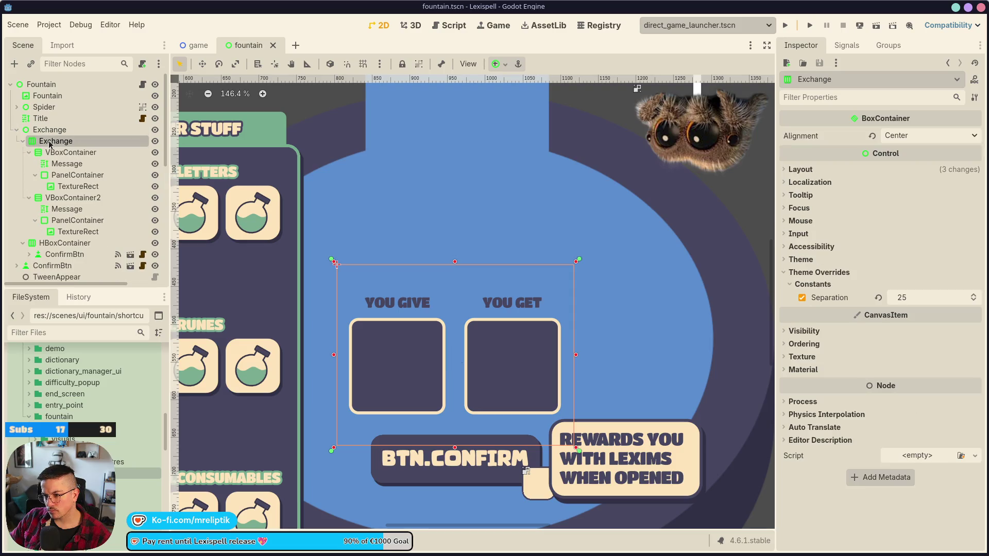
pyautogui.click(47, 130)
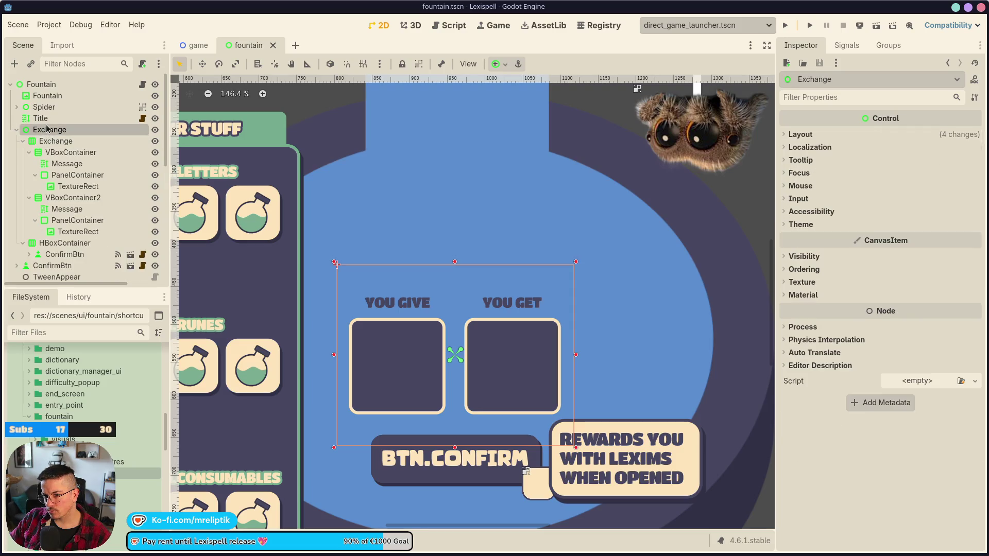
pyautogui.moveTo(456, 450); pyautogui.dragTo(463, 411)
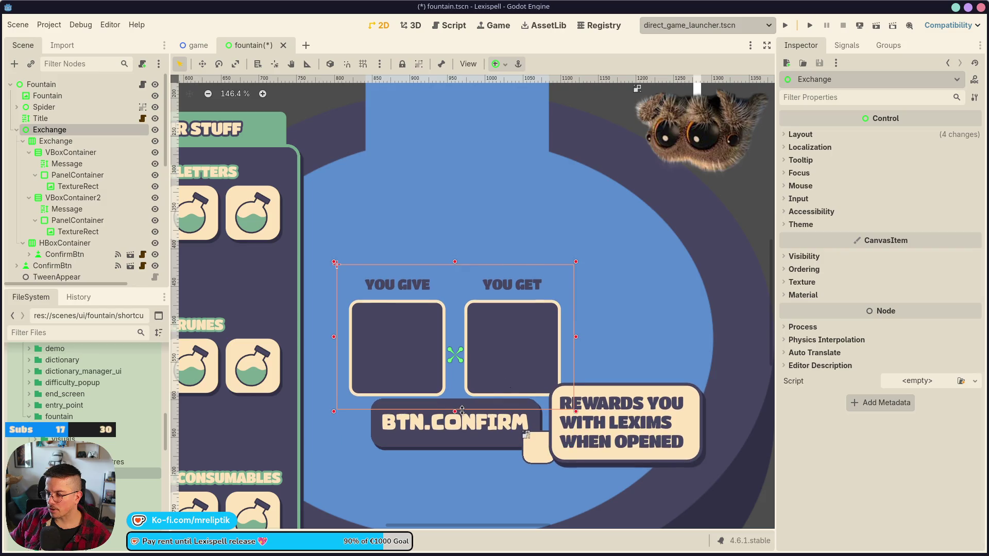
pyautogui.hotkey('ctrl', 'z')
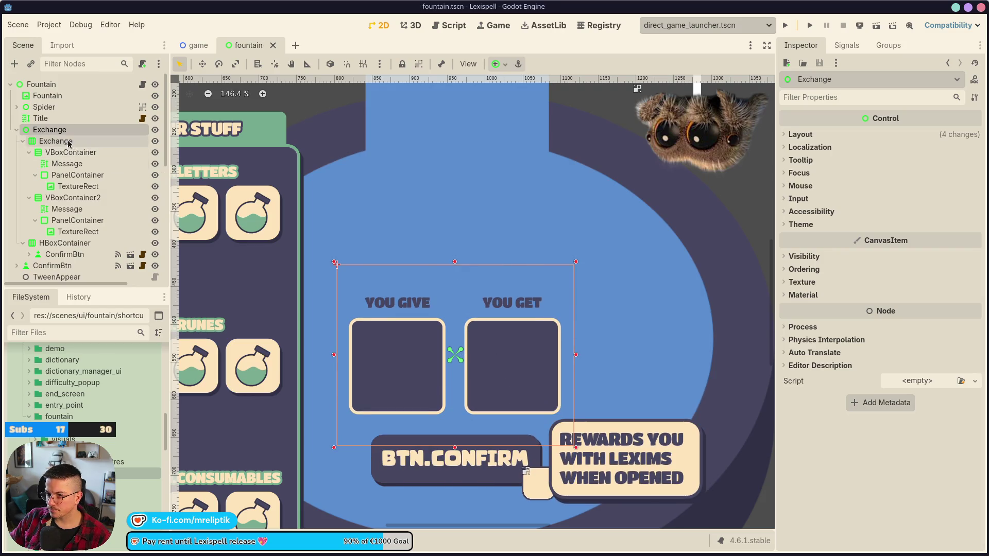
# Step: Raise the inner Exchange row and outer Exchange bottom edges so the boxes clear BTN.CONFIRM
pyautogui.click(66, 141)
pyautogui.moveTo(455, 448); pyautogui.dragTo(459, 413)
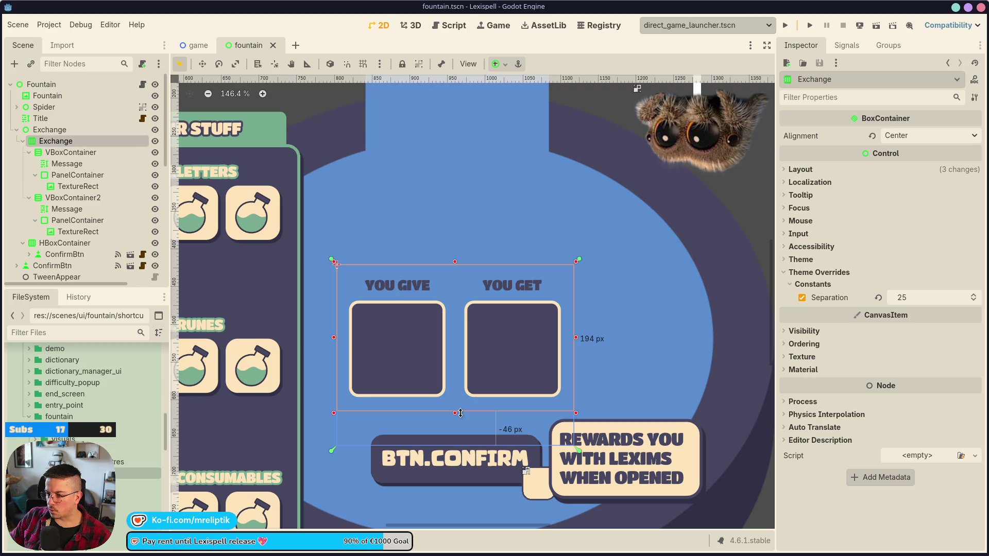
pyautogui.moveTo(460, 413); pyautogui.dragTo(460, 413)
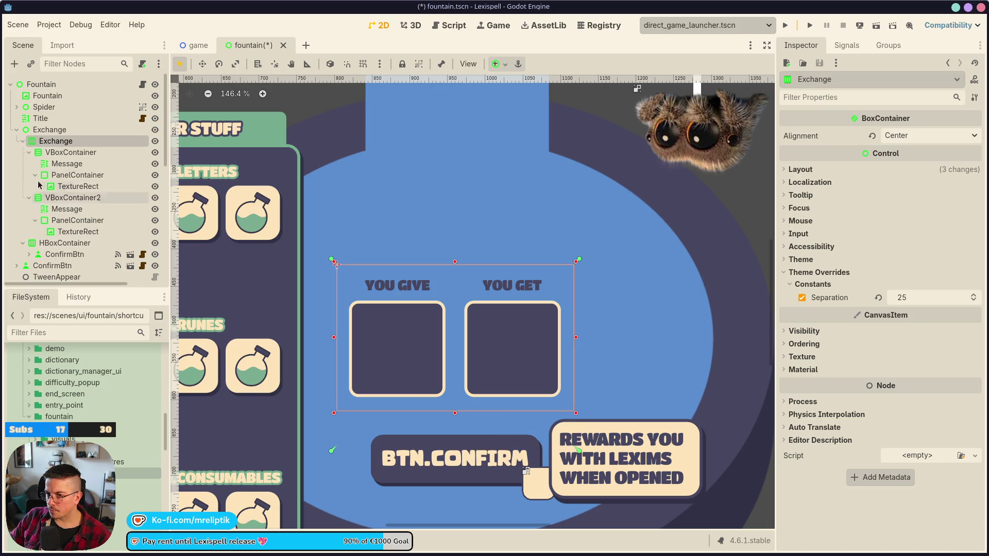
pyautogui.click(51, 130)
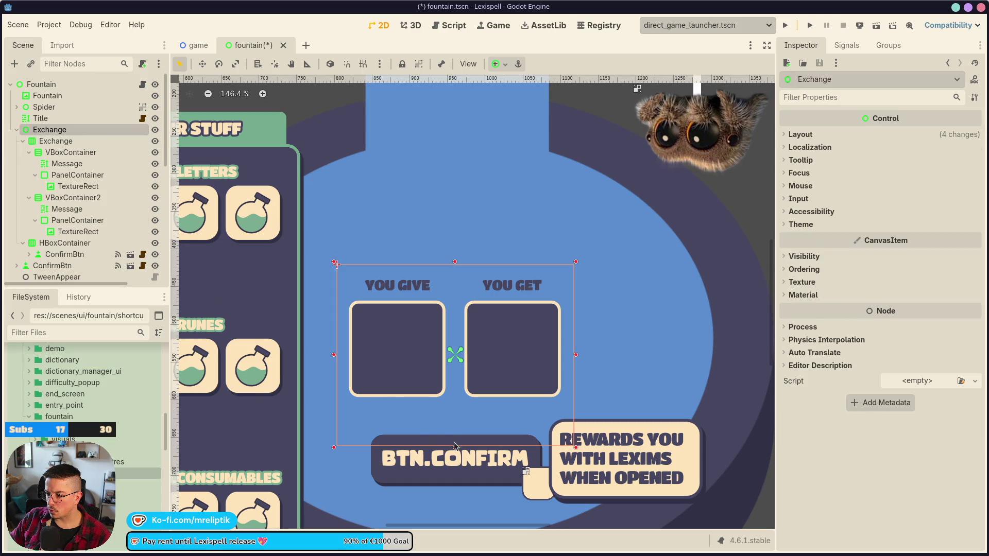
pyautogui.moveTo(455, 448); pyautogui.dragTo(455, 396)
pyautogui.click(56, 141)
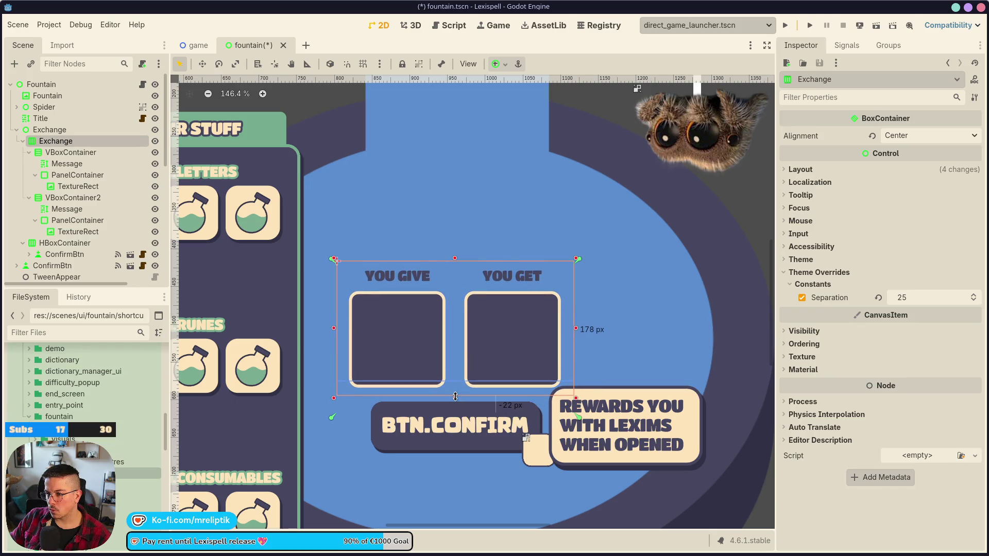
# Step: Select the Fountain texture and save fountain.tscn
pyautogui.click(457, 226)
pyautogui.scroll(-4, 375, 233)
pyautogui.hotkey('ctrl', 's')
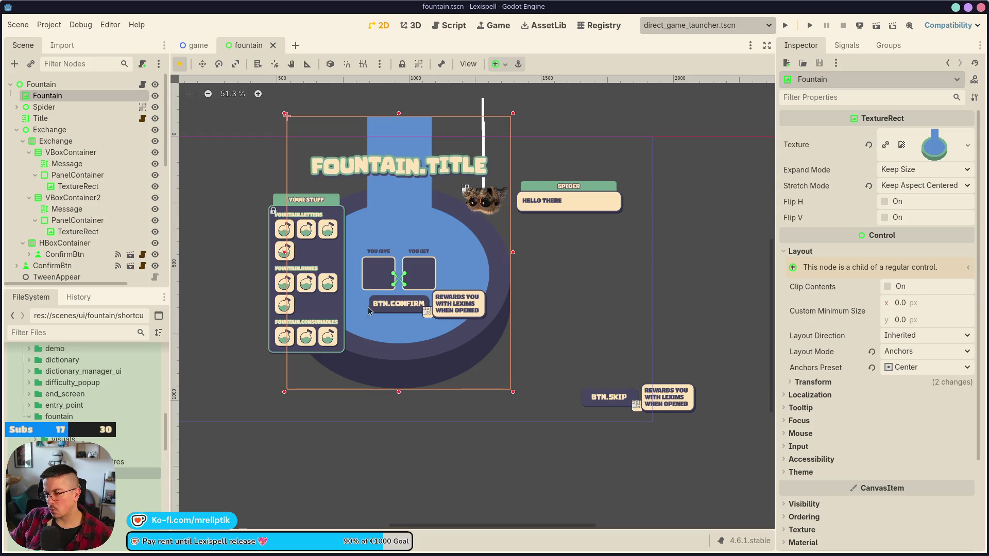
# Step: Zoom out the canvas and launch Steam via a launcher search for 'ste'
pyautogui.scroll(-1, 342, 283)
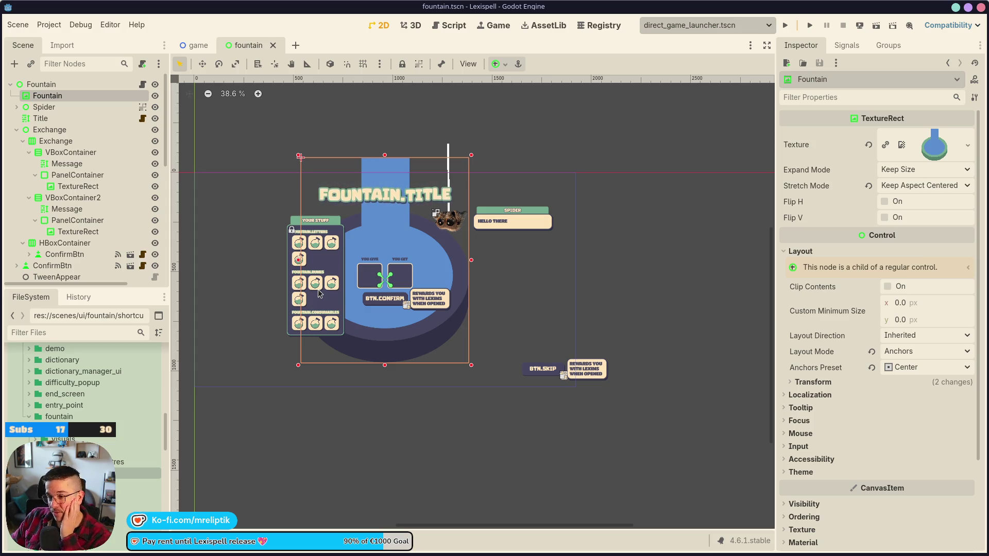
pyautogui.press('super')
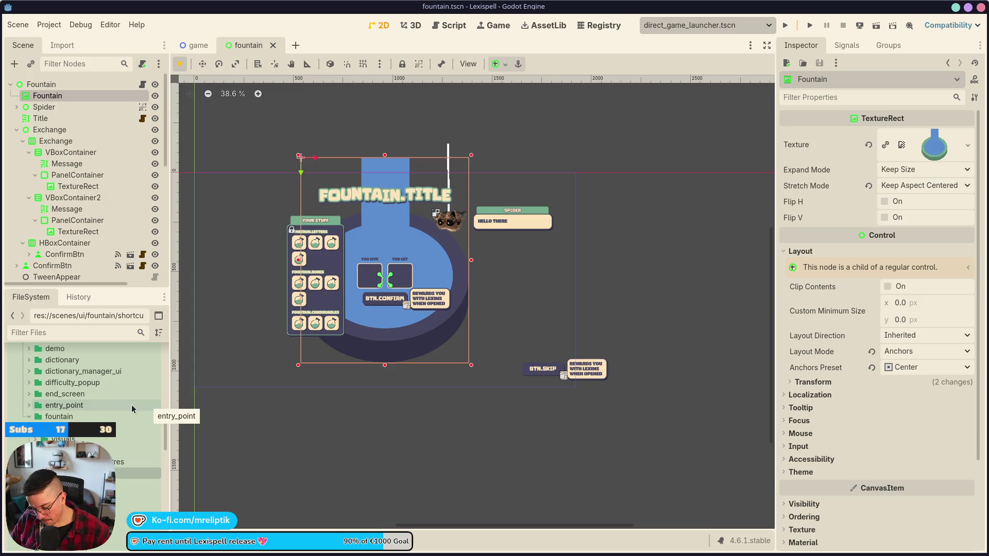
pyautogui.write('ste')
pyautogui.press('Return')
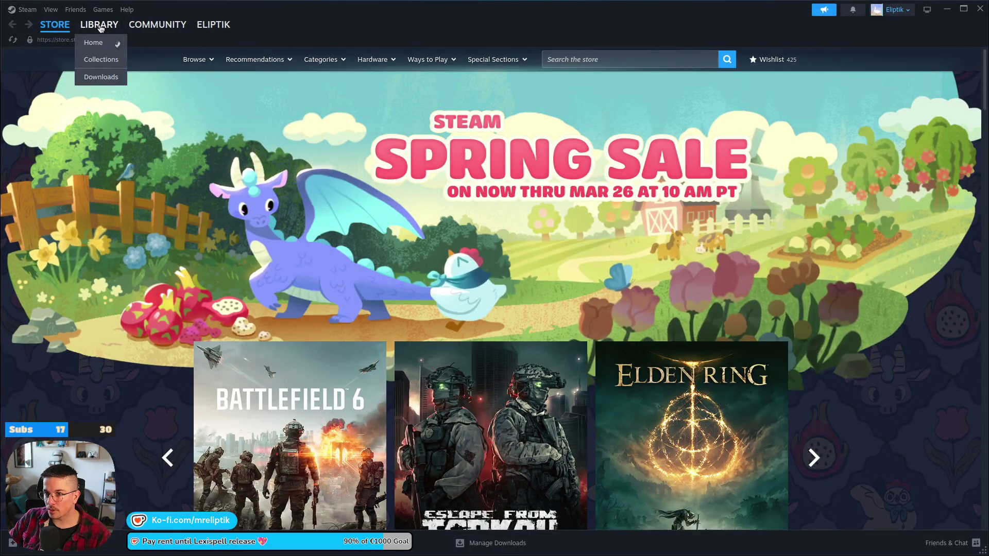
# Step: Switch from the Store to the Steam Library and scroll down to the All Games grid
pyautogui.click(99, 25)
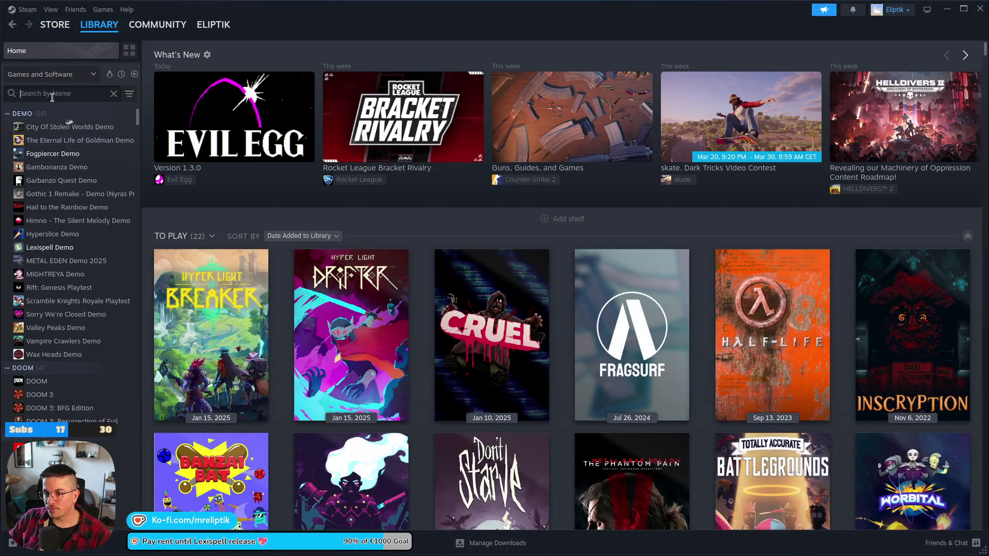
pyautogui.scroll(-10, 95, 323)
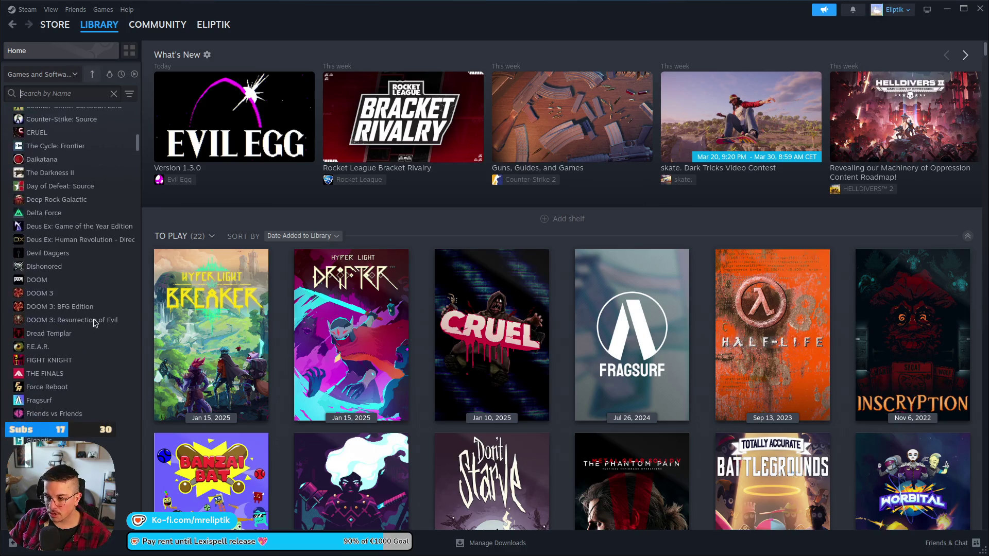
pyautogui.scroll(-12, 397, 310)
pyautogui.scroll(-10, 398, 310)
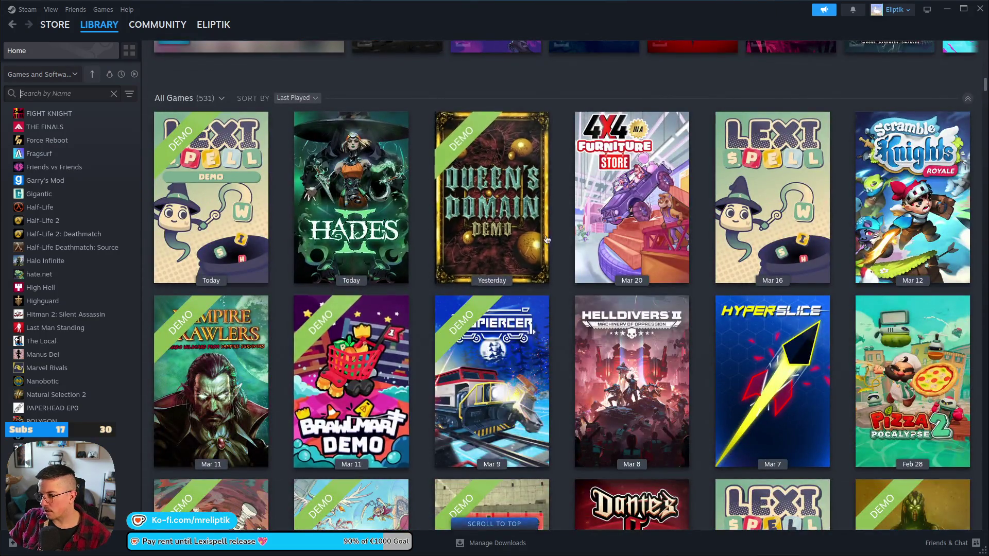
pyautogui.scroll(-6, 763, 371)
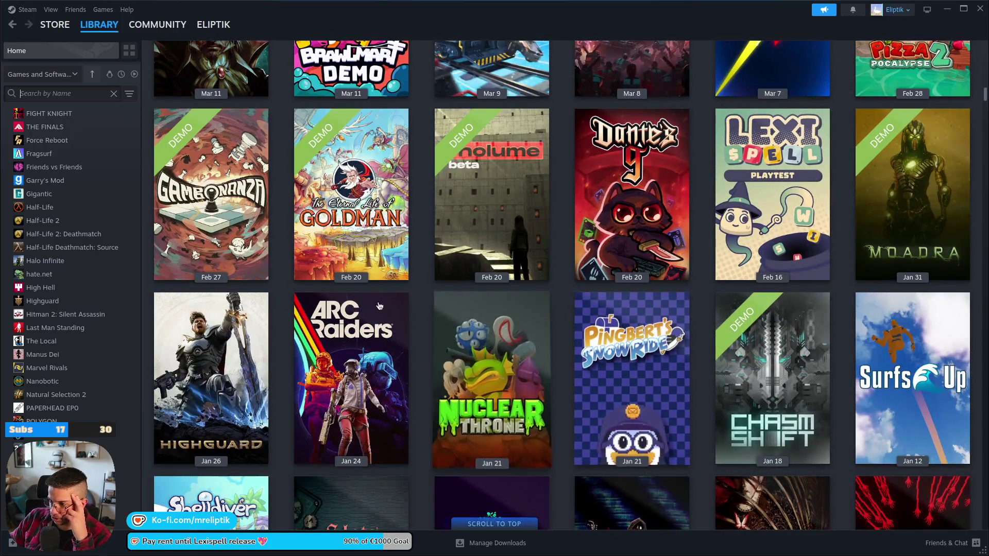
pyautogui.scroll(-15, 380, 306)
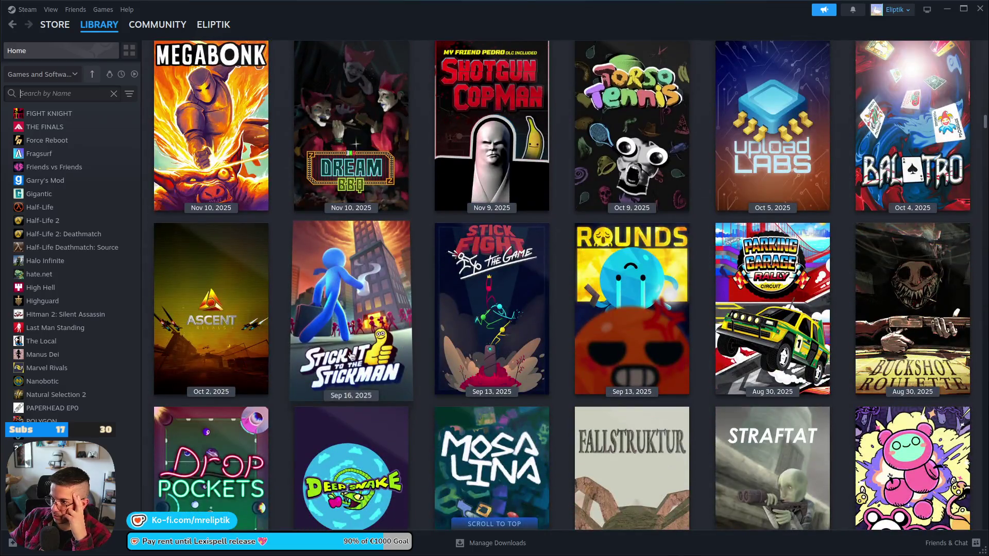
pyautogui.scroll(-6, 313, 334)
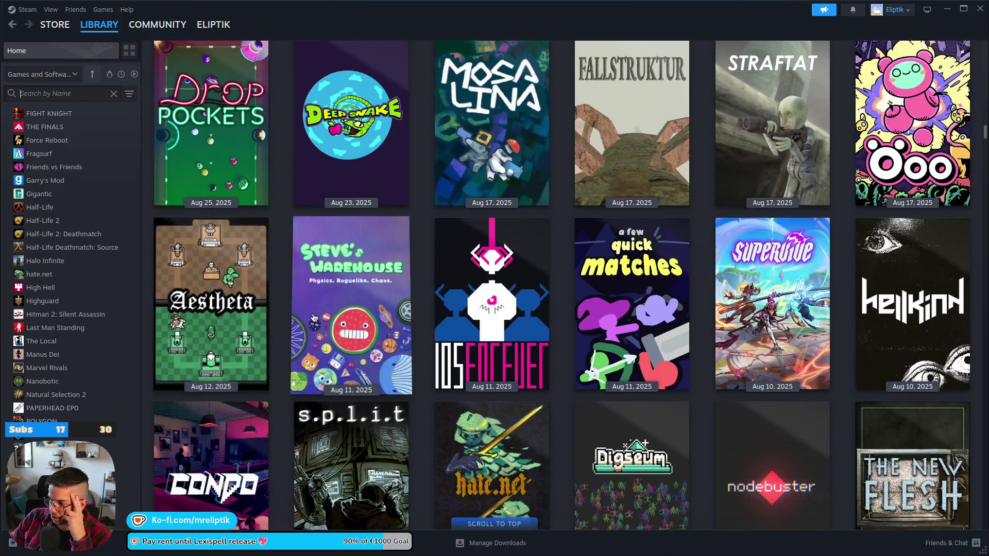
pyautogui.scroll(-5, 375, 368)
pyautogui.scroll(2, 766, 354)
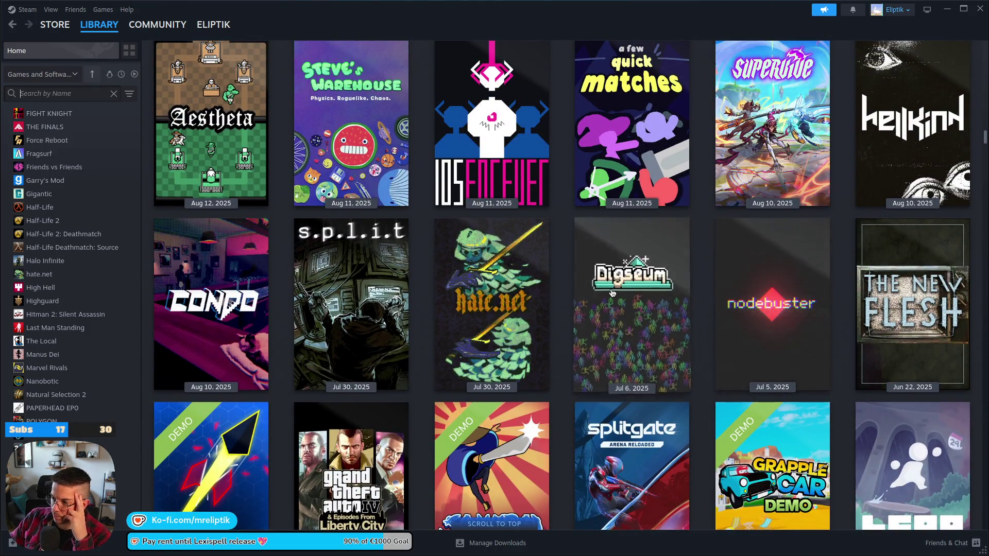
# Step: Check the play times shown on several game covers in the All Games grid
pyautogui.moveTo(665, 293)
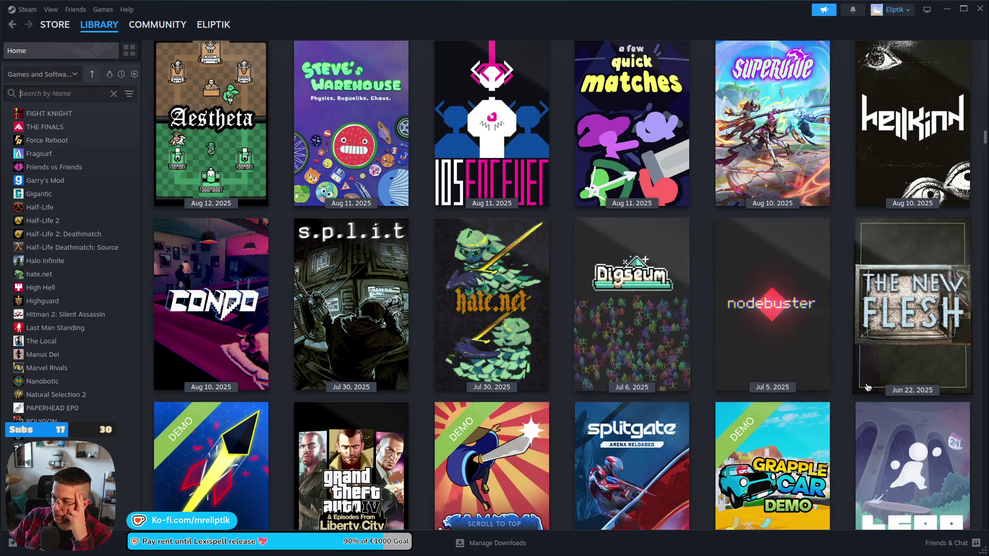
pyautogui.moveTo(770, 318)
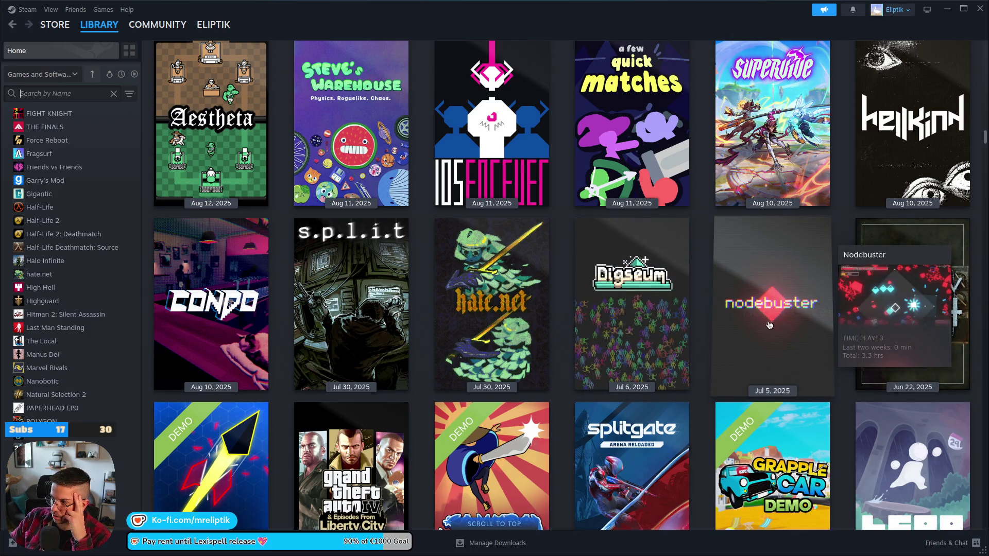
pyautogui.scroll(5, 762, 330)
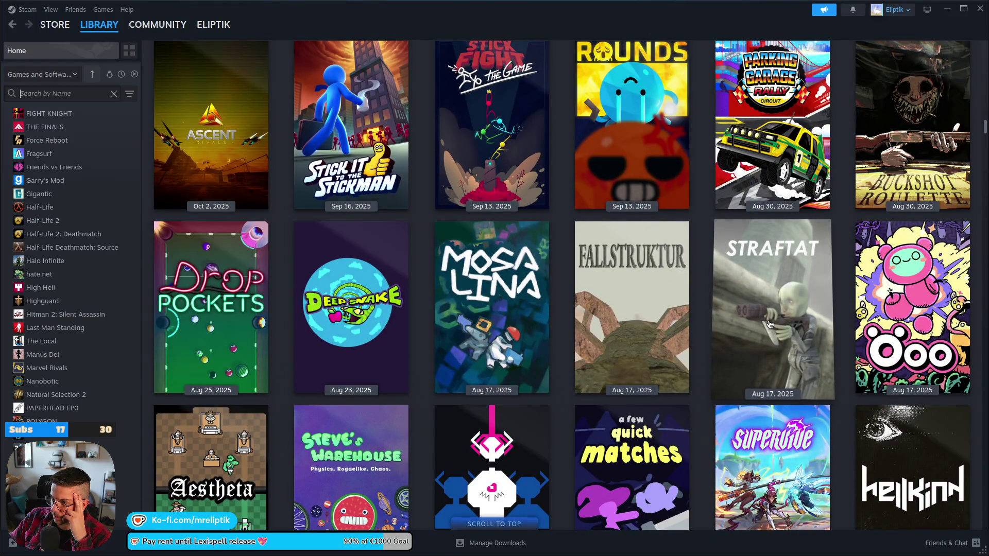
pyautogui.scroll(-5, 769, 324)
pyautogui.moveTo(664, 343)
pyautogui.scroll(7, 701, 371)
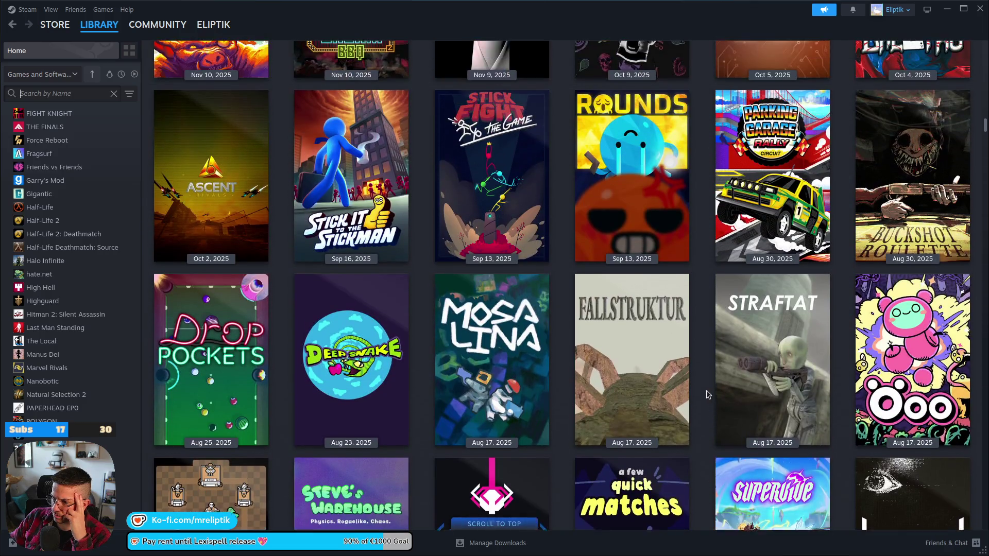
pyautogui.scroll(2, 704, 386)
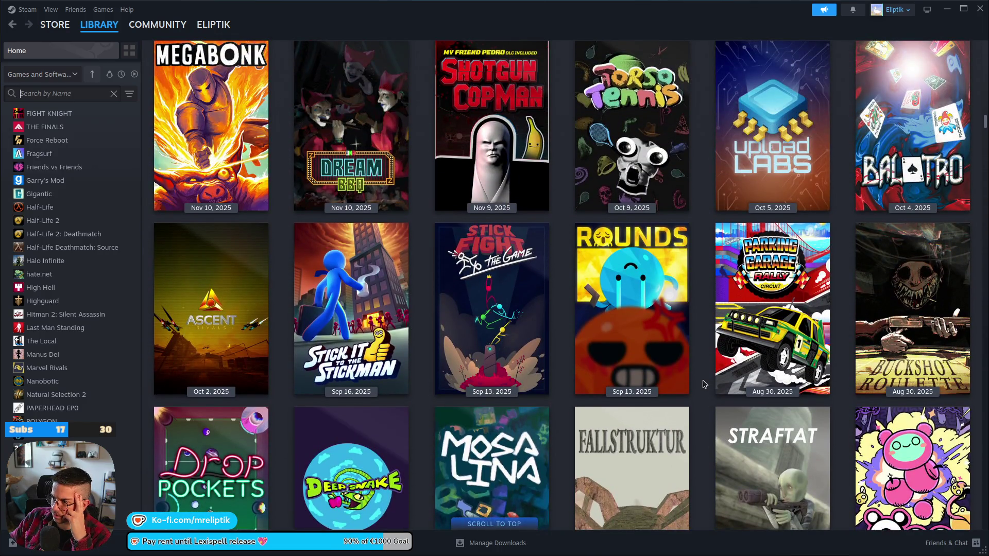
pyautogui.scroll(4, 703, 374)
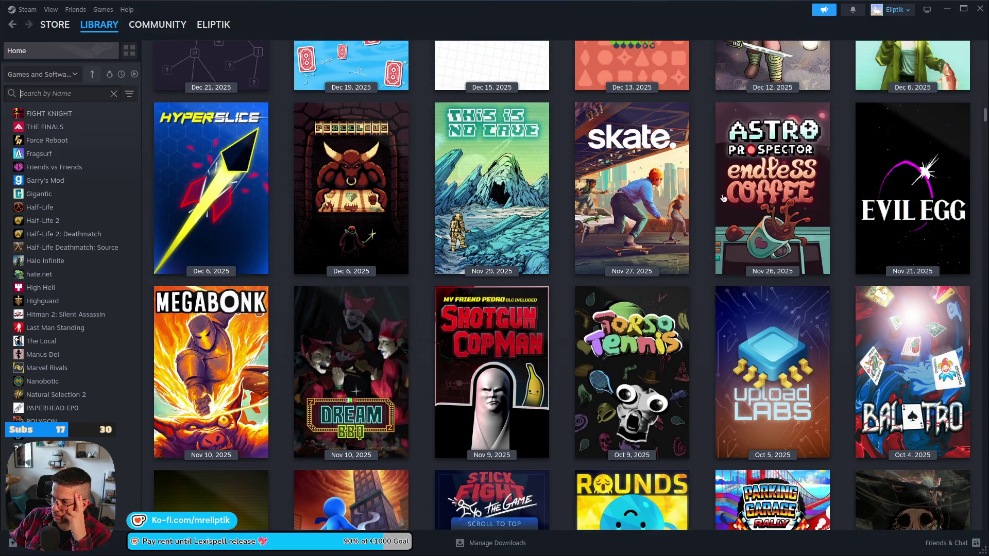
pyautogui.moveTo(777, 173)
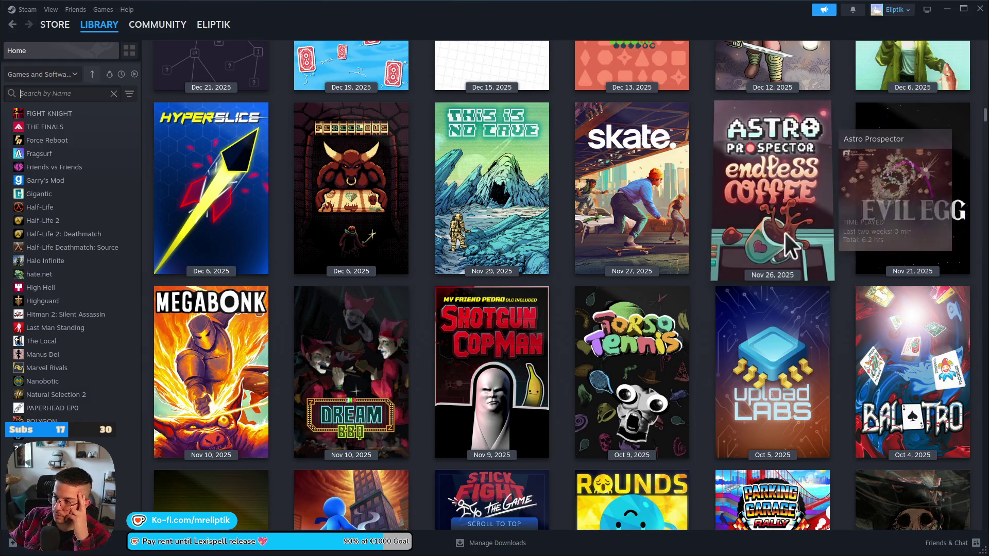
pyautogui.moveTo(191, 140)
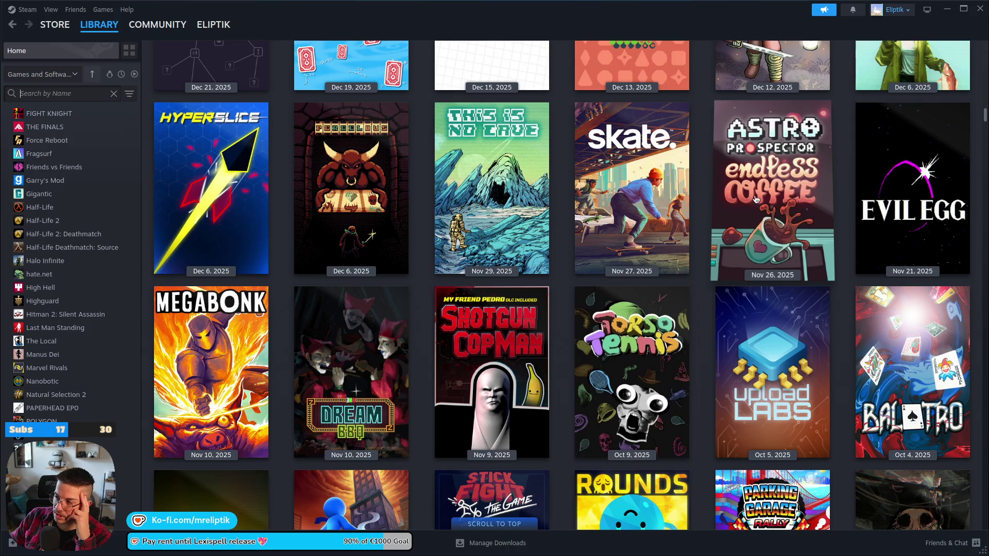
pyautogui.moveTo(784, 191)
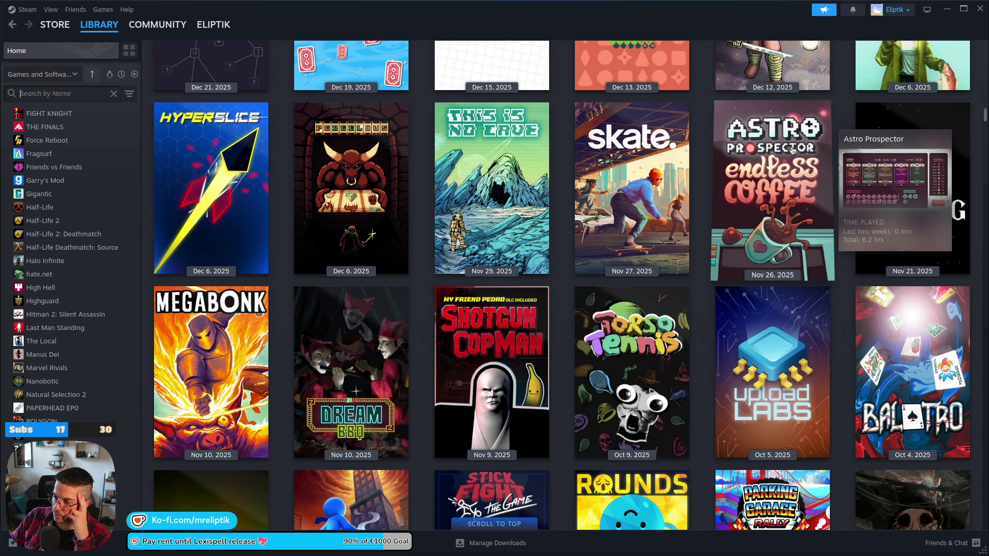
pyautogui.scroll(-8, 665, 326)
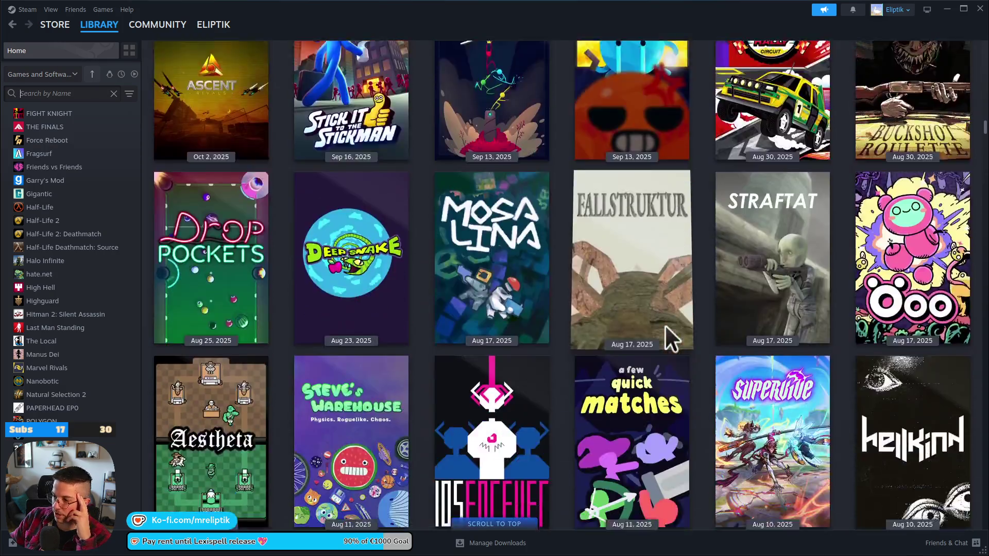
pyautogui.scroll(-4, 666, 327)
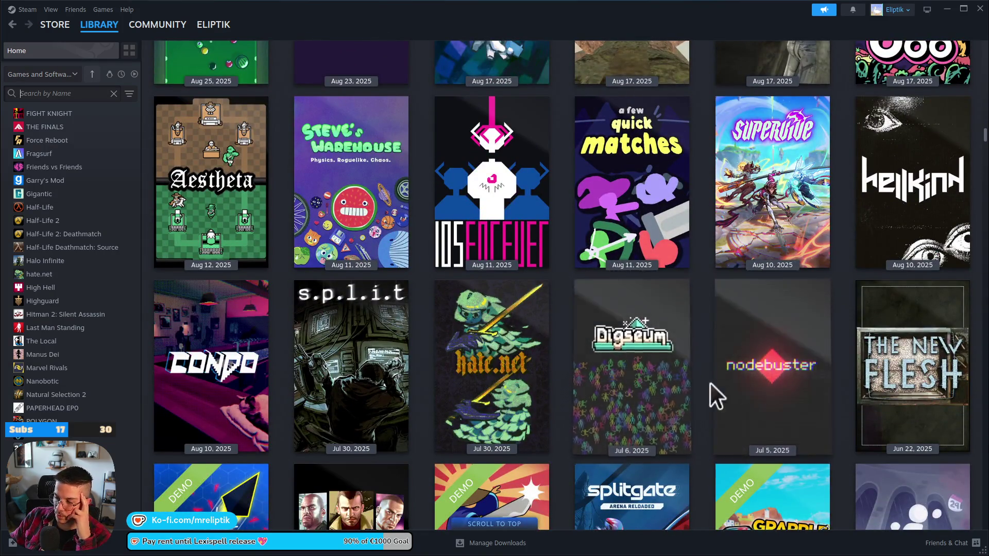